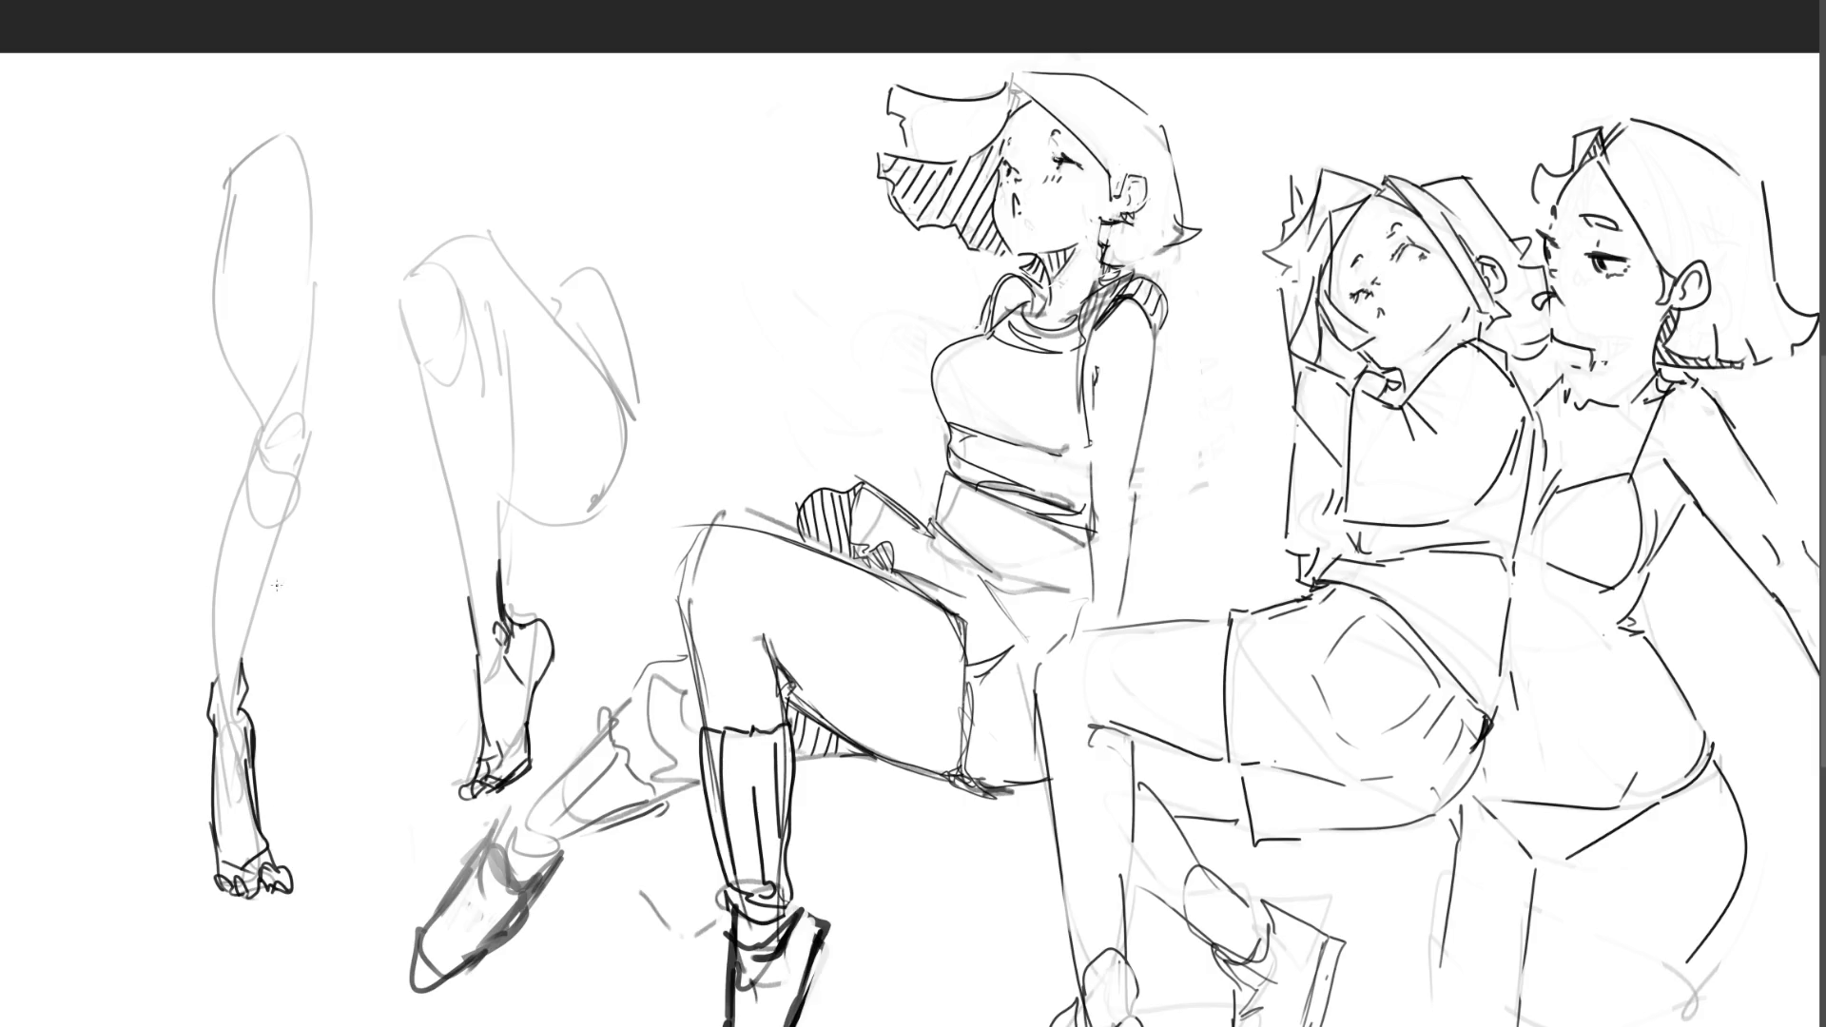
Step: Ink darker contours over the left leg sketch's shin, knee and thigh
left_click_drag(237, 709, 277, 549)
left_click_drag(211, 706, 233, 418)
left_click_drag(250, 483, 236, 501)
key("ctrl+z")
key("ctrl+z")
left_click_drag(210, 699, 226, 370)
mouse_move(250, 458)
left_mouse_down()
mouse_move(290, 453)
mouse_move(264, 588)
left_mouse_up()
left_click_drag(308, 453, 310, 247)
mouse_move(204, 162)
left_mouse_down()
mouse_move(228, 392)
mouse_move(189, 235)
left_mouse_up()
mouse_move(195, 169)
left_mouse_down()
mouse_move(274, 96)
mouse_move(310, 209)
left_mouse_up()
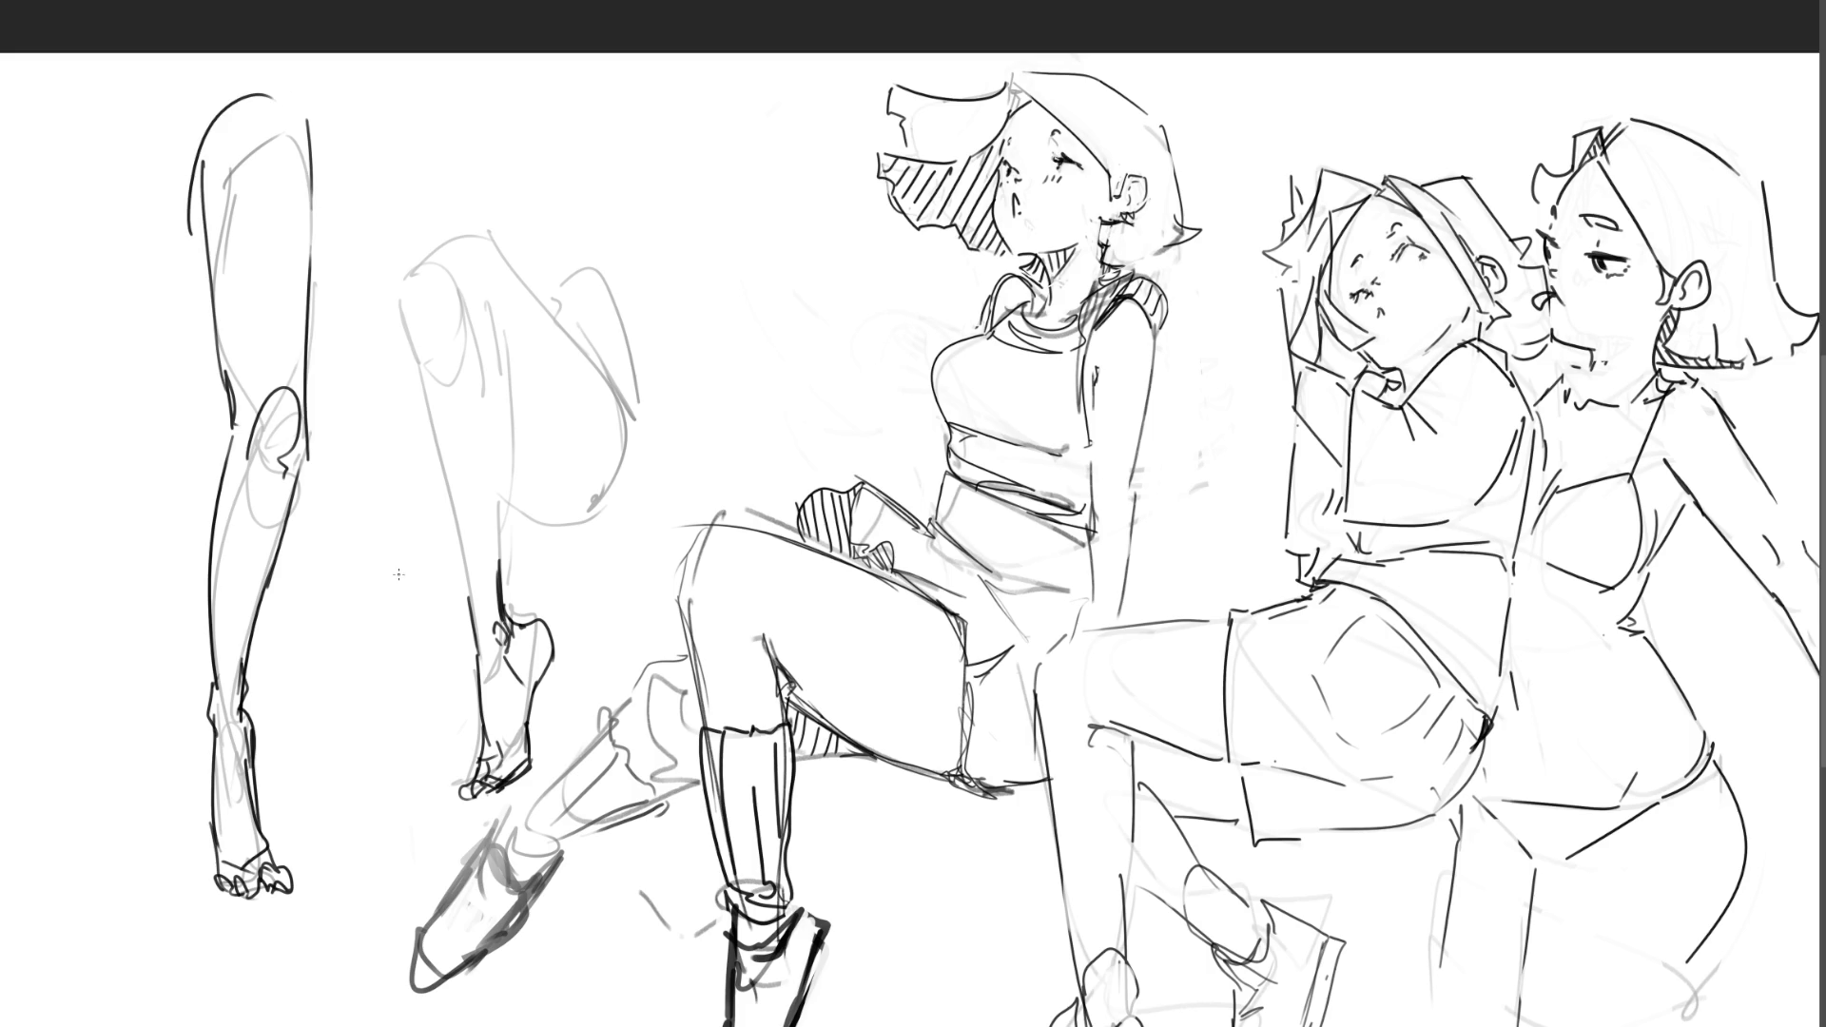
Step: Draw a ground line under the foot and a diagonal under the middle foot, then erase the leg studies
mouse_move(202, 882)
left_mouse_down()
mouse_move(95, 889)
mouse_move(313, 902)
mouse_move(352, 880)
left_mouse_up()
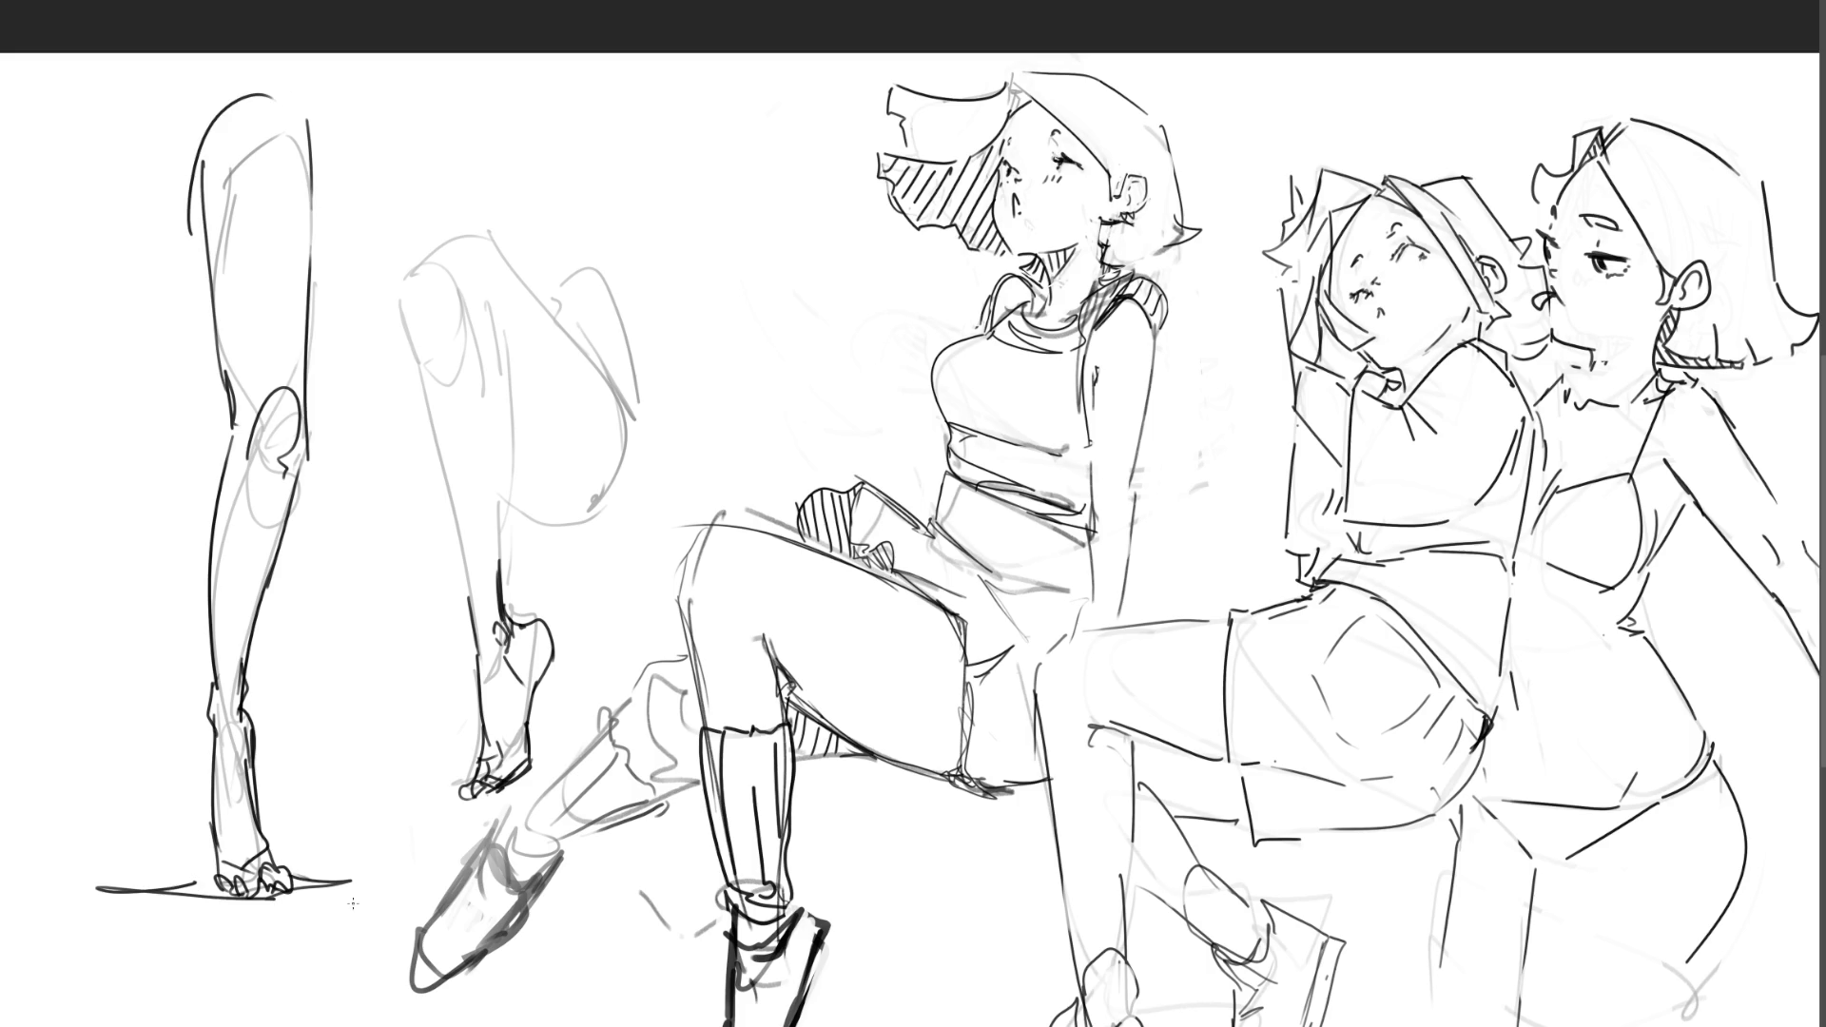
left_click_drag(488, 793, 399, 837)
left_click_drag(480, 794, 566, 745)
mouse_move(690, 306)
left_mouse_down()
mouse_move(77, 523)
mouse_move(19, 828)
mouse_move(366, 916)
mouse_move(458, 829)
mouse_move(544, 791)
mouse_move(723, 394)
left_mouse_up()
key("Delete")
Step: Deselect, return to the brush, and darken the left side of the capped figure's face near the eye
key("ctrl+d")
key("b")
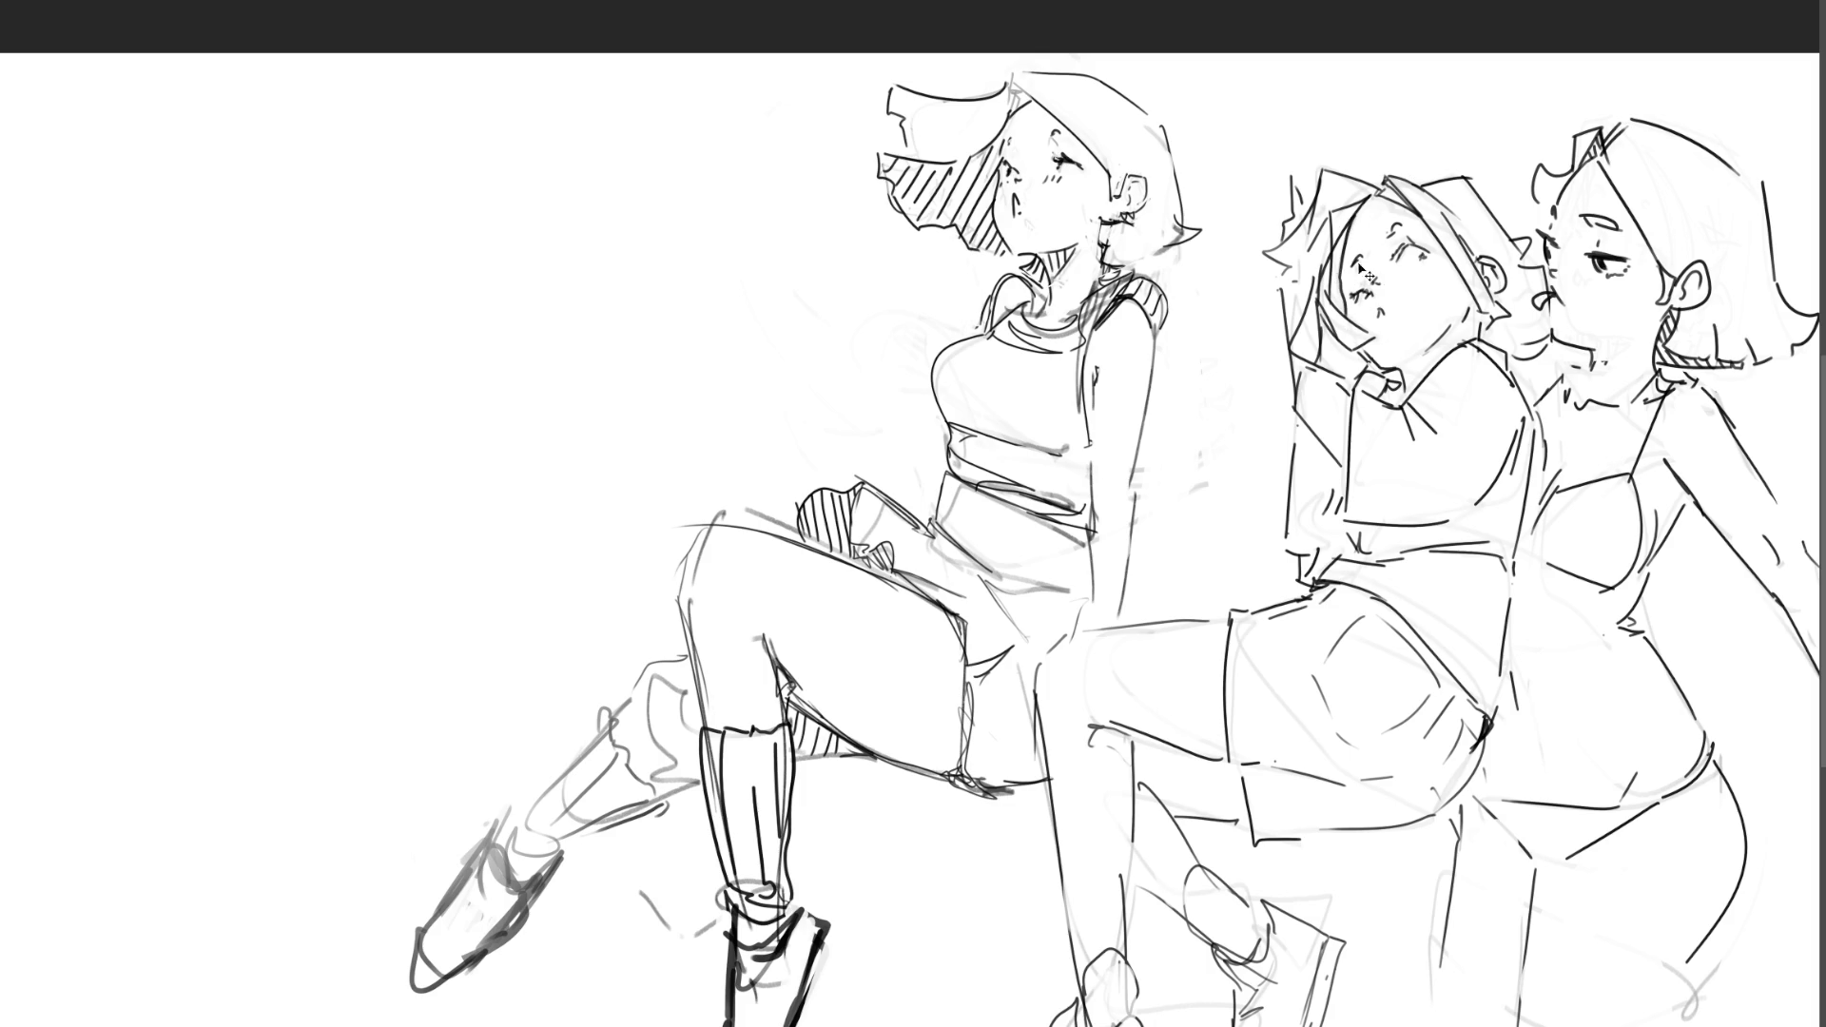
left_click_drag(1345, 280, 1341, 314)
mouse_move(1349, 225)
left_mouse_down()
mouse_move(1327, 352)
mouse_move(1341, 375)
mouse_move(1381, 366)
left_mouse_up()
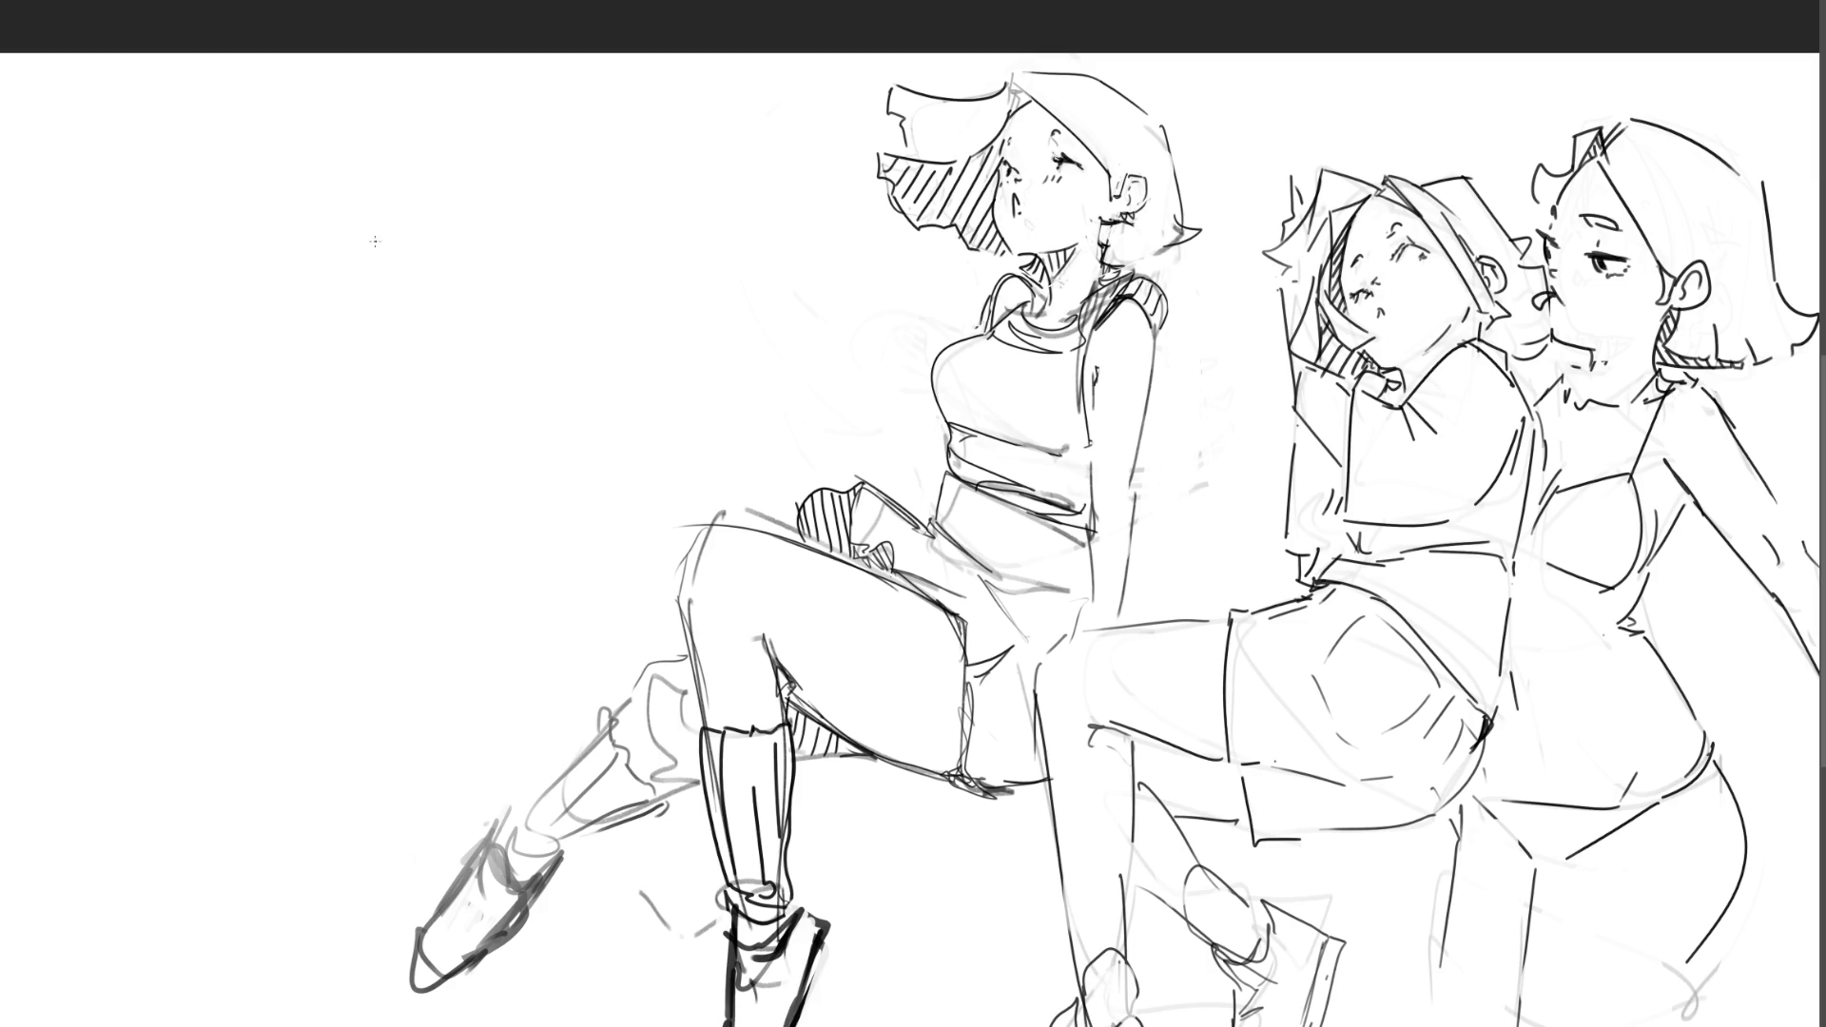
Step: Sketch a forearm with curled fingers holding a card at the upper left
mouse_move(411, 229)
left_mouse_down()
mouse_move(442, 255)
mouse_move(483, 192)
mouse_move(498, 250)
mouse_move(545, 246)
mouse_move(493, 242)
left_mouse_up()
mouse_move(437, 234)
left_mouse_down()
mouse_move(587, 166)
mouse_move(534, 204)
mouse_move(591, 246)
left_mouse_up()
mouse_move(433, 243)
left_mouse_down()
mouse_move(398, 263)
mouse_move(396, 239)
left_mouse_up()
left_click_drag(407, 220, 268, 337)
left_click_drag(383, 284, 319, 311)
mouse_move(368, 251)
left_mouse_down()
mouse_move(319, 294)
mouse_move(330, 327)
left_mouse_up()
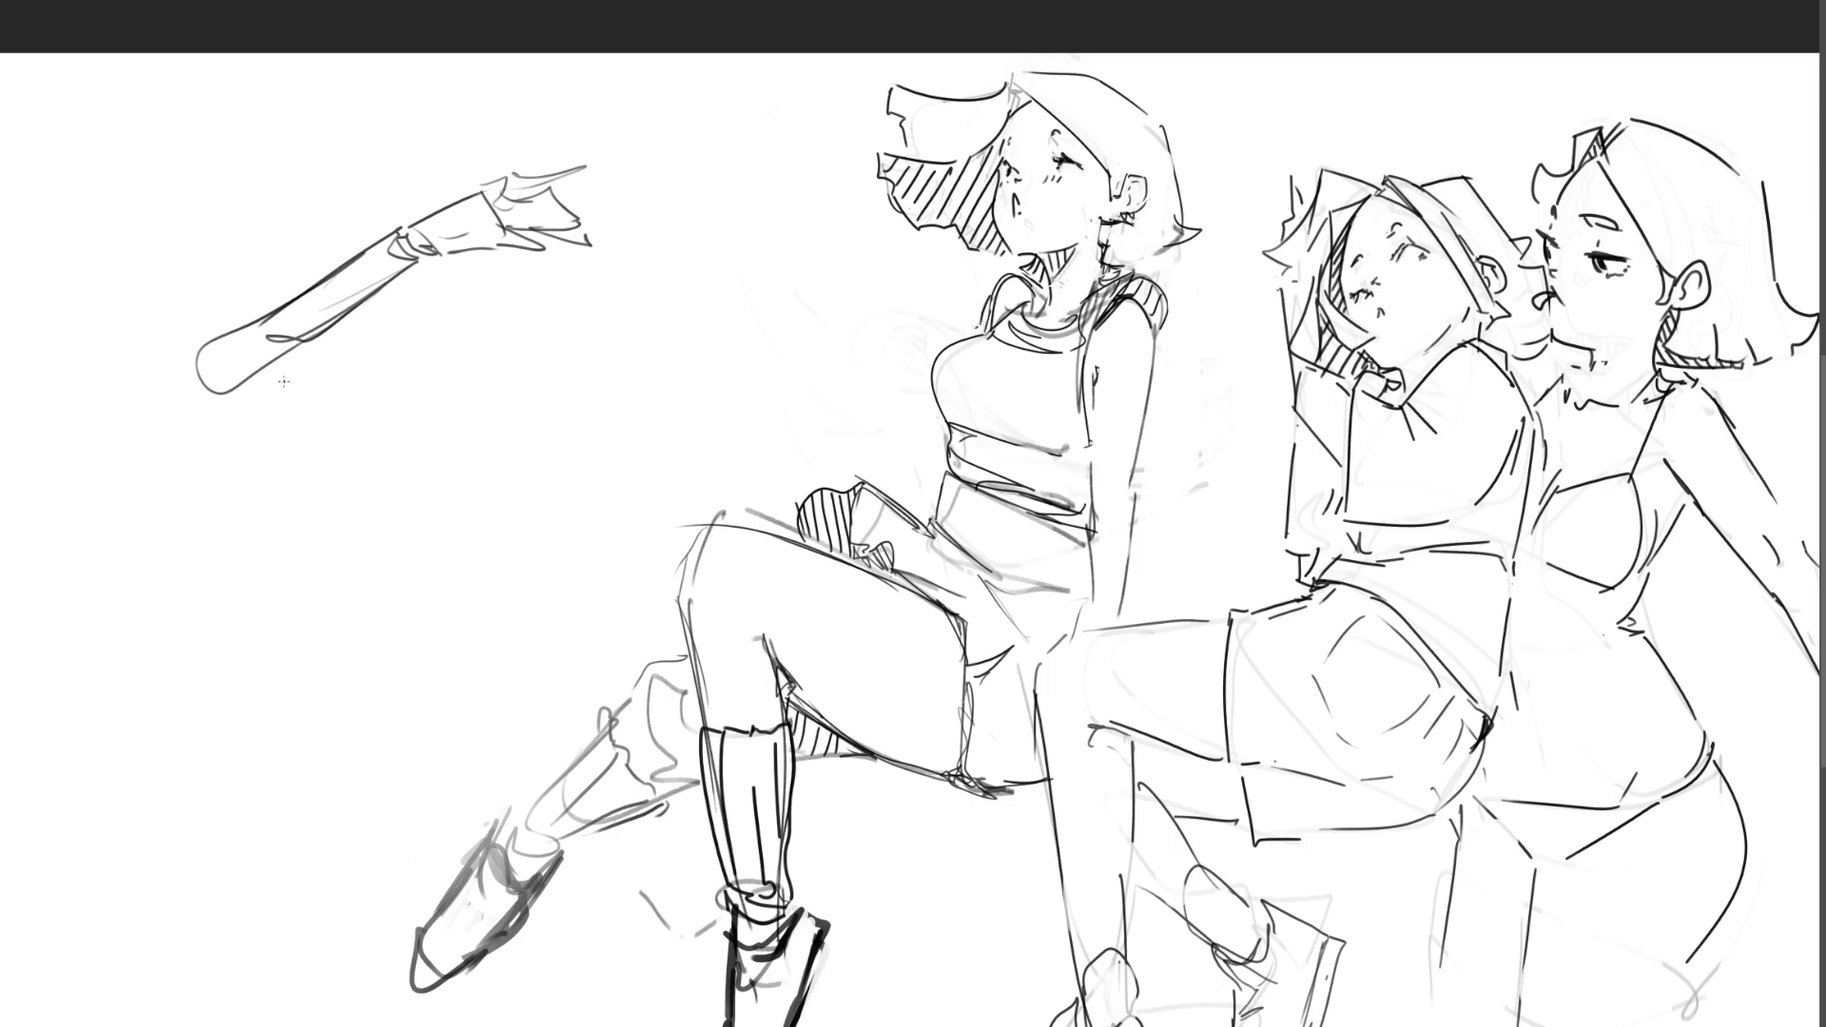
left_click_drag(396, 214, 229, 388)
mouse_move(388, 272)
left_mouse_down()
mouse_move(303, 367)
mouse_move(391, 345)
left_mouse_up()
mouse_move(202, 393)
left_mouse_down()
mouse_move(392, 373)
mouse_move(439, 415)
mouse_move(521, 384)
mouse_move(479, 412)
left_mouse_up()
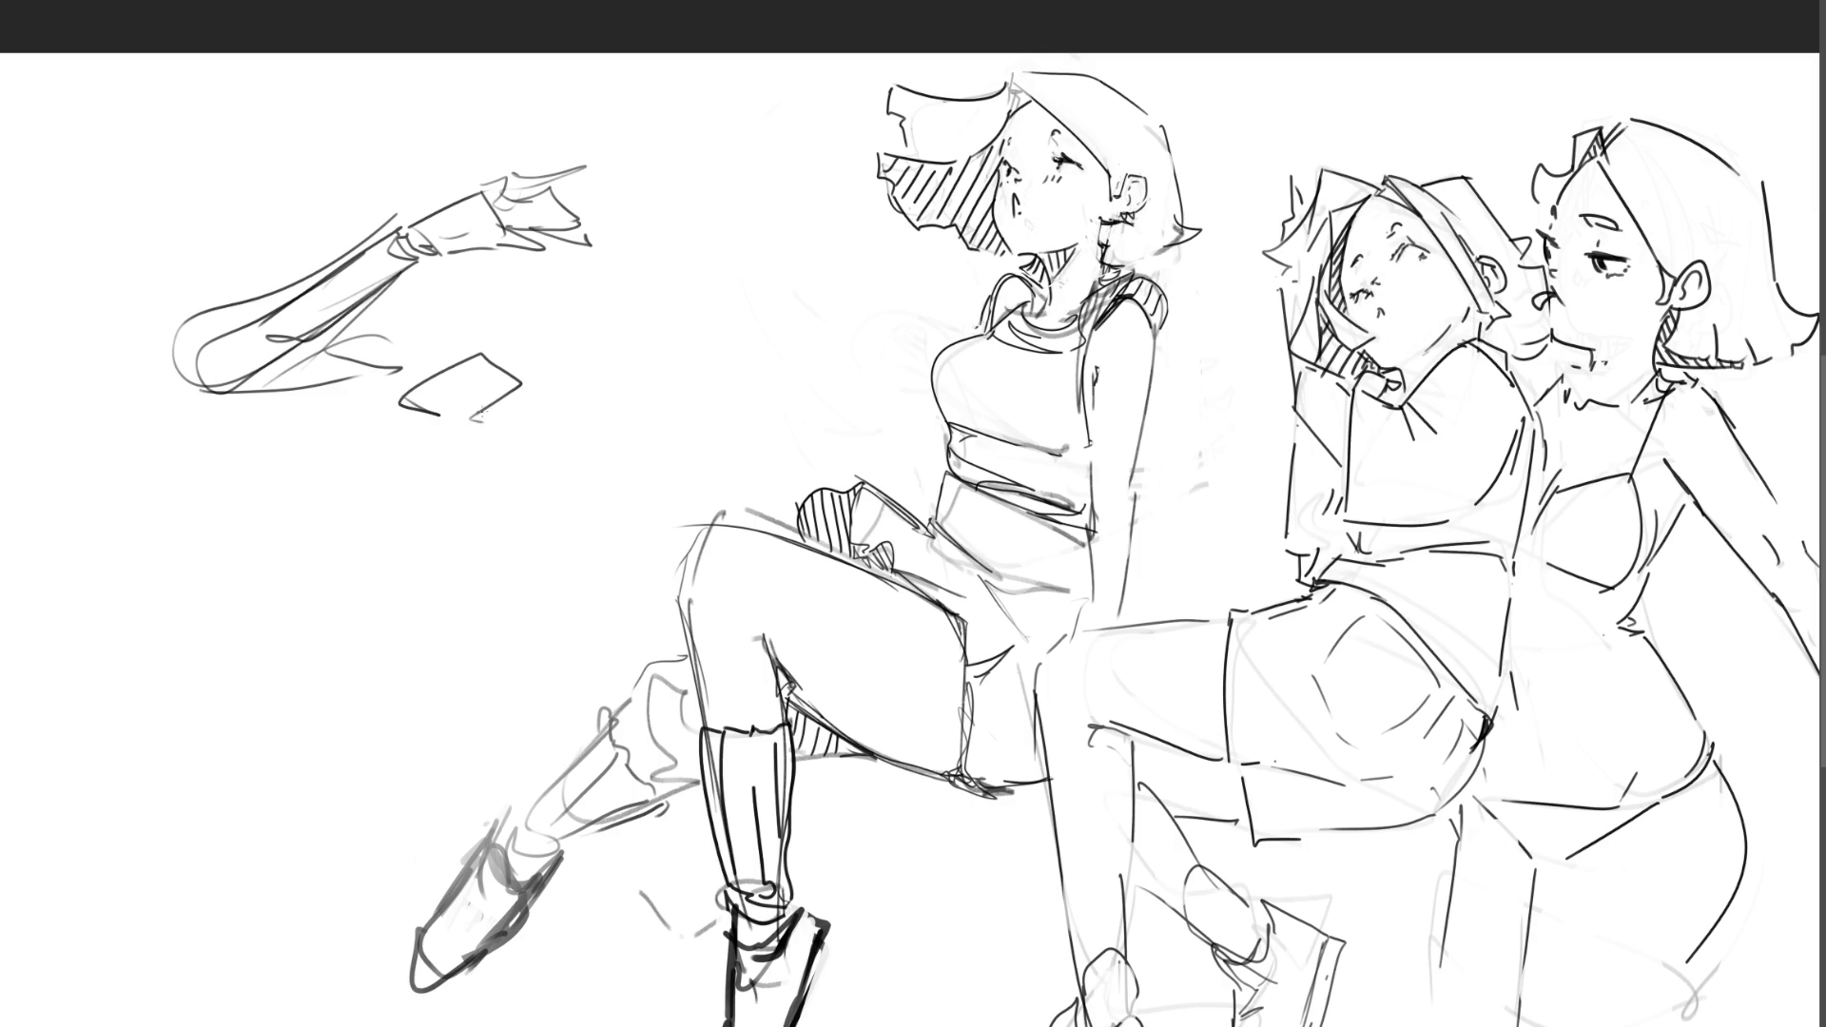
Step: Sketch a rounded fist-like hand to the right of the card
mouse_move(559, 314)
left_mouse_down()
mouse_move(630, 354)
mouse_move(592, 375)
mouse_move(606, 420)
left_mouse_up()
mouse_move(588, 350)
left_mouse_down()
mouse_move(599, 421)
mouse_move(577, 407)
left_mouse_up()
mouse_move(561, 324)
left_mouse_down()
mouse_move(554, 393)
mouse_move(551, 344)
mouse_move(646, 393)
left_mouse_up()
left_click_drag(637, 340, 656, 387)
left_click_drag(621, 306, 646, 338)
mouse_move(616, 293)
left_mouse_down()
mouse_move(656, 341)
mouse_move(671, 328)
left_mouse_up()
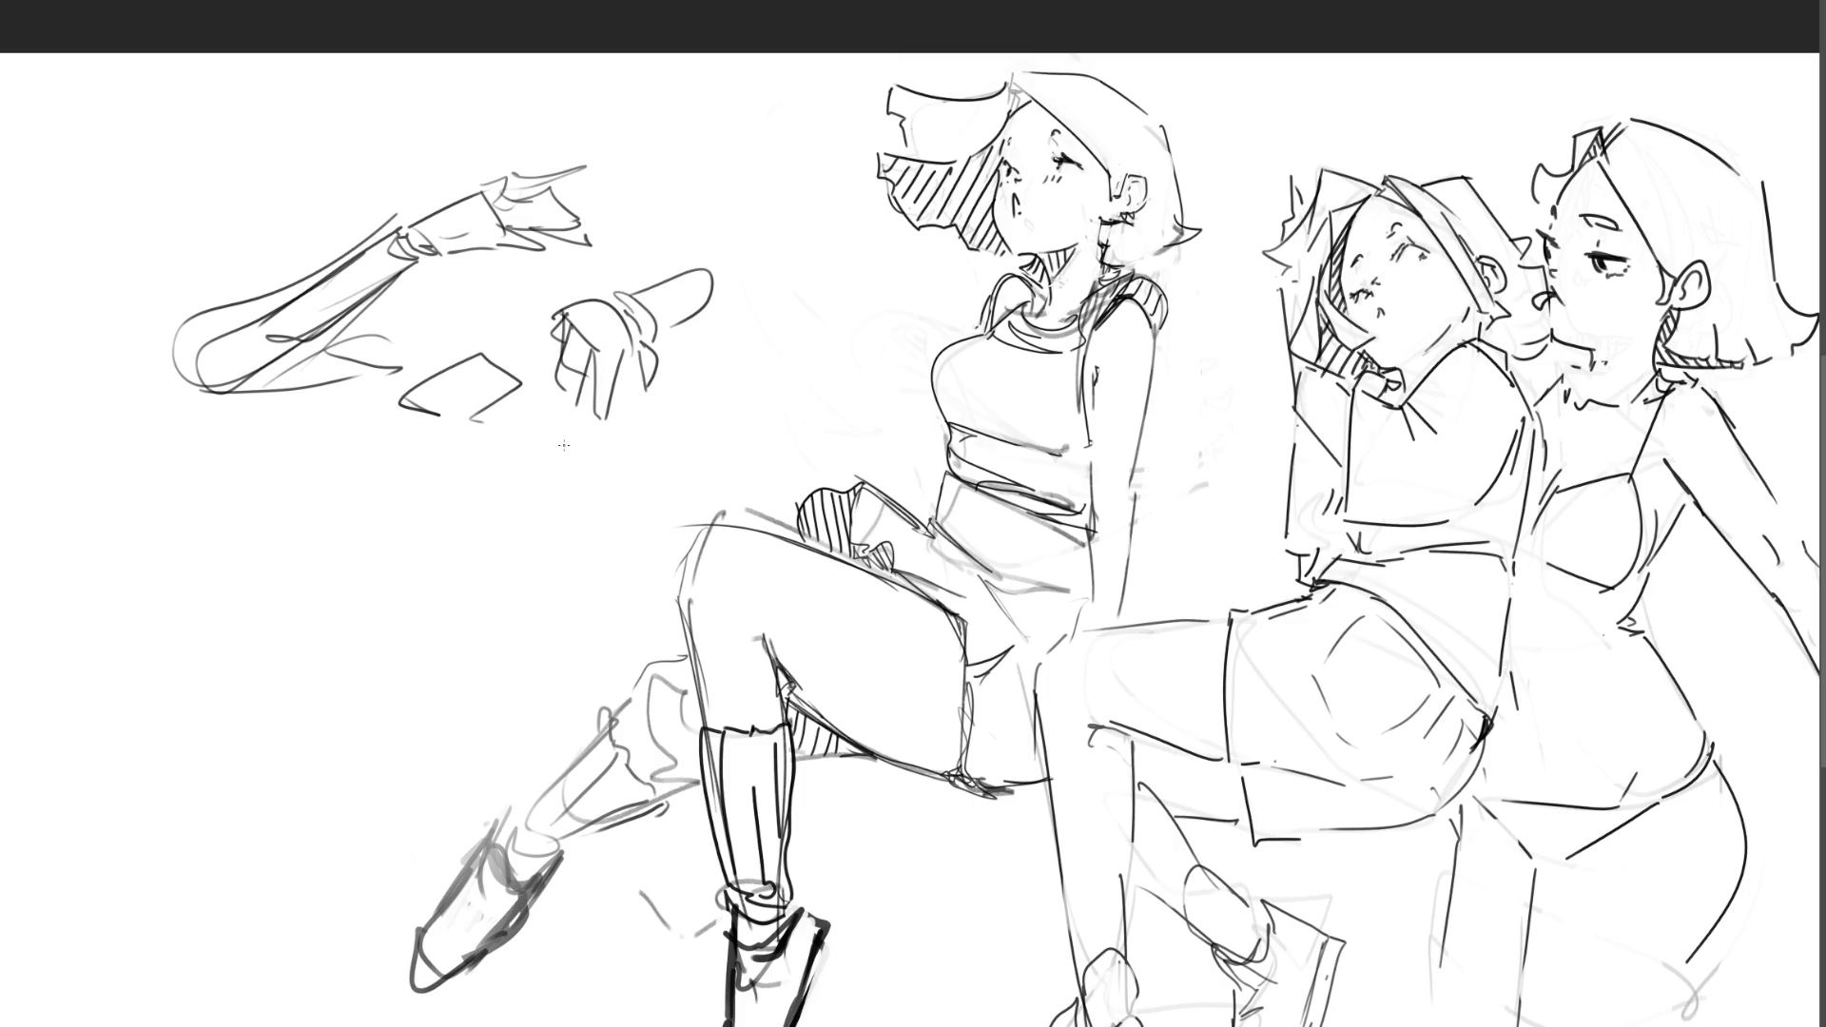
Step: Draw a small box-like hand below the arm study
mouse_move(340, 553)
left_mouse_down()
mouse_move(340, 603)
mouse_move(402, 550)
mouse_move(377, 533)
mouse_move(401, 551)
left_mouse_up()
mouse_move(411, 562)
left_mouse_down()
mouse_move(384, 638)
mouse_move(350, 649)
left_mouse_up()
mouse_move(350, 650)
left_mouse_down()
mouse_move(374, 651)
mouse_move(372, 630)
left_mouse_up()
left_click_drag(382, 643, 425, 610)
mouse_move(429, 558)
left_mouse_down()
mouse_move(431, 608)
mouse_move(461, 519)
mouse_move(452, 551)
mouse_move(341, 561)
mouse_move(383, 447)
mouse_move(390, 519)
mouse_move(299, 532)
mouse_move(340, 554)
left_mouse_up()
Step: Extend the hand sketch with a thumb and draw a tall-fingered arm study to its left
mouse_move(332, 563)
left_mouse_down()
mouse_move(340, 628)
mouse_move(397, 656)
mouse_move(416, 639)
mouse_move(382, 763)
left_mouse_up()
mouse_move(181, 572)
left_mouse_down()
mouse_move(176, 641)
mouse_move(236, 671)
mouse_move(214, 685)
left_mouse_up()
mouse_move(213, 609)
left_mouse_down()
mouse_move(243, 533)
mouse_move(227, 626)
left_mouse_up()
mouse_move(206, 545)
left_mouse_down()
mouse_move(224, 464)
mouse_move(235, 569)
mouse_move(188, 547)
mouse_move(195, 473)
mouse_move(198, 582)
mouse_move(177, 575)
mouse_move(234, 535)
left_mouse_up()
mouse_move(239, 547)
left_mouse_down()
mouse_move(248, 604)
mouse_move(179, 733)
left_mouse_up()
left_click_drag(245, 632, 226, 751)
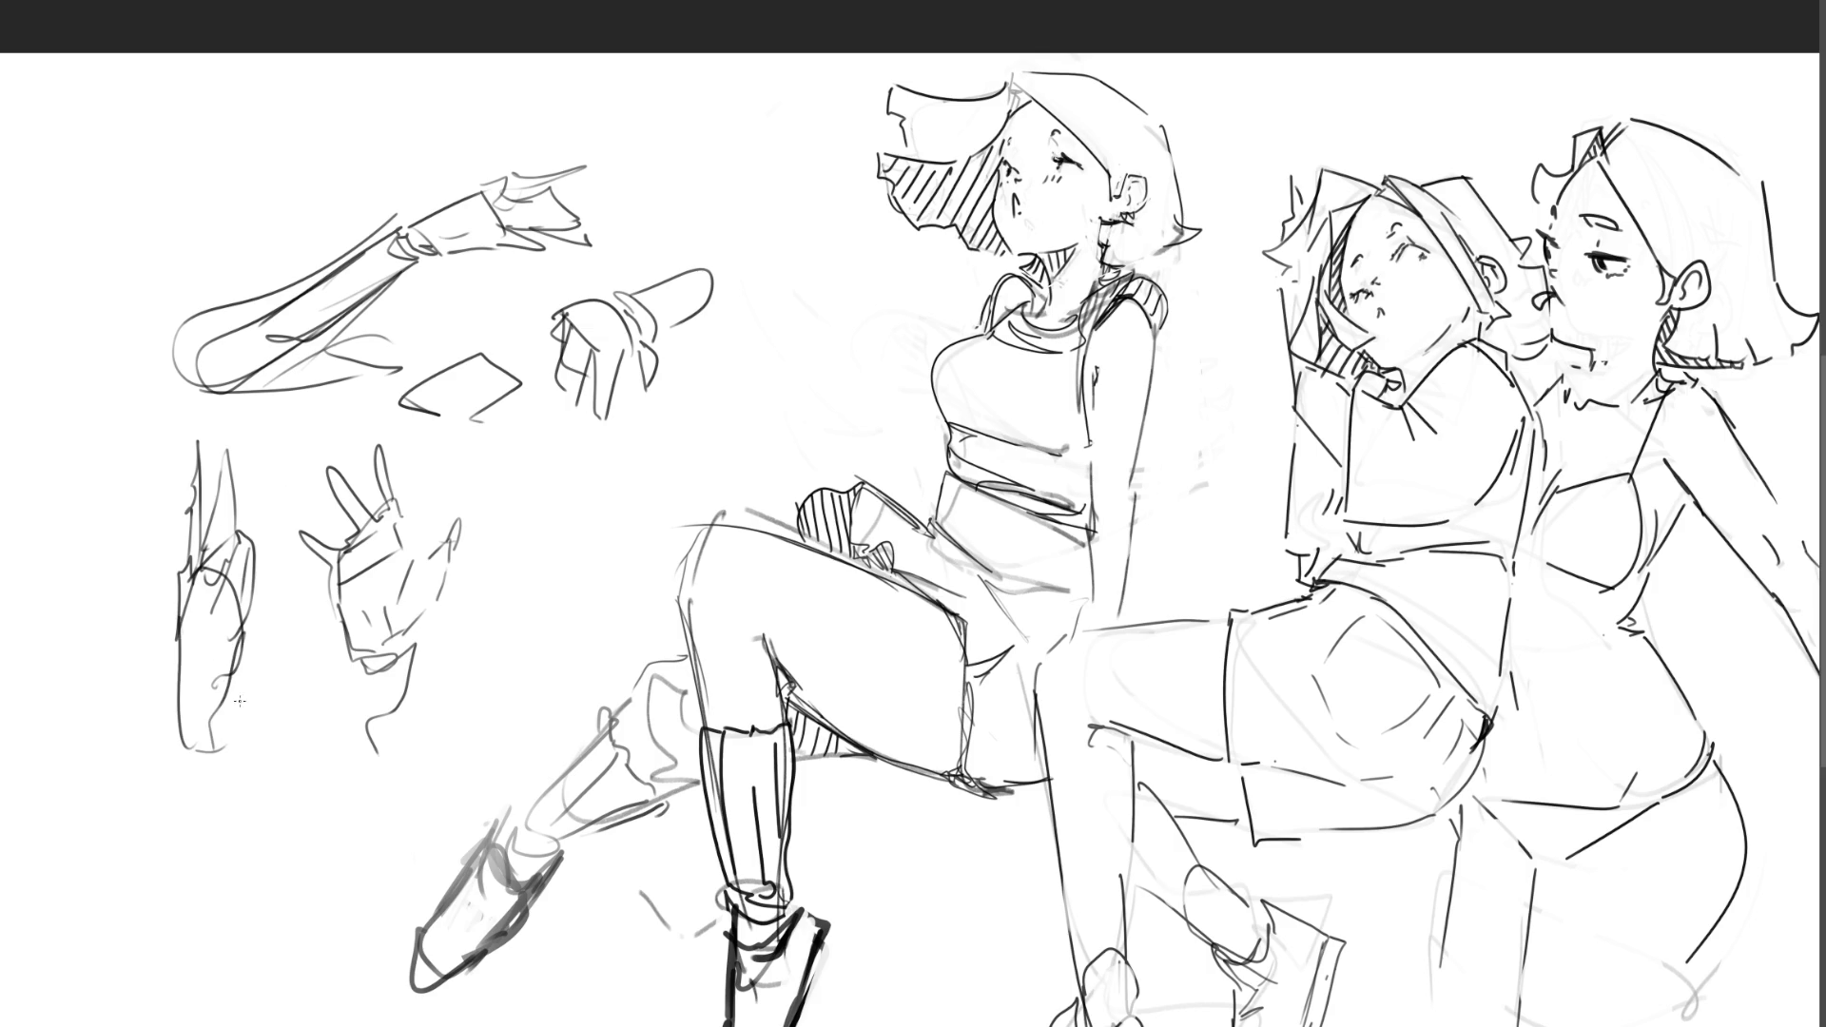
left_click_drag(243, 650, 219, 718)
left_click_drag(247, 561, 255, 518)
left_click_drag(235, 683, 217, 788)
left_click_drag(190, 727, 239, 892)
mouse_move(228, 700)
left_mouse_down()
mouse_move(301, 828)
mouse_move(289, 937)
left_mouse_up()
left_click_drag(260, 944, 283, 963)
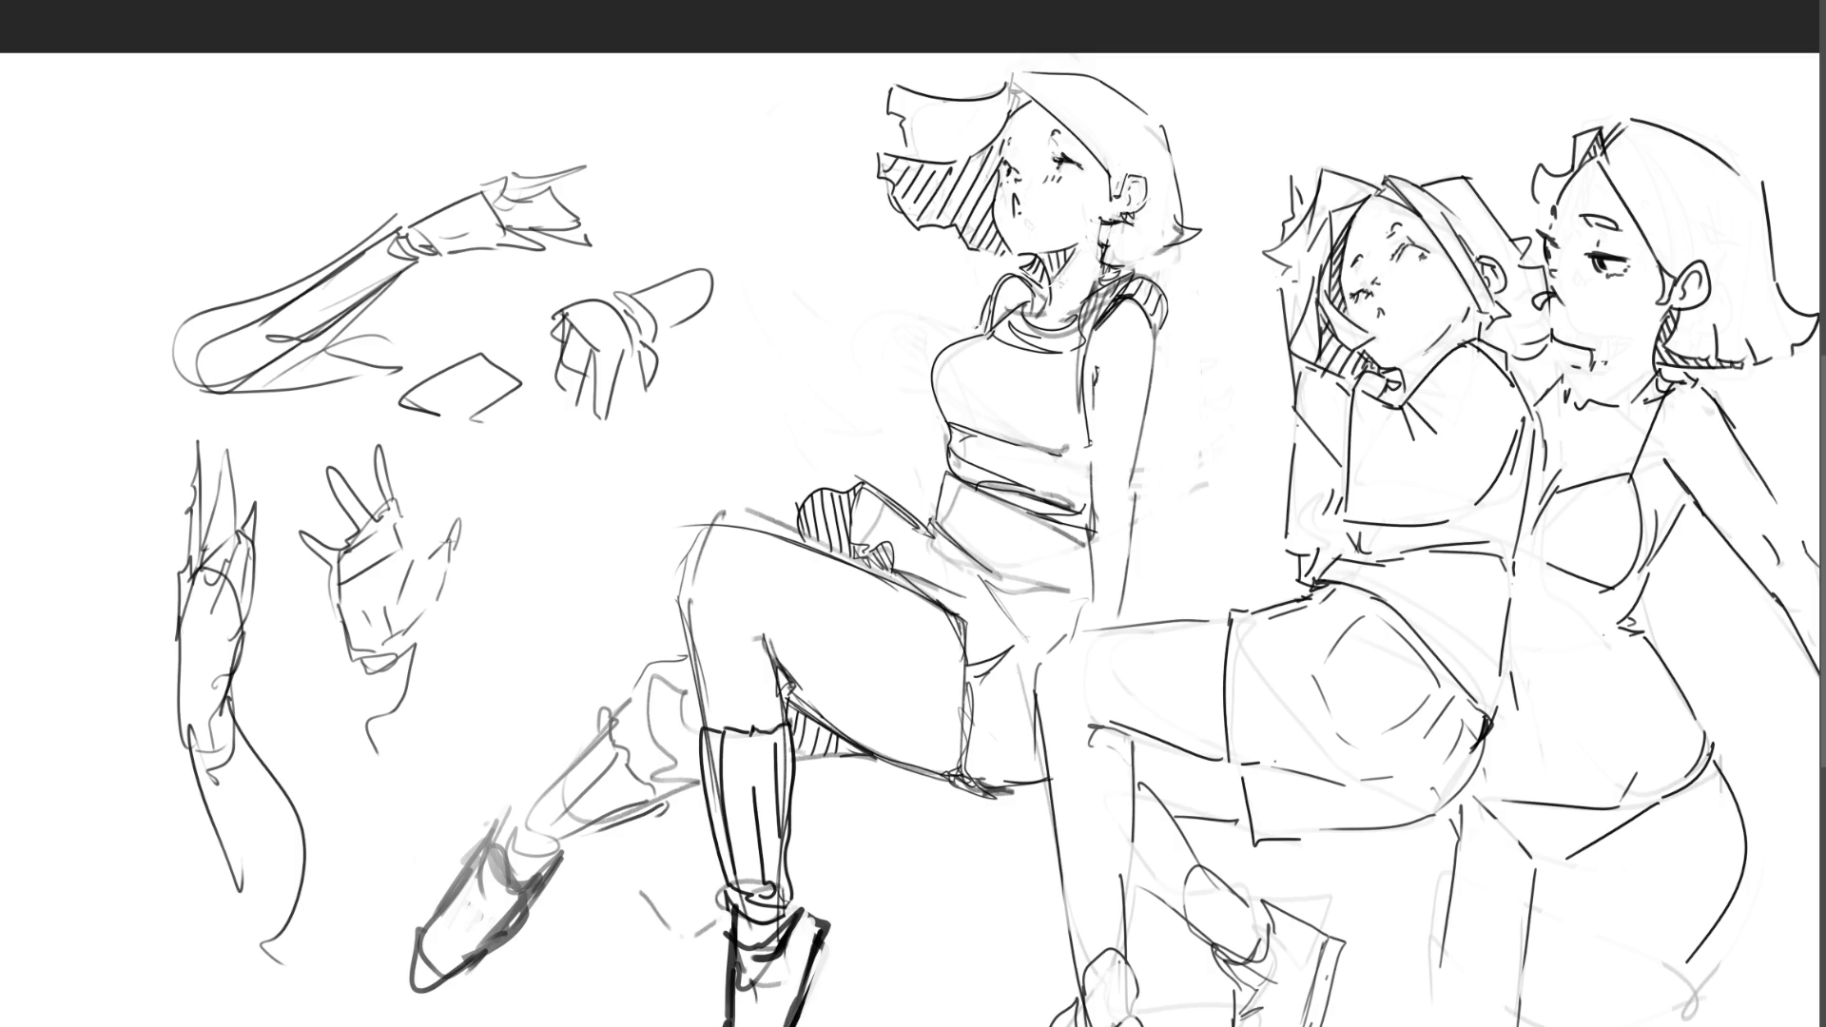
Step: Lasso all the hand and arm sketches on the left and delete them
mouse_move(773, 337)
left_mouse_down()
mouse_move(732, 197)
mouse_move(129, 545)
mouse_move(157, 1022)
left_mouse_up()
mouse_move(328, 1025)
left_mouse_down()
mouse_move(534, 576)
mouse_move(775, 338)
left_mouse_up()
key("Delete")
Step: Deselect and bring up the ninja and cowgirl painting
key("ctrl+d")
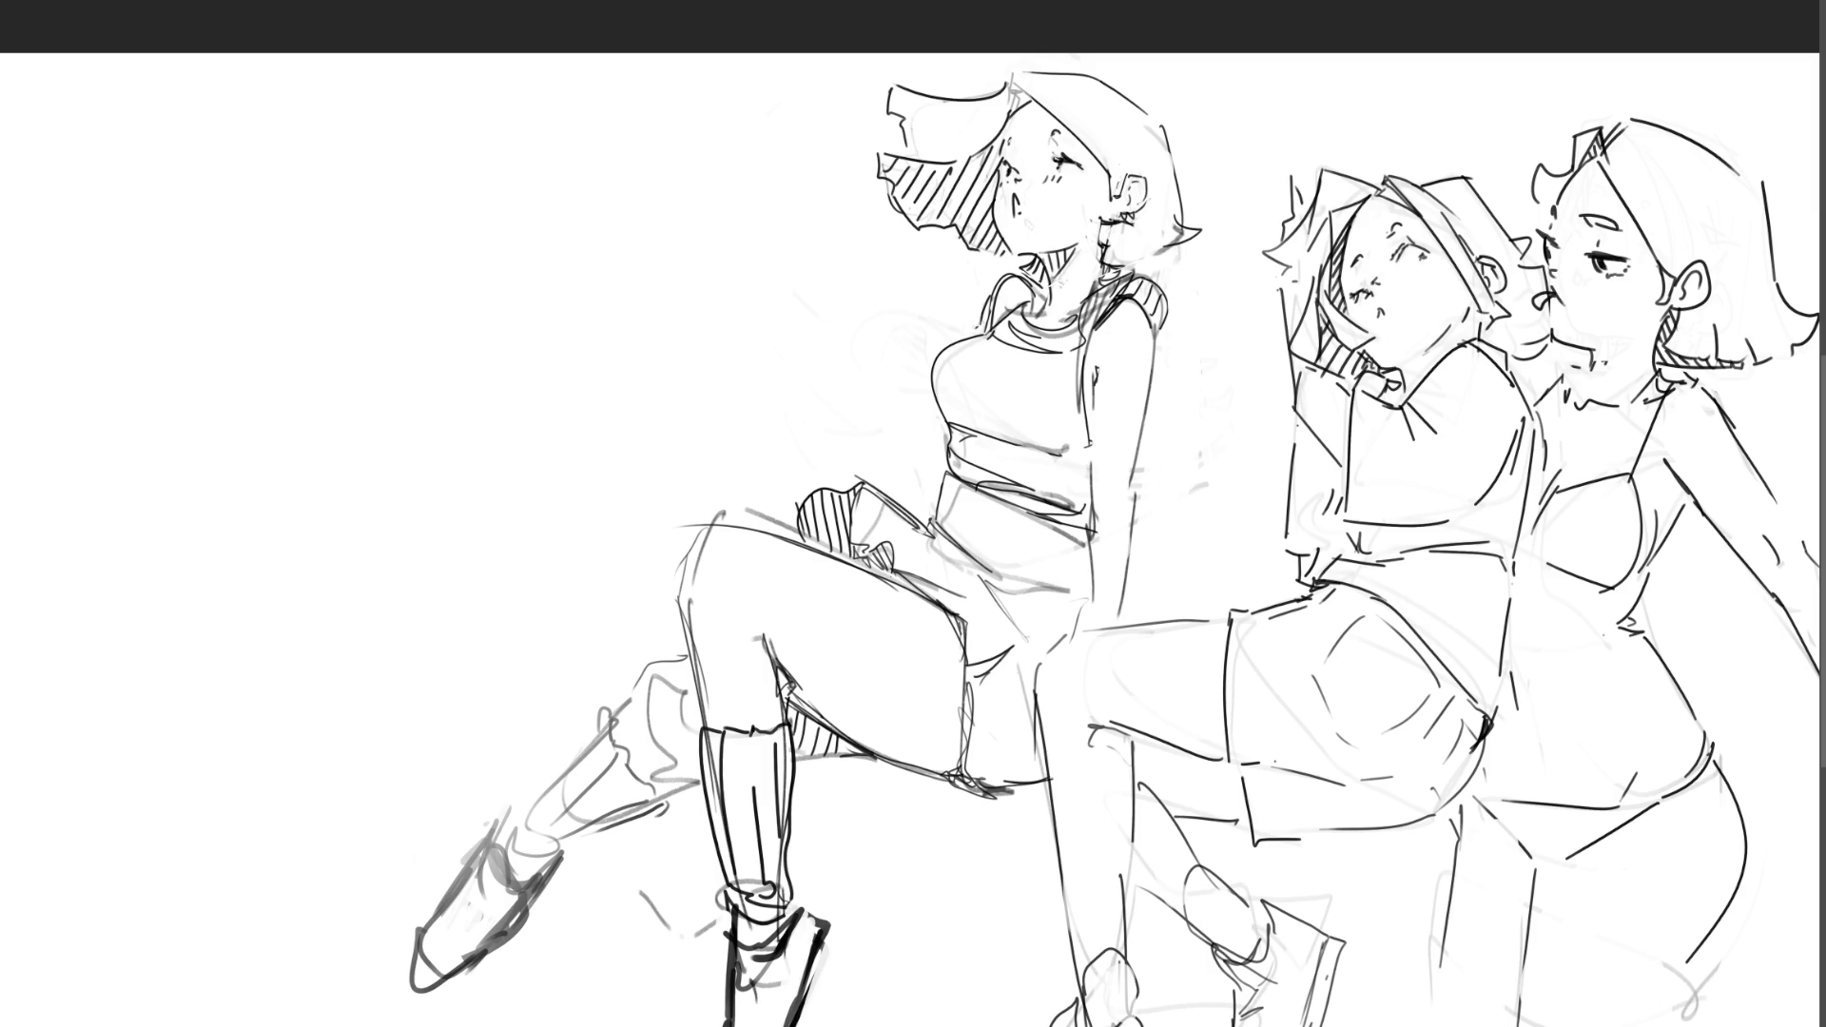
key("Delete")
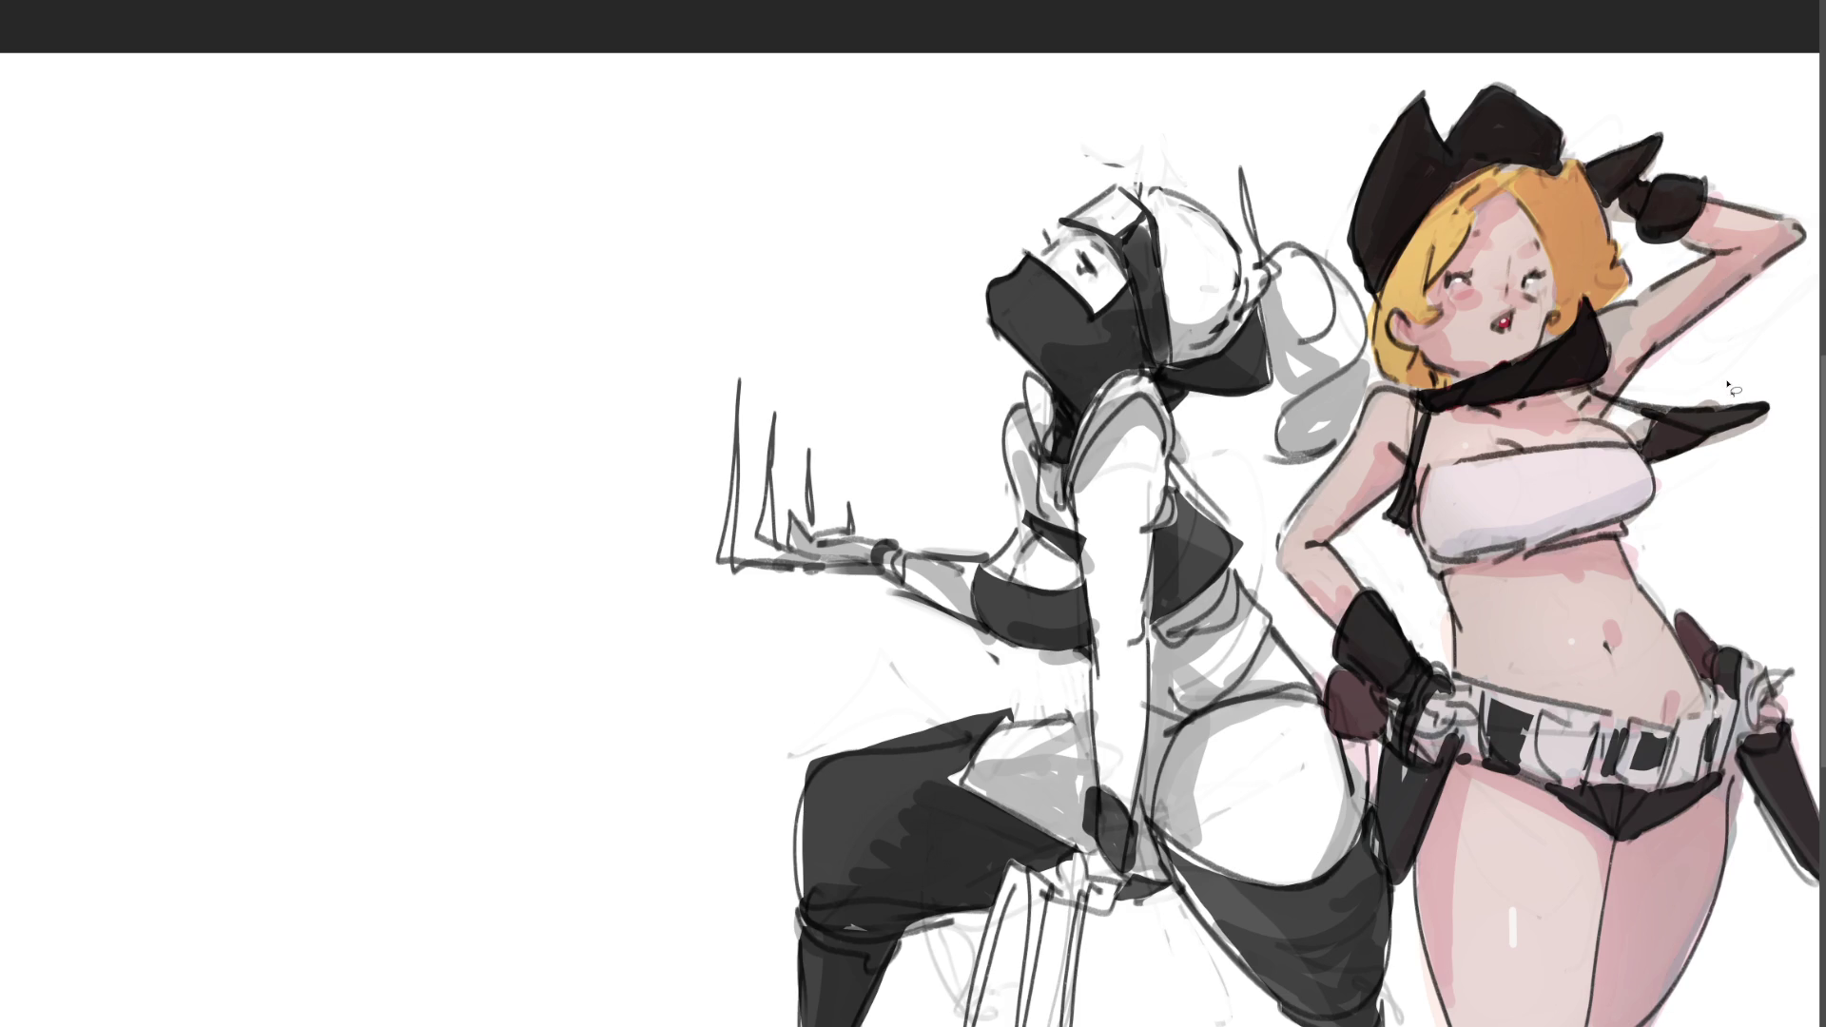
Step: Pan to the cowgirl, paint white under her scarf tip, and touch up her arm, ear and eyelash
left_click_drag(1745, 293, 1317, 293)
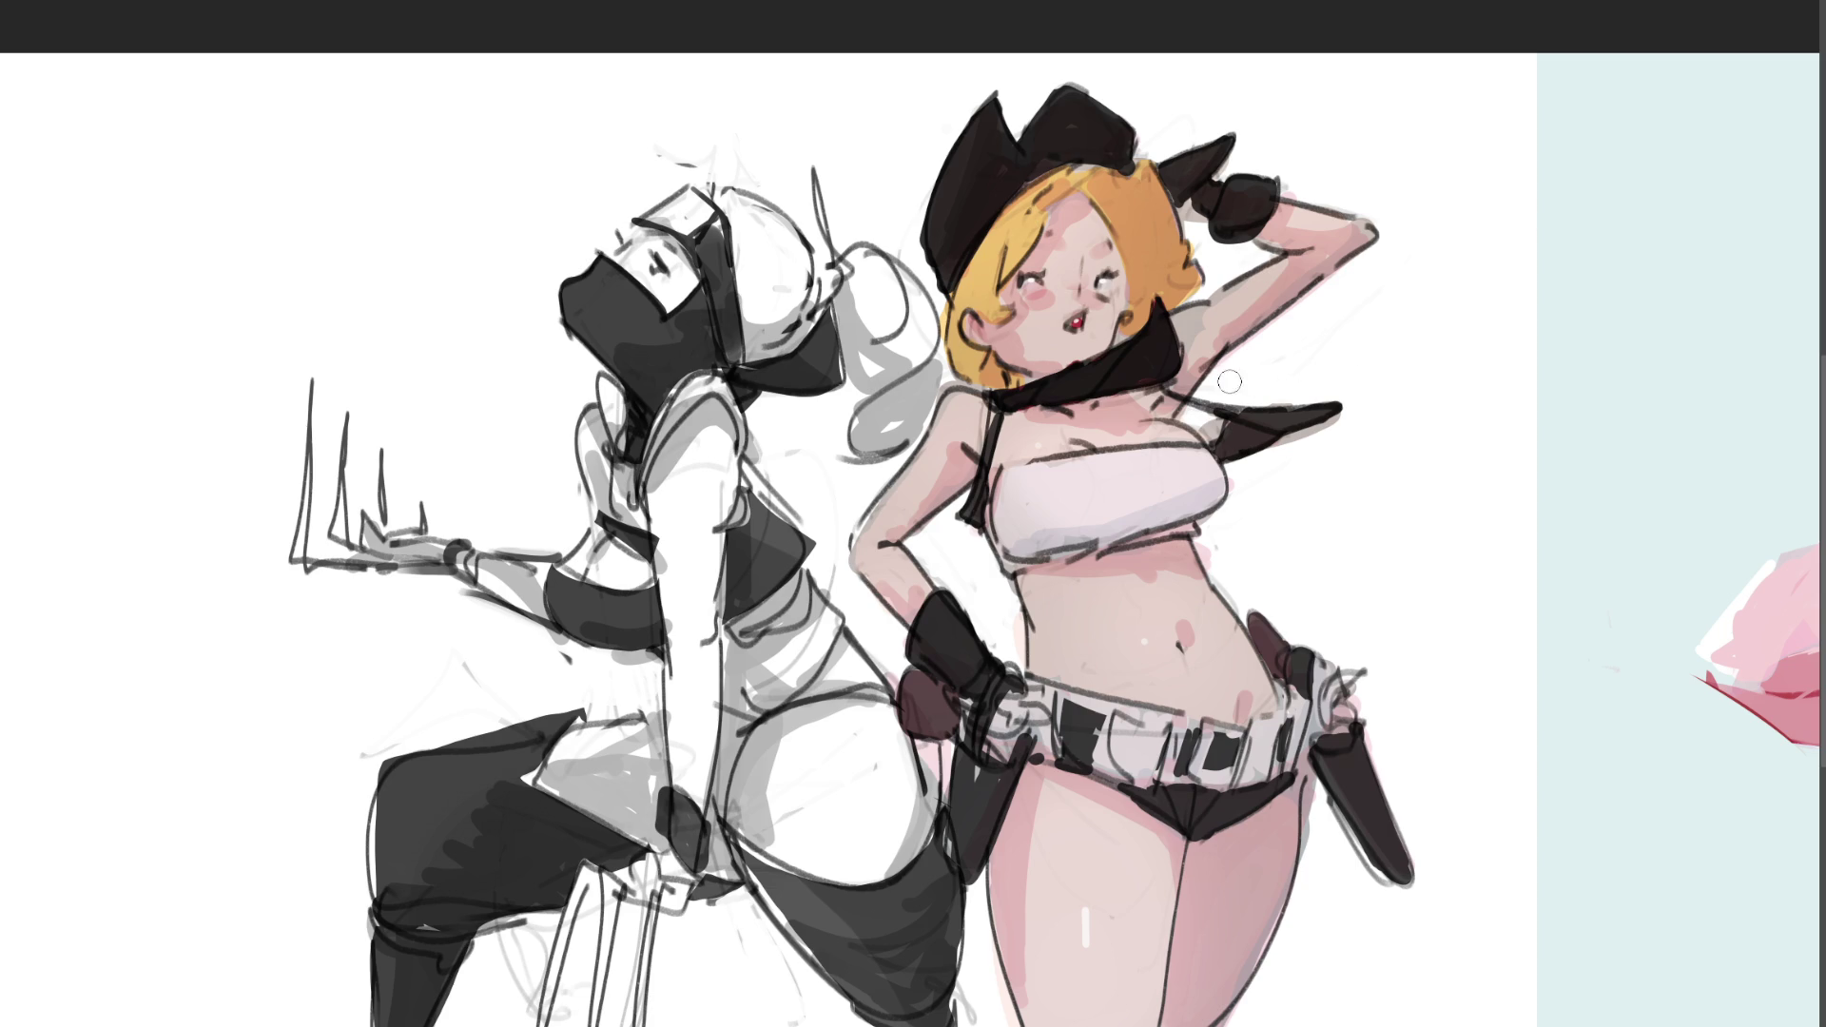
mouse_move(1337, 414)
left_mouse_down()
mouse_move(1301, 448)
mouse_move(1210, 430)
left_mouse_up()
mouse_move(856, 581)
left_mouse_down()
mouse_move(1024, 656)
mouse_move(1013, 582)
left_mouse_up()
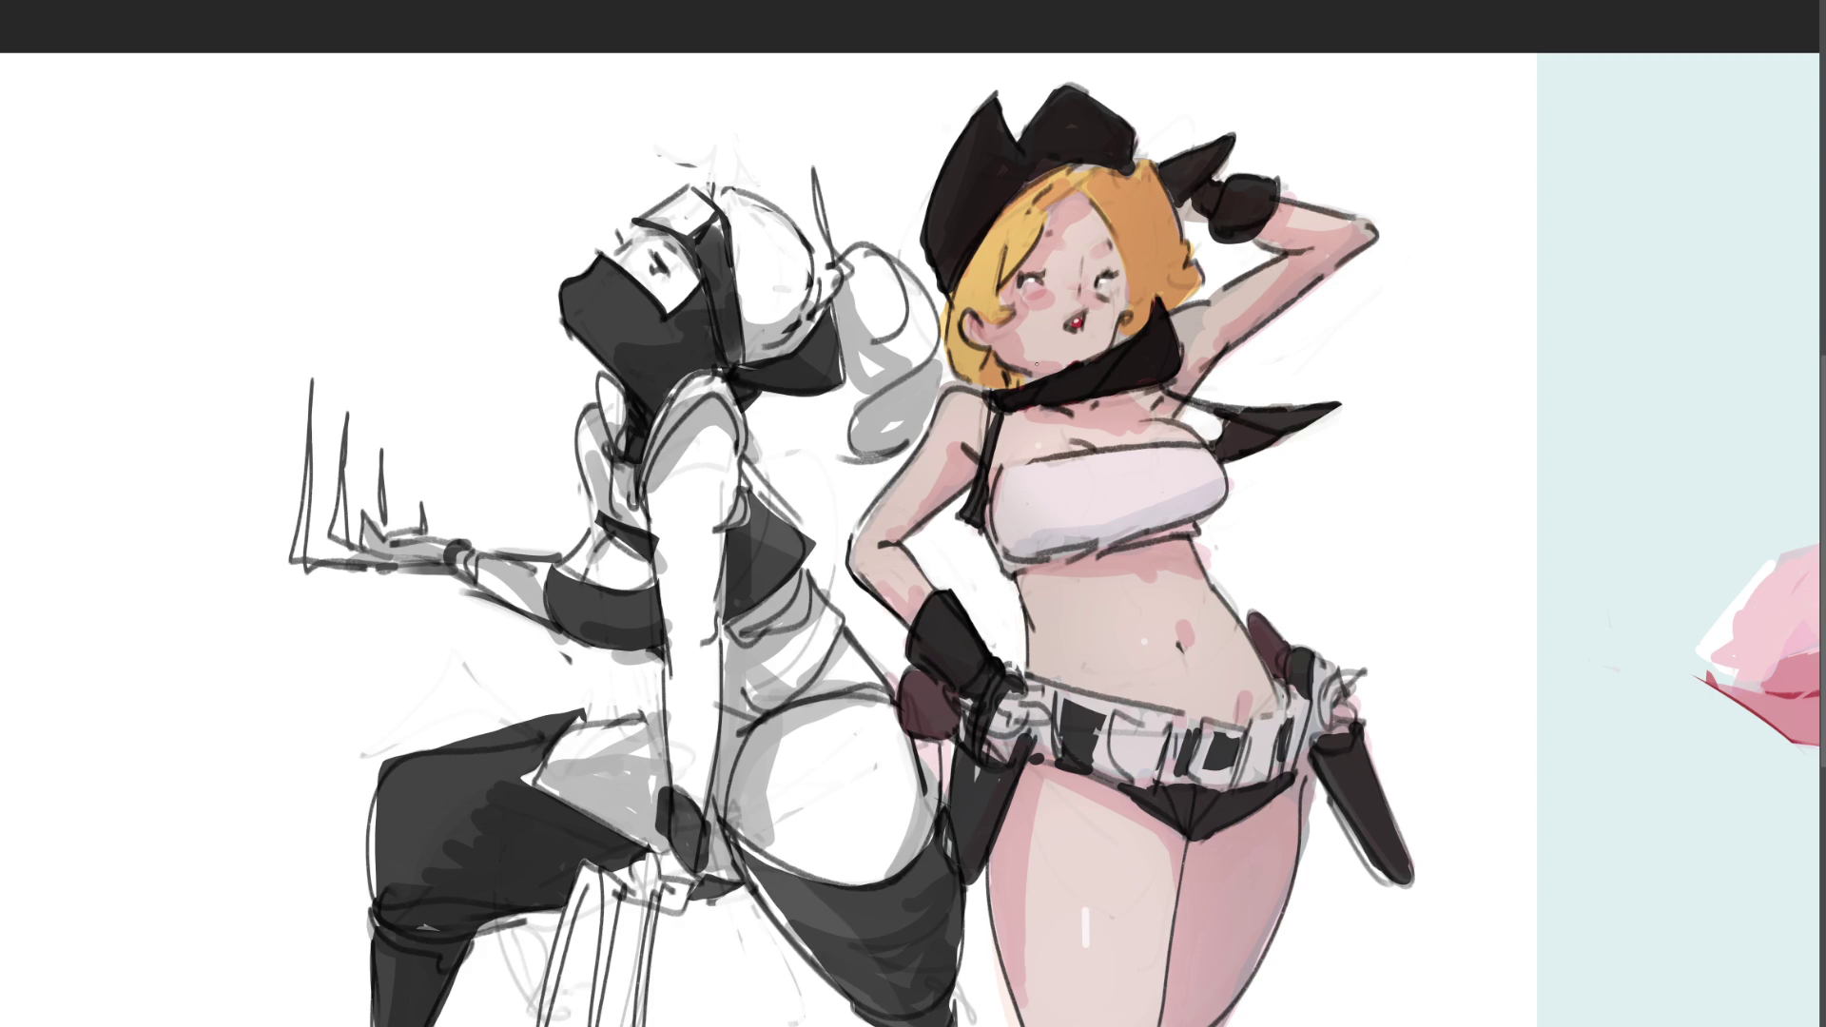
mouse_move(995, 344)
left_mouse_down()
mouse_move(1024, 385)
mouse_move(1122, 315)
left_mouse_up()
left_click_drag(1021, 281, 1033, 278)
Step: Thicken the cowgirl's hat outline in black and undo the stray strokes above the brim and raised arm
mouse_move(996, 88)
left_mouse_down()
mouse_move(928, 190)
mouse_move(916, 245)
mouse_move(942, 302)
left_mouse_up()
mouse_move(1008, 74)
left_mouse_down()
mouse_move(1004, 128)
mouse_move(989, 81)
mouse_move(931, 163)
mouse_move(911, 249)
mouse_move(936, 297)
left_mouse_up()
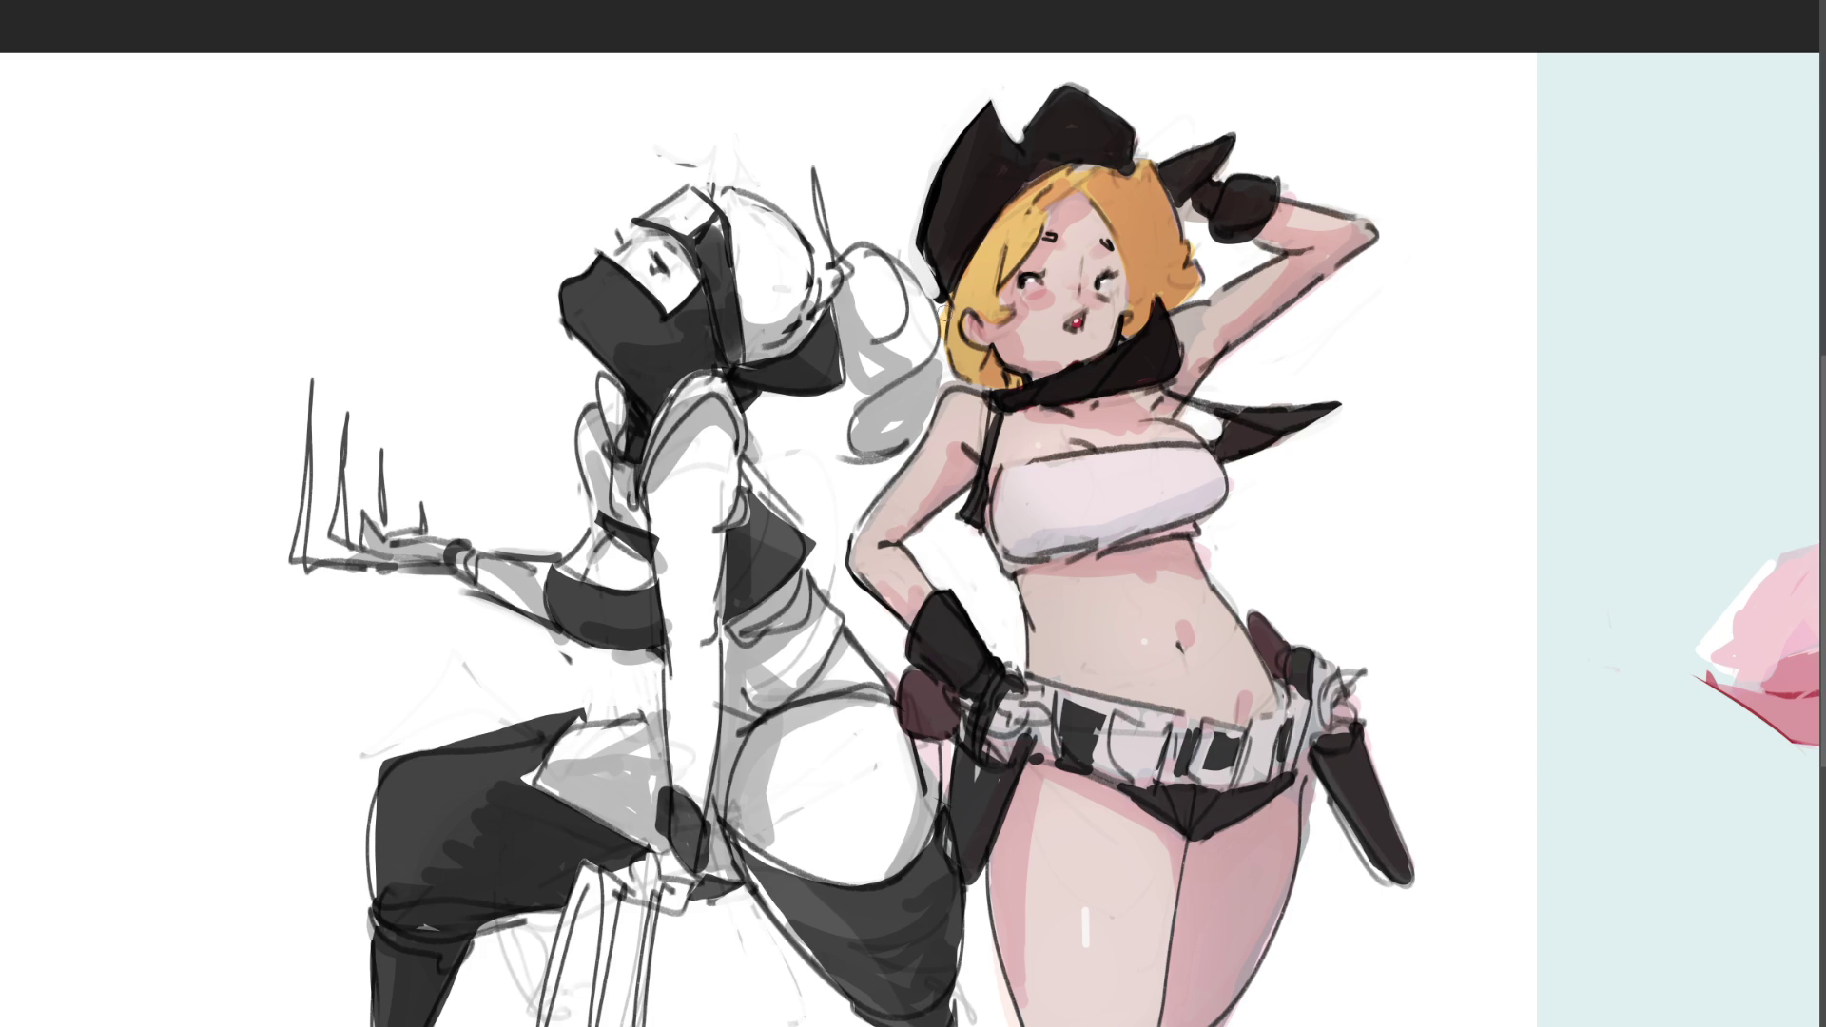
mouse_move(1018, 133)
left_mouse_down()
mouse_move(1058, 80)
mouse_move(1153, 124)
mouse_move(1141, 152)
left_mouse_up()
key("ctrl+z")
key("ctrl+z")
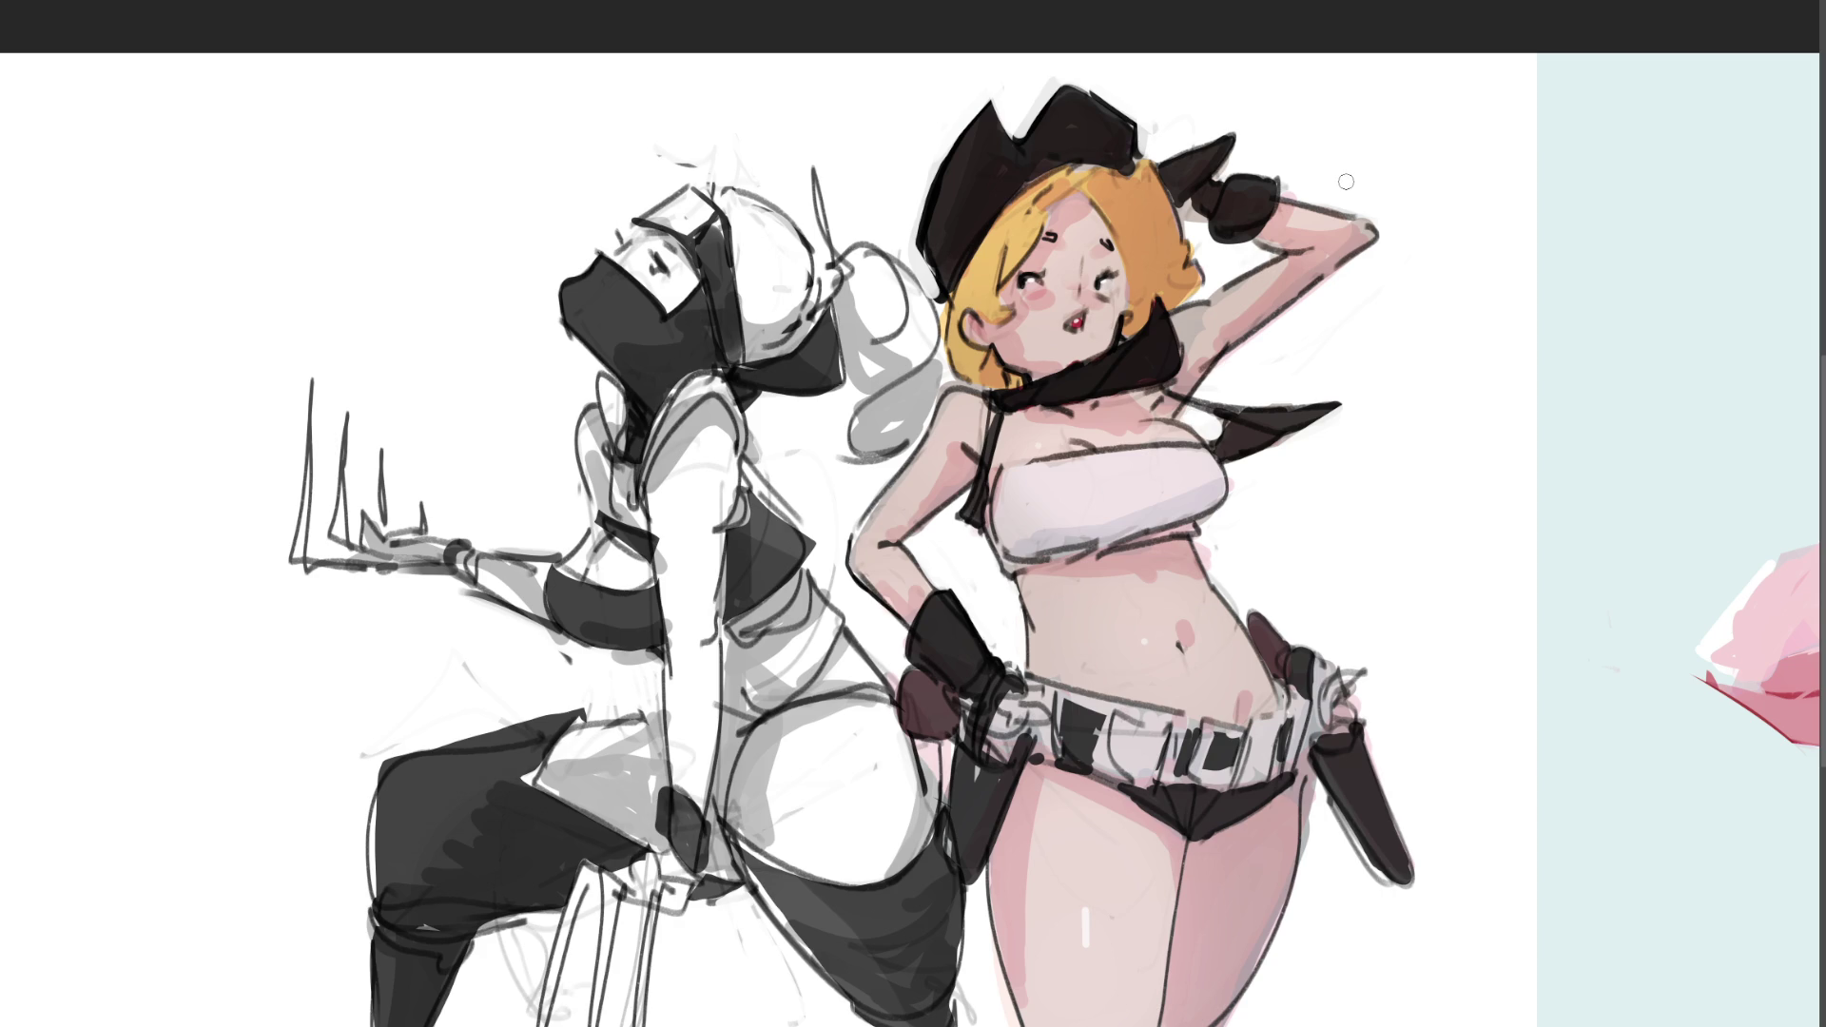
mouse_move(1158, 155)
left_mouse_down()
mouse_move(1257, 105)
mouse_move(1226, 168)
mouse_move(1393, 206)
left_mouse_up()
key("ctrl+z")
key("ctrl+z")
key("ctrl+z")
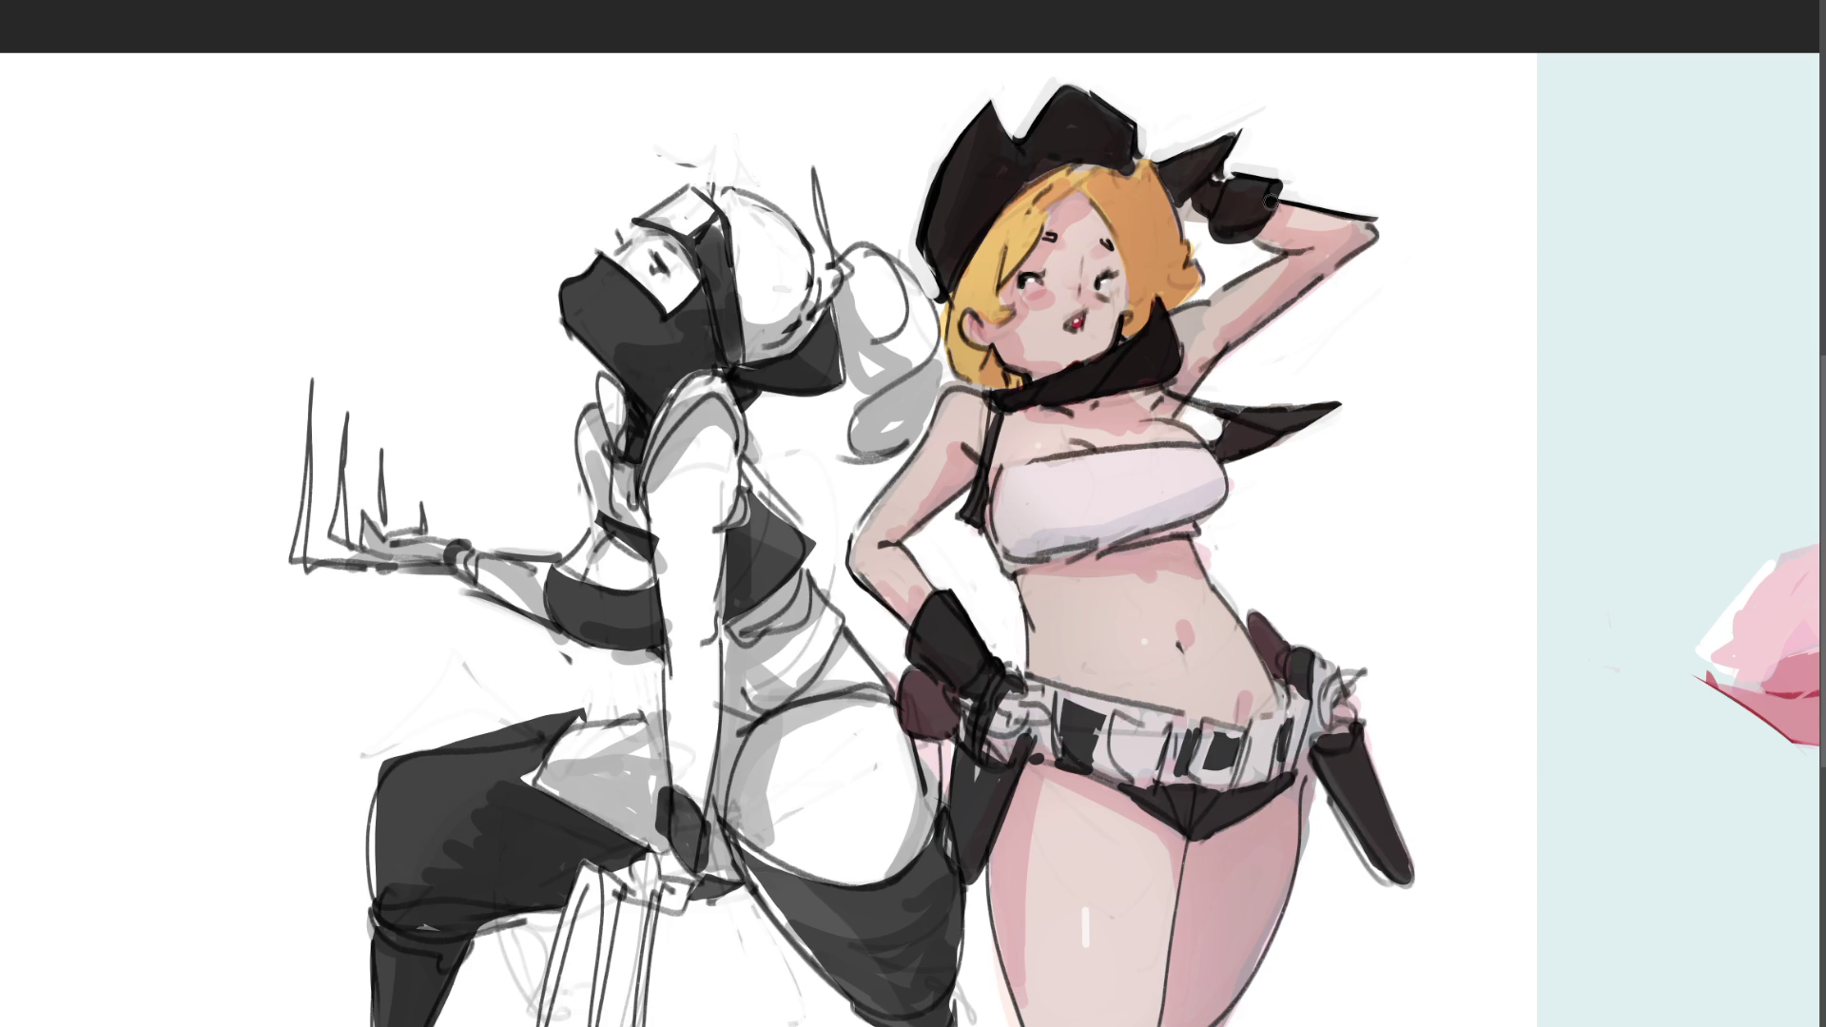
mouse_move(1377, 244)
left_mouse_down()
mouse_move(1377, 225)
mouse_move(1379, 244)
mouse_move(1272, 330)
left_mouse_up()
key("ctrl+z")
key("ctrl+z")
key("ctrl+z")
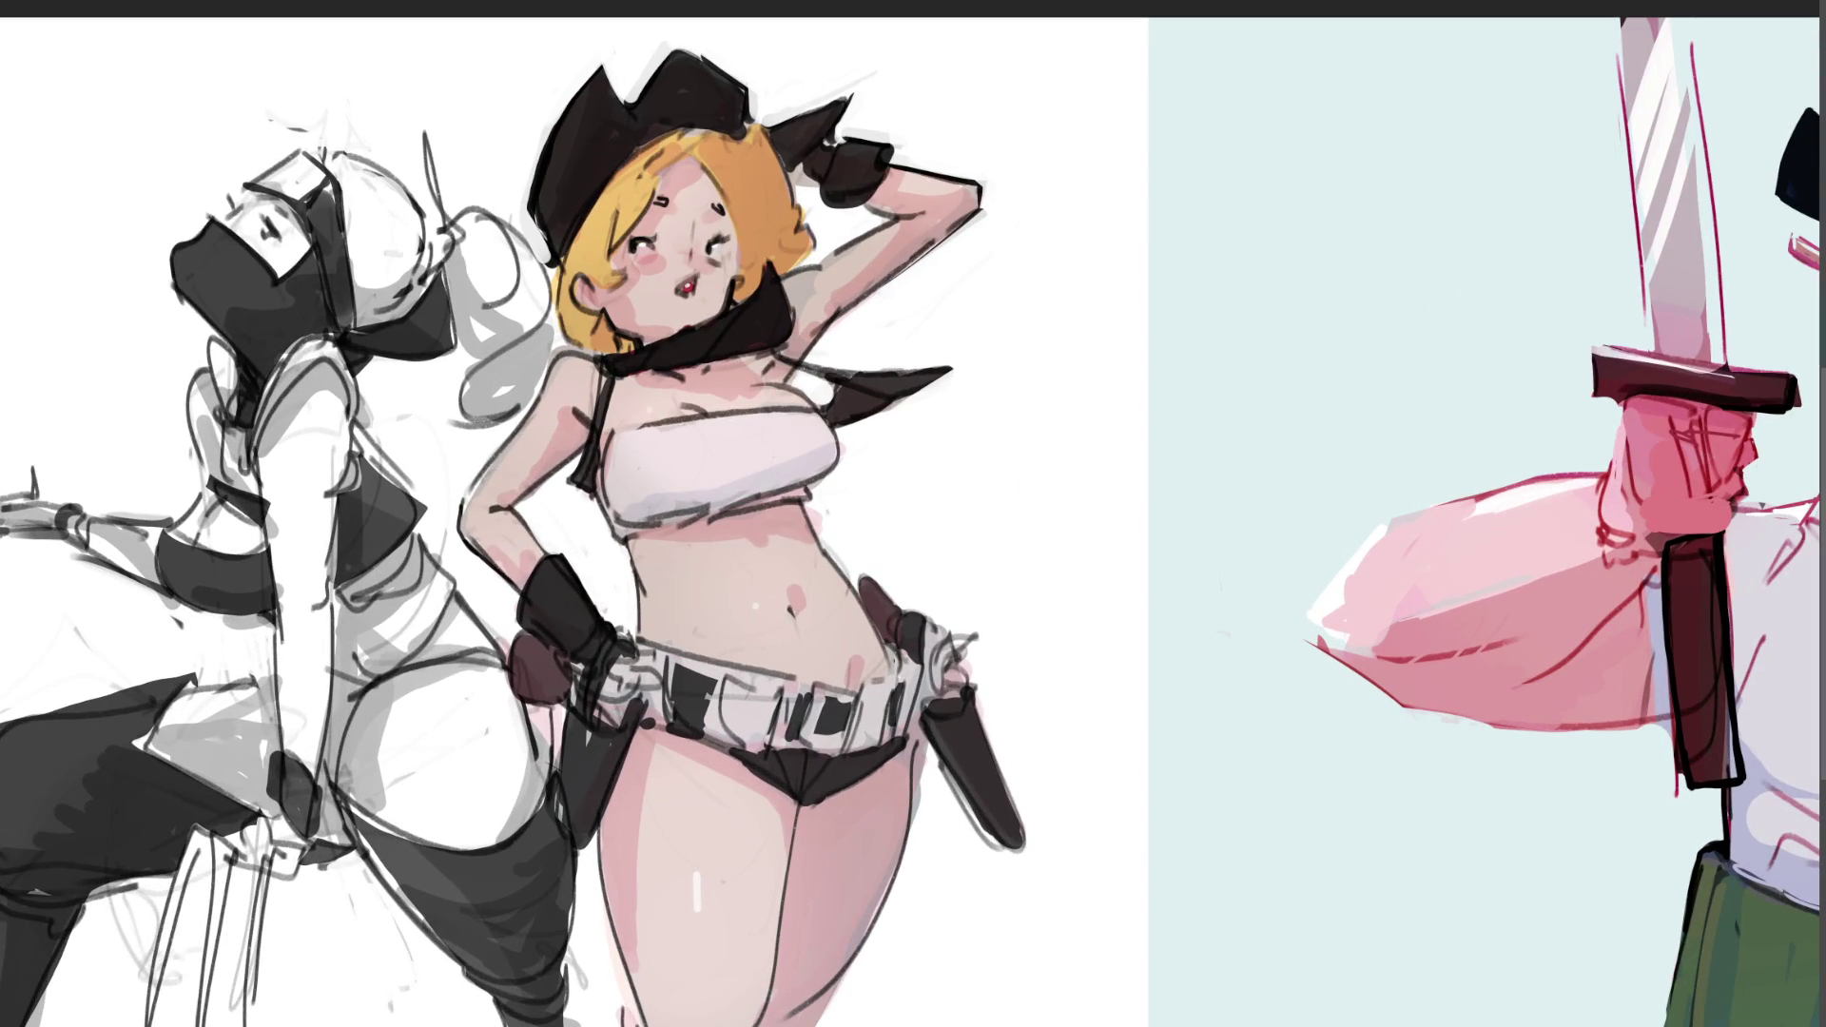
Step: Brush light and dark strokes along the holster and right thigh outline, then fit the whole canvas in view
left_click_drag(927, 756, 1008, 880)
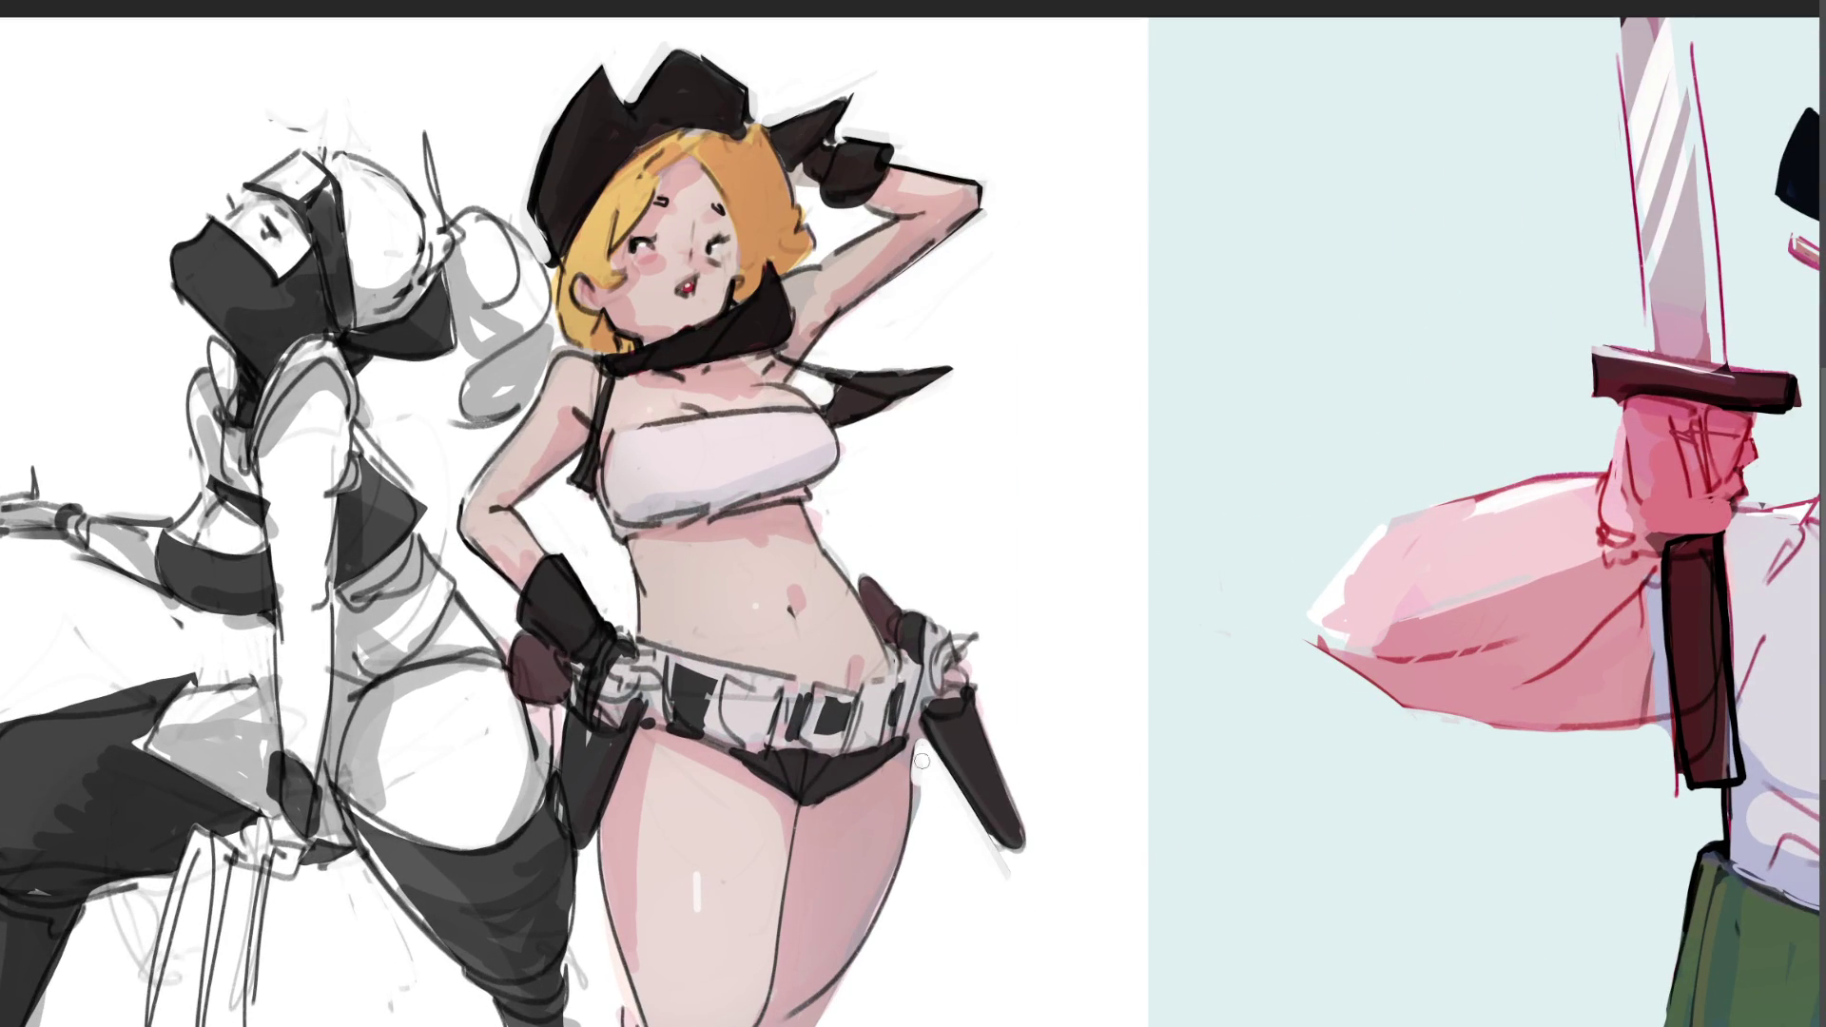
mouse_move(921, 751)
left_mouse_down()
mouse_move(897, 896)
mouse_move(813, 1025)
left_mouse_up()
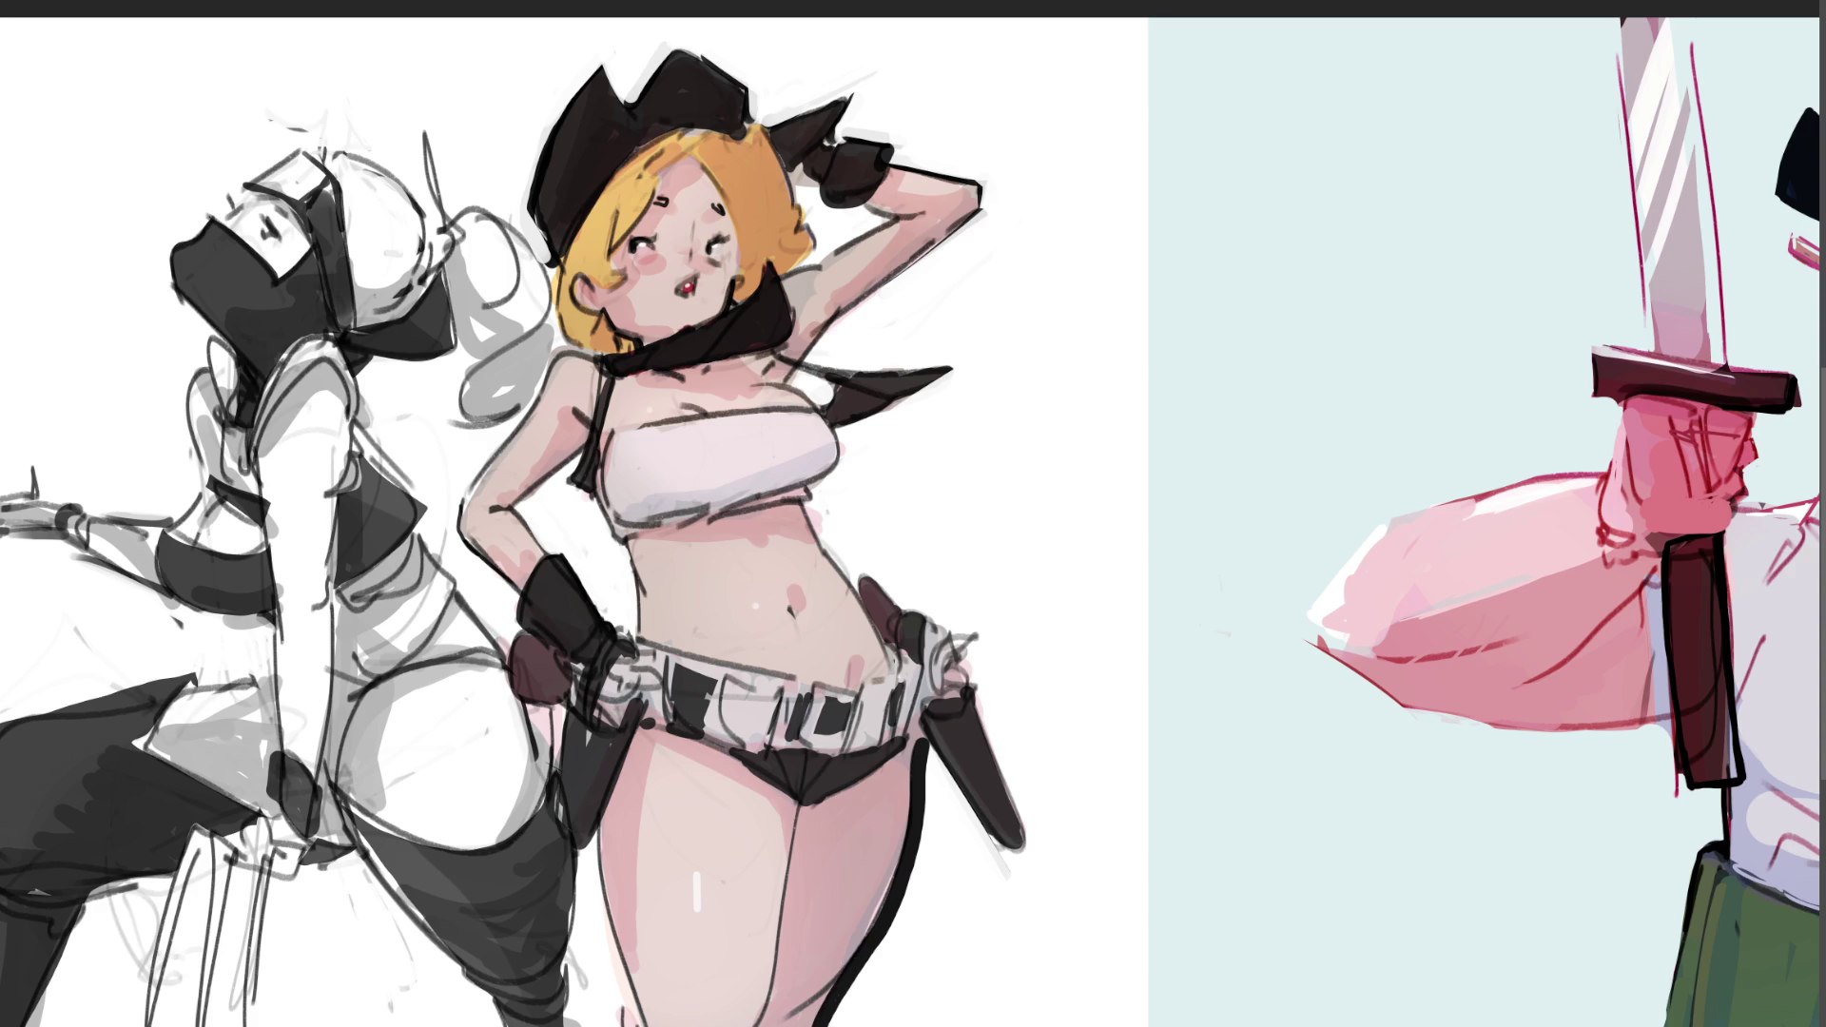
mouse_move(927, 765)
left_mouse_down()
mouse_move(923, 744)
mouse_move(899, 905)
mouse_move(828, 1018)
left_mouse_up()
left_click_drag(913, 858, 827, 1022)
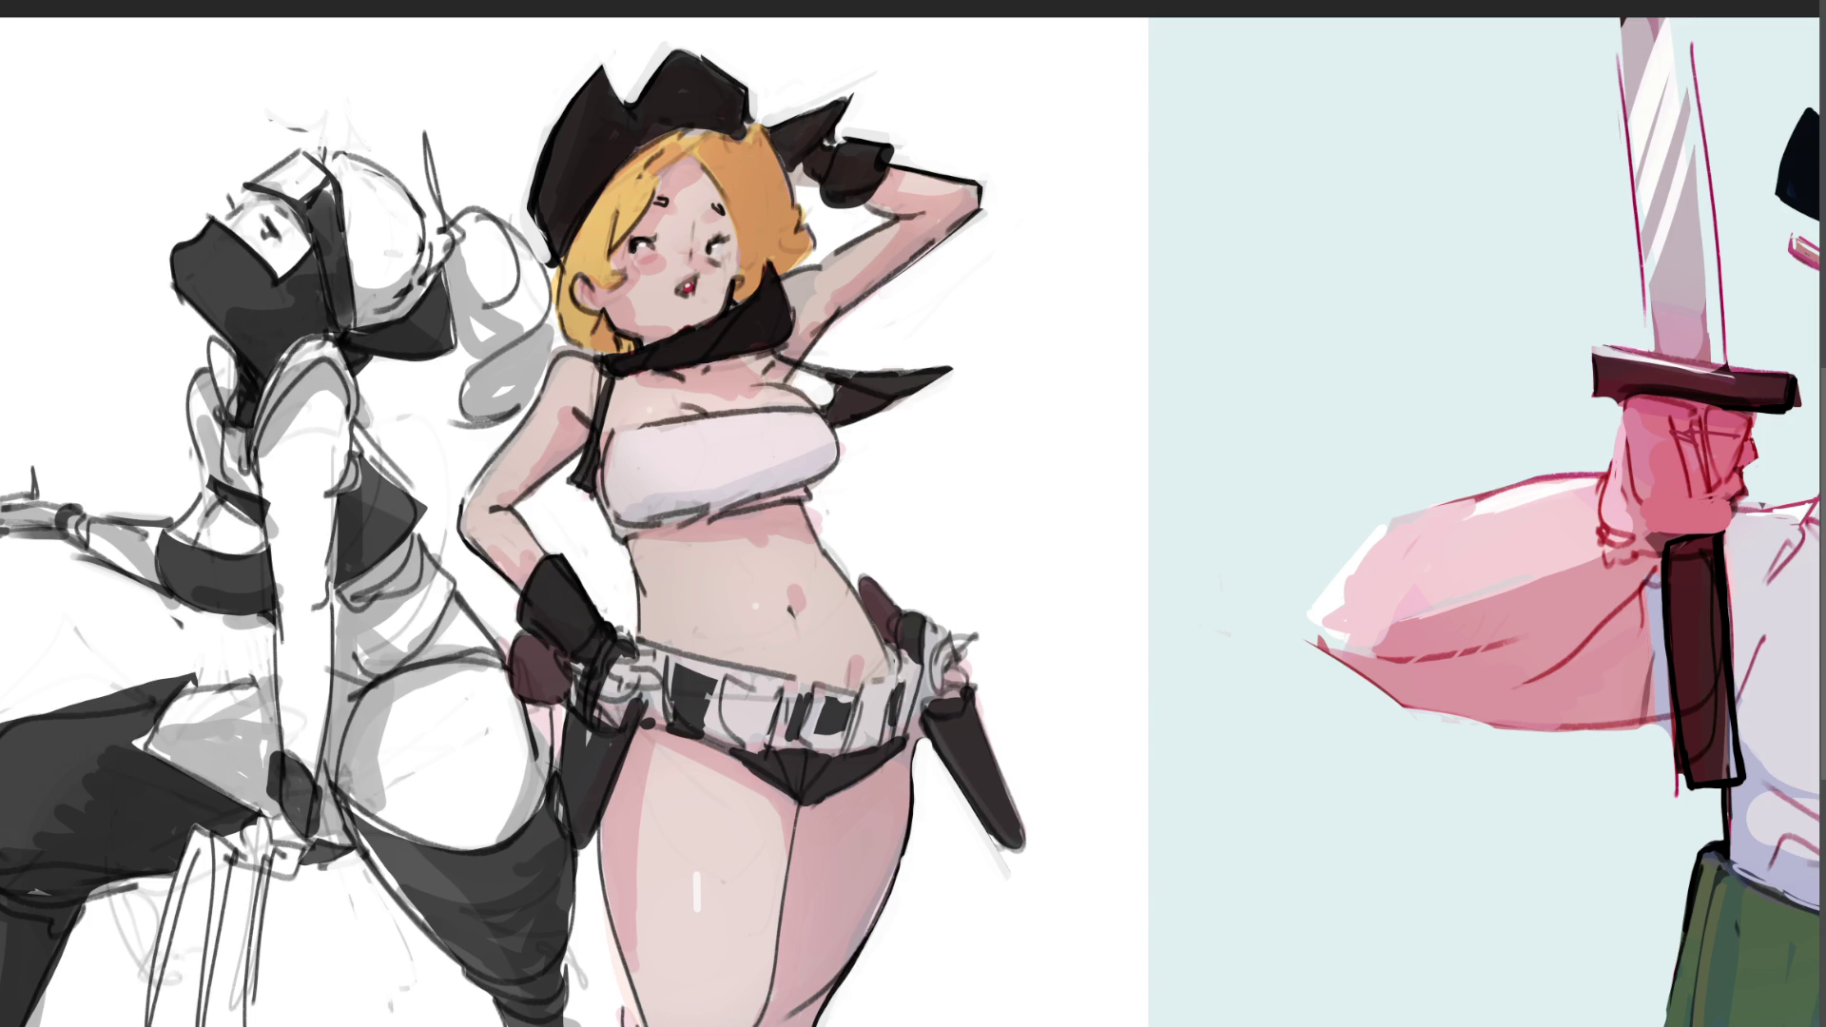
key("ctrl+0")
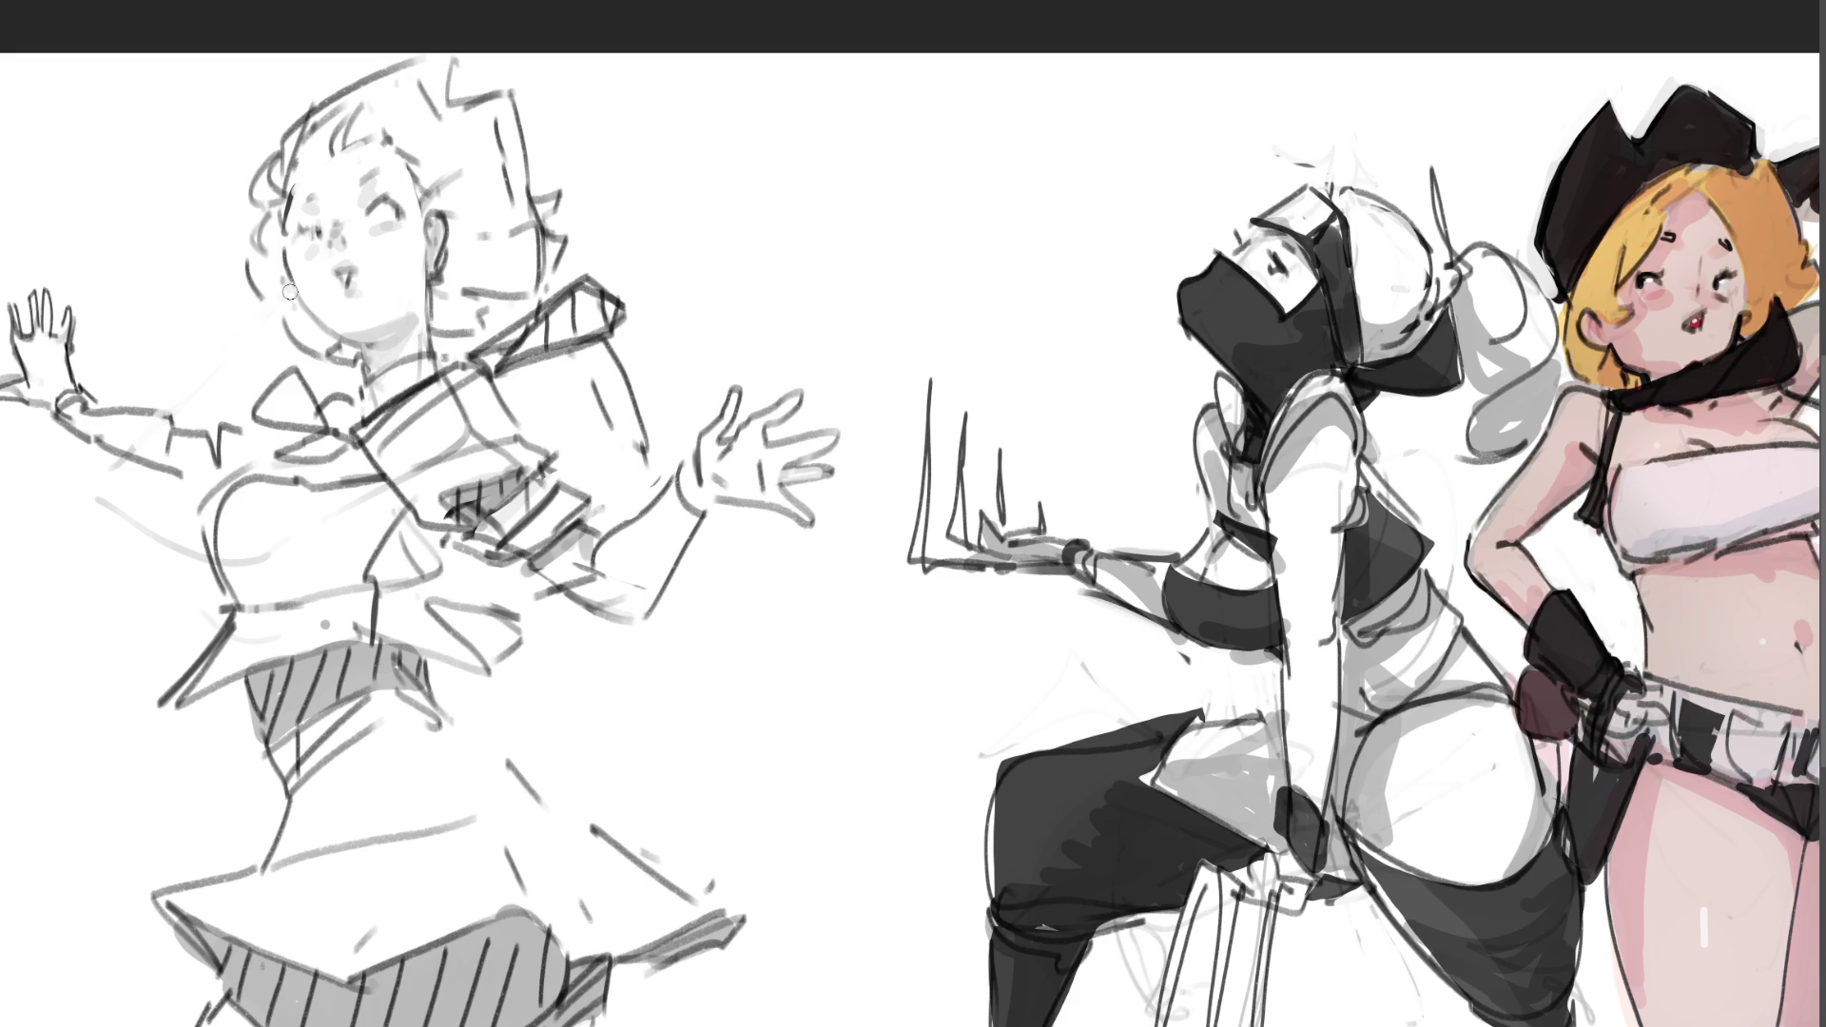
Step: Draw an earring on the schoolgirl sketch's earlobe and an eyelid line over her eye
left_click_drag(435, 259, 450, 250)
left_click_drag(370, 212, 403, 188)
Step: Remove a stray mark from the ninja's mask and paint over the cowgirl's cheek whiskers with skin colour
mouse_move(1656, 292)
left_mouse_down()
mouse_move(1632, 301)
mouse_move(1635, 329)
mouse_move(1738, 335)
mouse_move(1743, 304)
left_mouse_up()
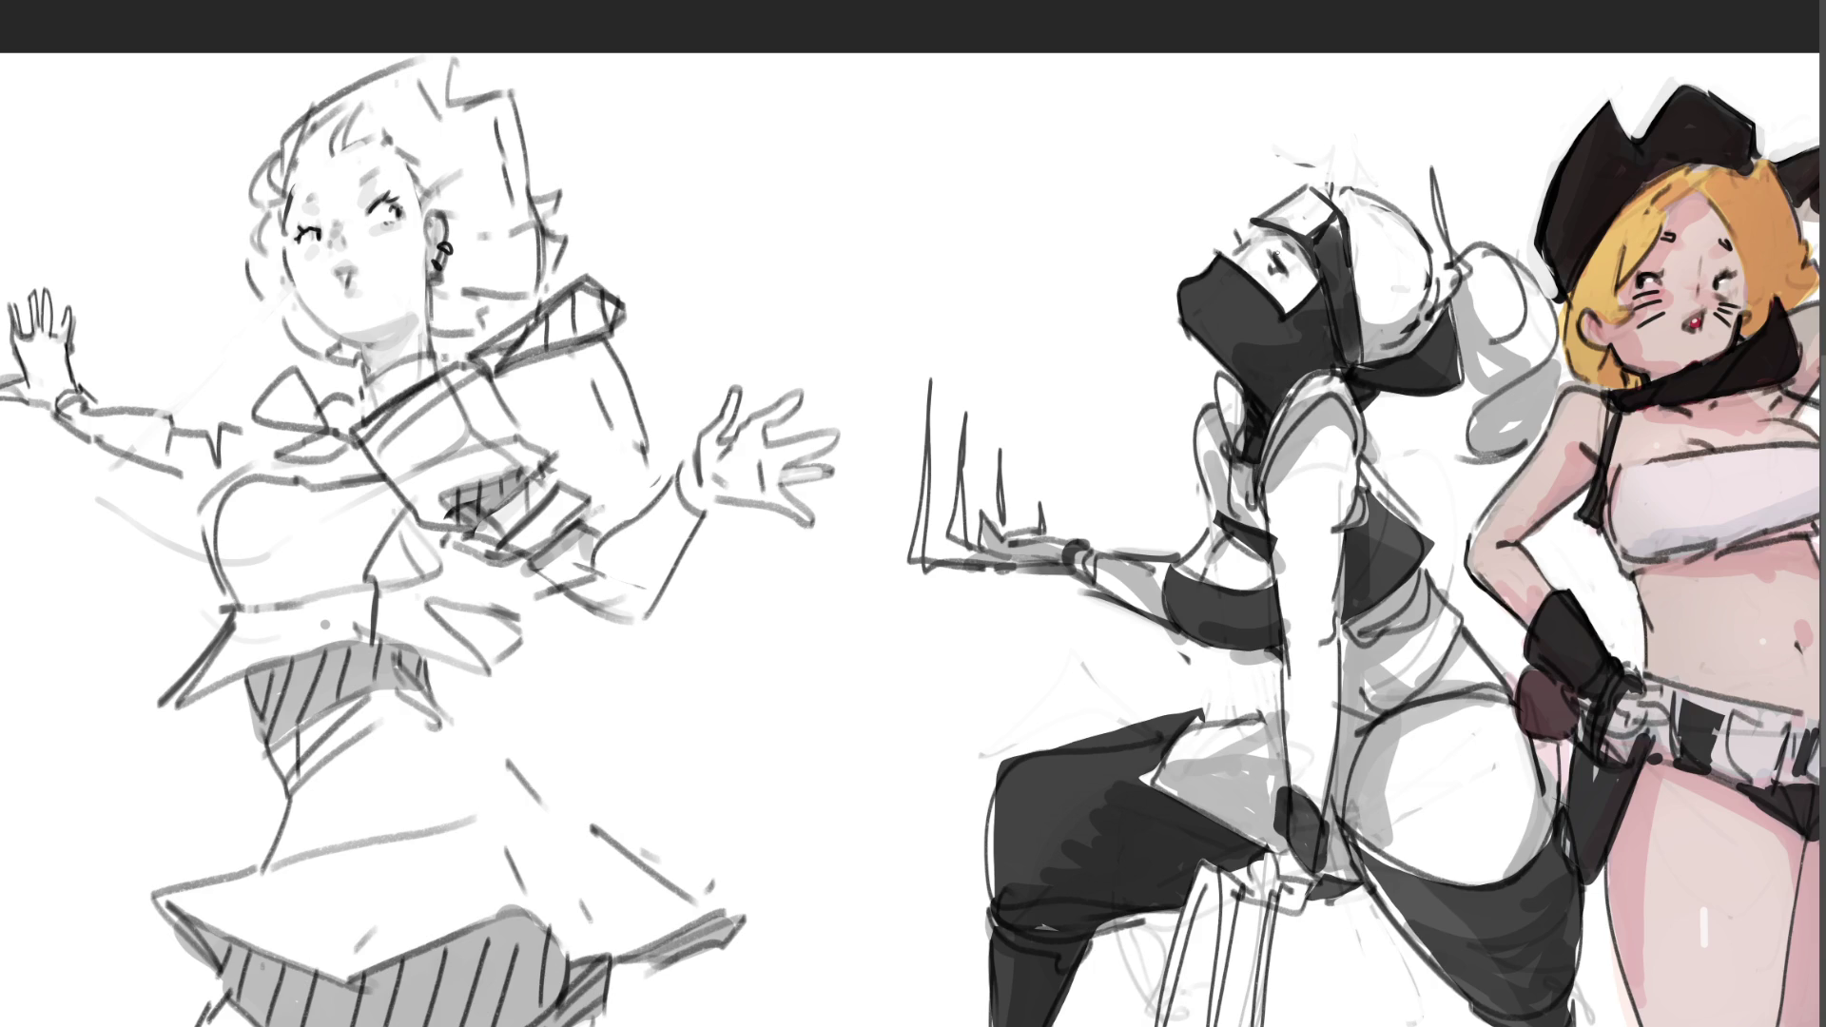
mouse_move(1259, 258)
left_mouse_down()
mouse_move(1265, 240)
mouse_move(1244, 266)
mouse_move(1260, 276)
left_mouse_up()
key("ctrl+z")
left_click_drag(1715, 308, 1732, 326)
mouse_move(1635, 329)
left_mouse_down()
mouse_move(1666, 313)
mouse_move(1660, 290)
left_mouse_up()
Step: Darken the schoolgirl sketch's mouth, add an eyebrow, and mark below the earring
left_click_drag(344, 276, 357, 271)
left_click_drag(304, 193, 377, 172)
left_click_drag(432, 270, 432, 277)
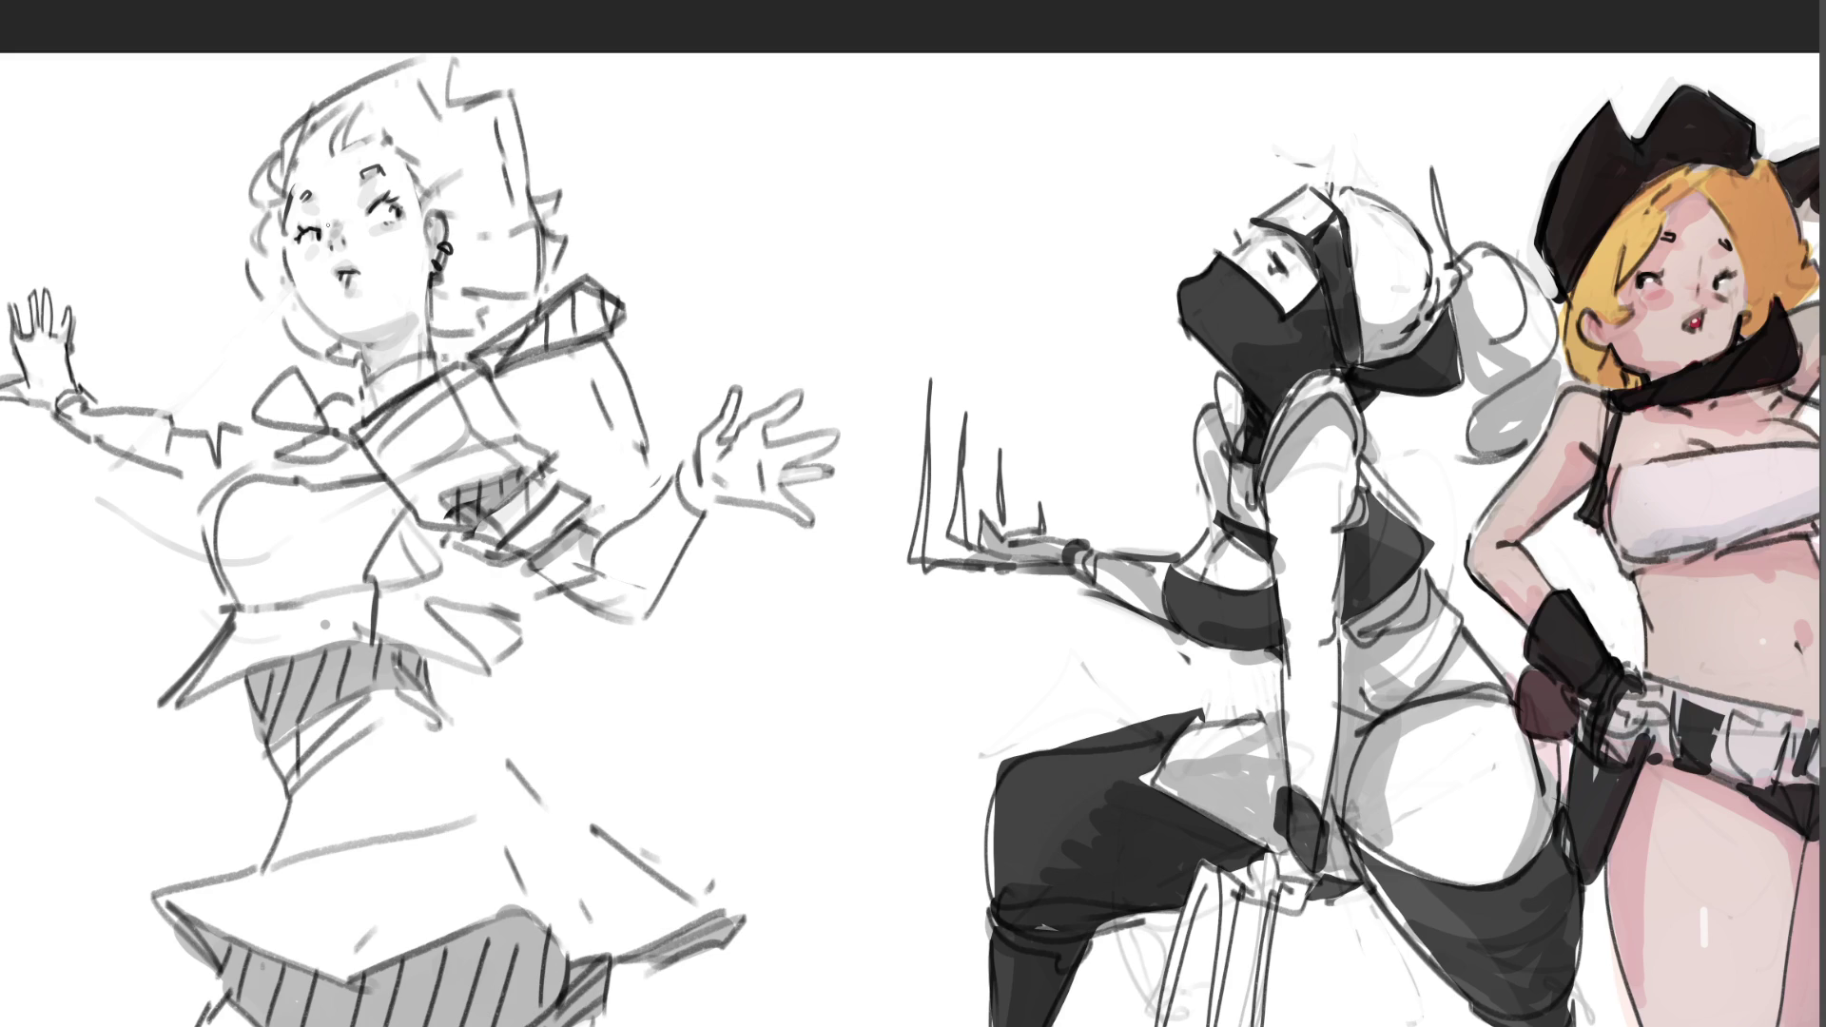
Step: Ink the schoolgirl's jaw and chin line, replacing the neck stroke with a shorter chin stroke
mouse_move(289, 266)
left_mouse_down()
mouse_move(340, 338)
mouse_move(388, 342)
left_mouse_up()
left_click_drag(367, 341, 370, 355)
key("ctrl+z")
key("ctrl+z")
mouse_move(334, 334)
left_mouse_down()
mouse_move(361, 344)
mouse_move(357, 299)
left_mouse_up()
Step: Add the hairline, right temple and cheek contours, and neck lines down to the collar
left_click_drag(308, 169, 322, 162)
mouse_move(417, 174)
left_mouse_down()
mouse_move(439, 256)
mouse_move(460, 213)
left_mouse_up()
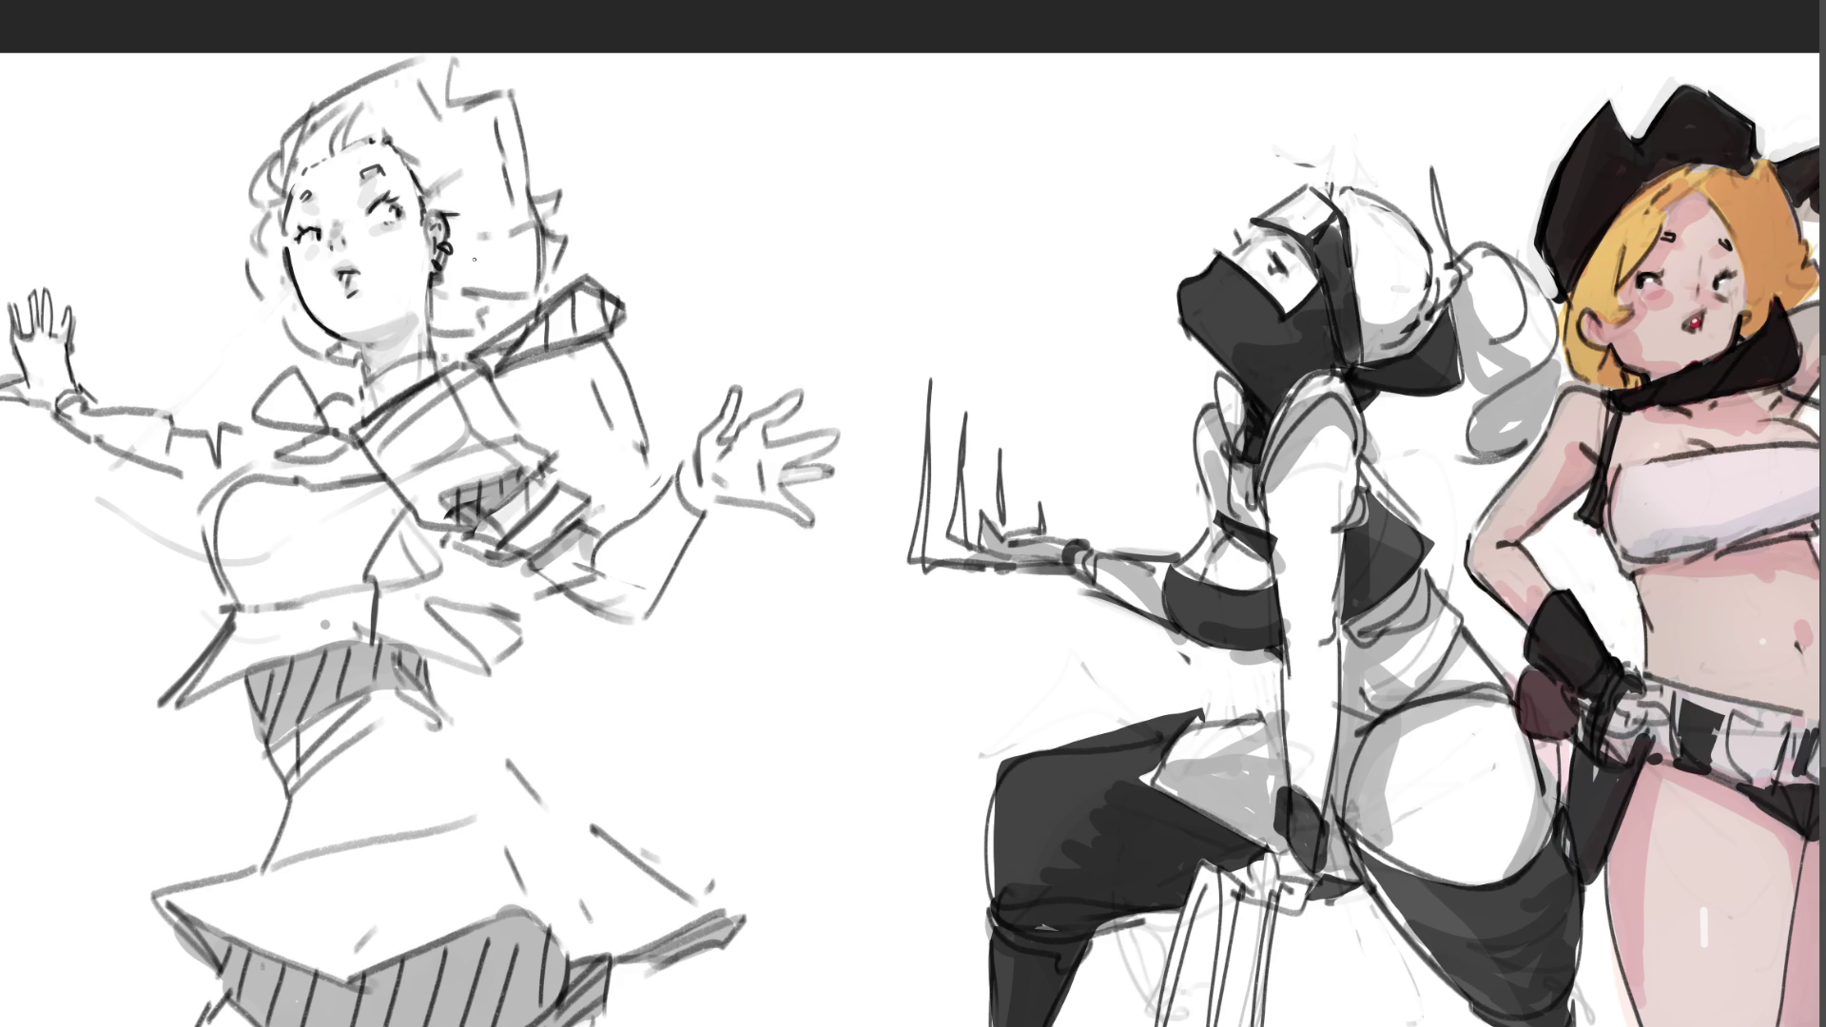
left_click_drag(444, 287, 435, 356)
mouse_move(431, 279)
left_mouse_down()
mouse_move(433, 356)
mouse_move(429, 304)
mouse_move(429, 354)
mouse_move(367, 385)
mouse_move(447, 350)
left_mouse_up()
key("ctrl+z")
key("ctrl+z")
left_click_drag(361, 388, 361, 363)
left_click_drag(364, 387, 356, 420)
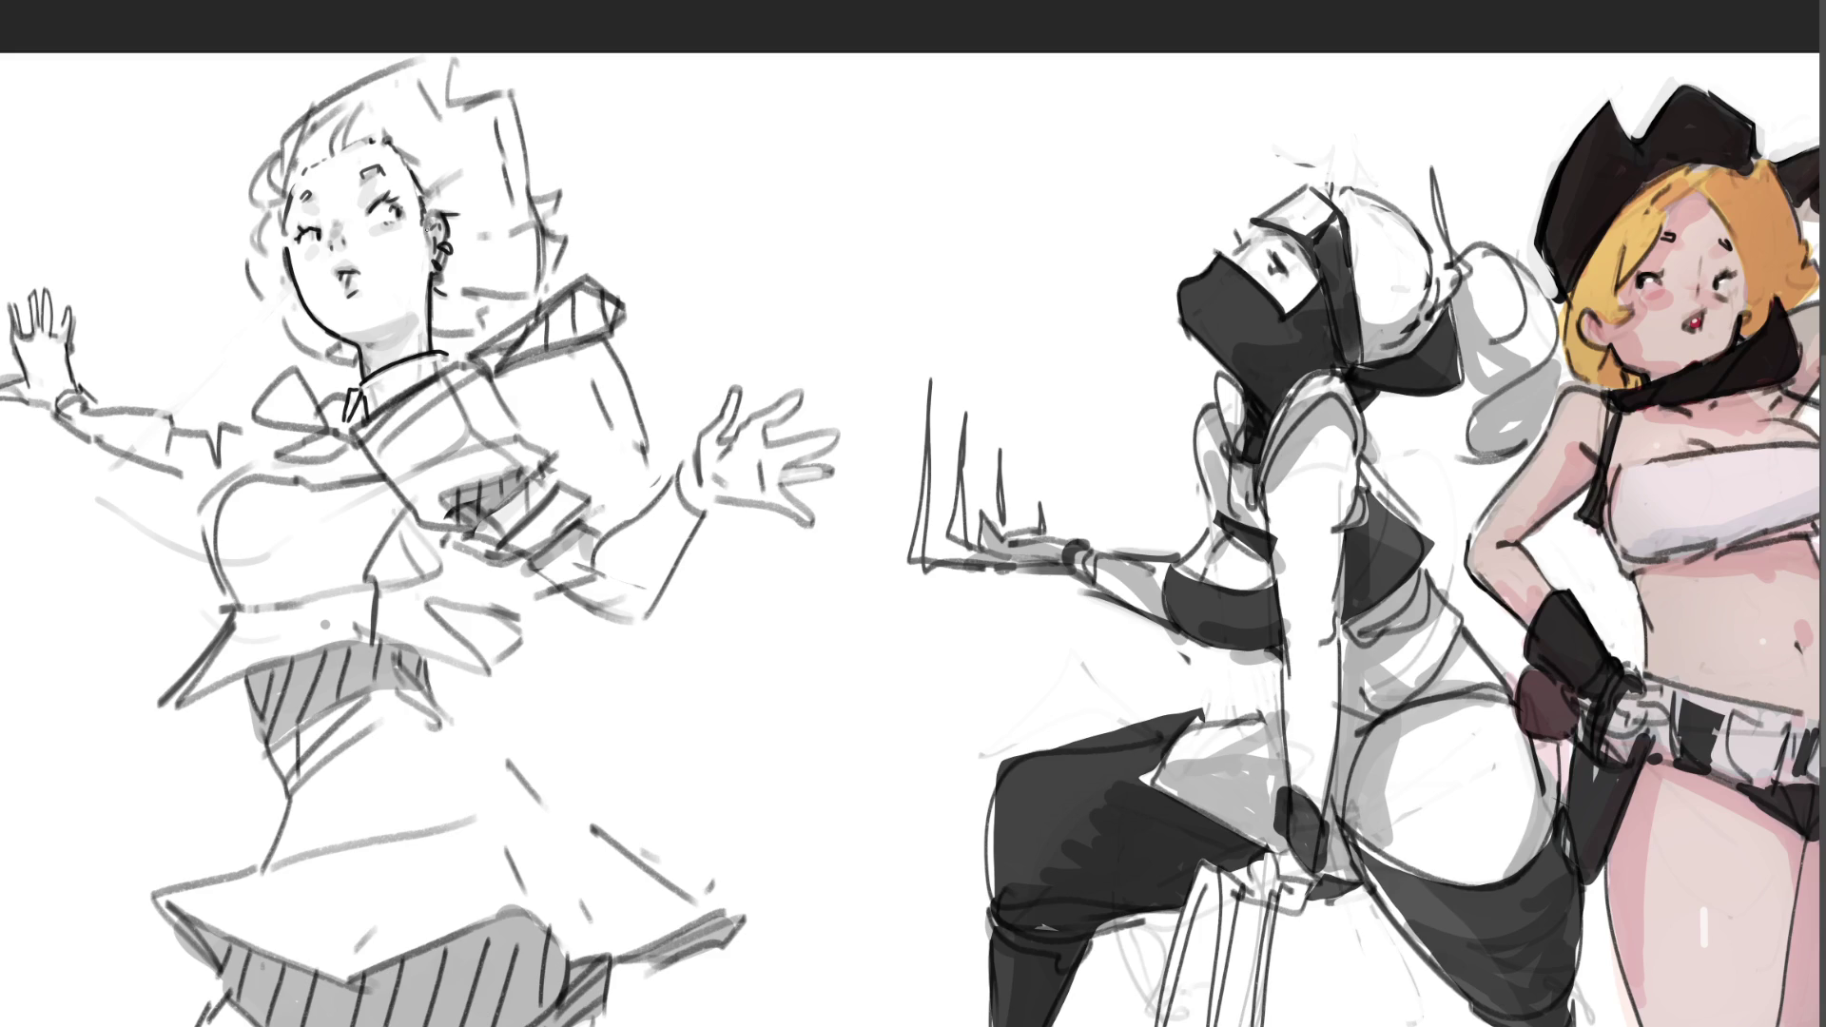
Step: Hatch the collar bow tie with dark vertical strokes from left to lower edge
left_click_drag(269, 400, 262, 424)
left_click_drag(273, 395, 268, 424)
mouse_move(281, 389)
left_mouse_down()
mouse_move(271, 427)
mouse_move(289, 428)
left_mouse_up()
left_click_drag(308, 380, 307, 429)
mouse_move(329, 402)
left_mouse_down()
mouse_move(318, 432)
mouse_move(333, 433)
left_mouse_up()
left_click_drag(352, 428, 293, 464)
left_click_drag(312, 440, 314, 464)
left_click_drag(332, 435, 333, 455)
mouse_move(351, 429)
left_mouse_down()
mouse_move(344, 449)
mouse_move(351, 428)
left_mouse_up()
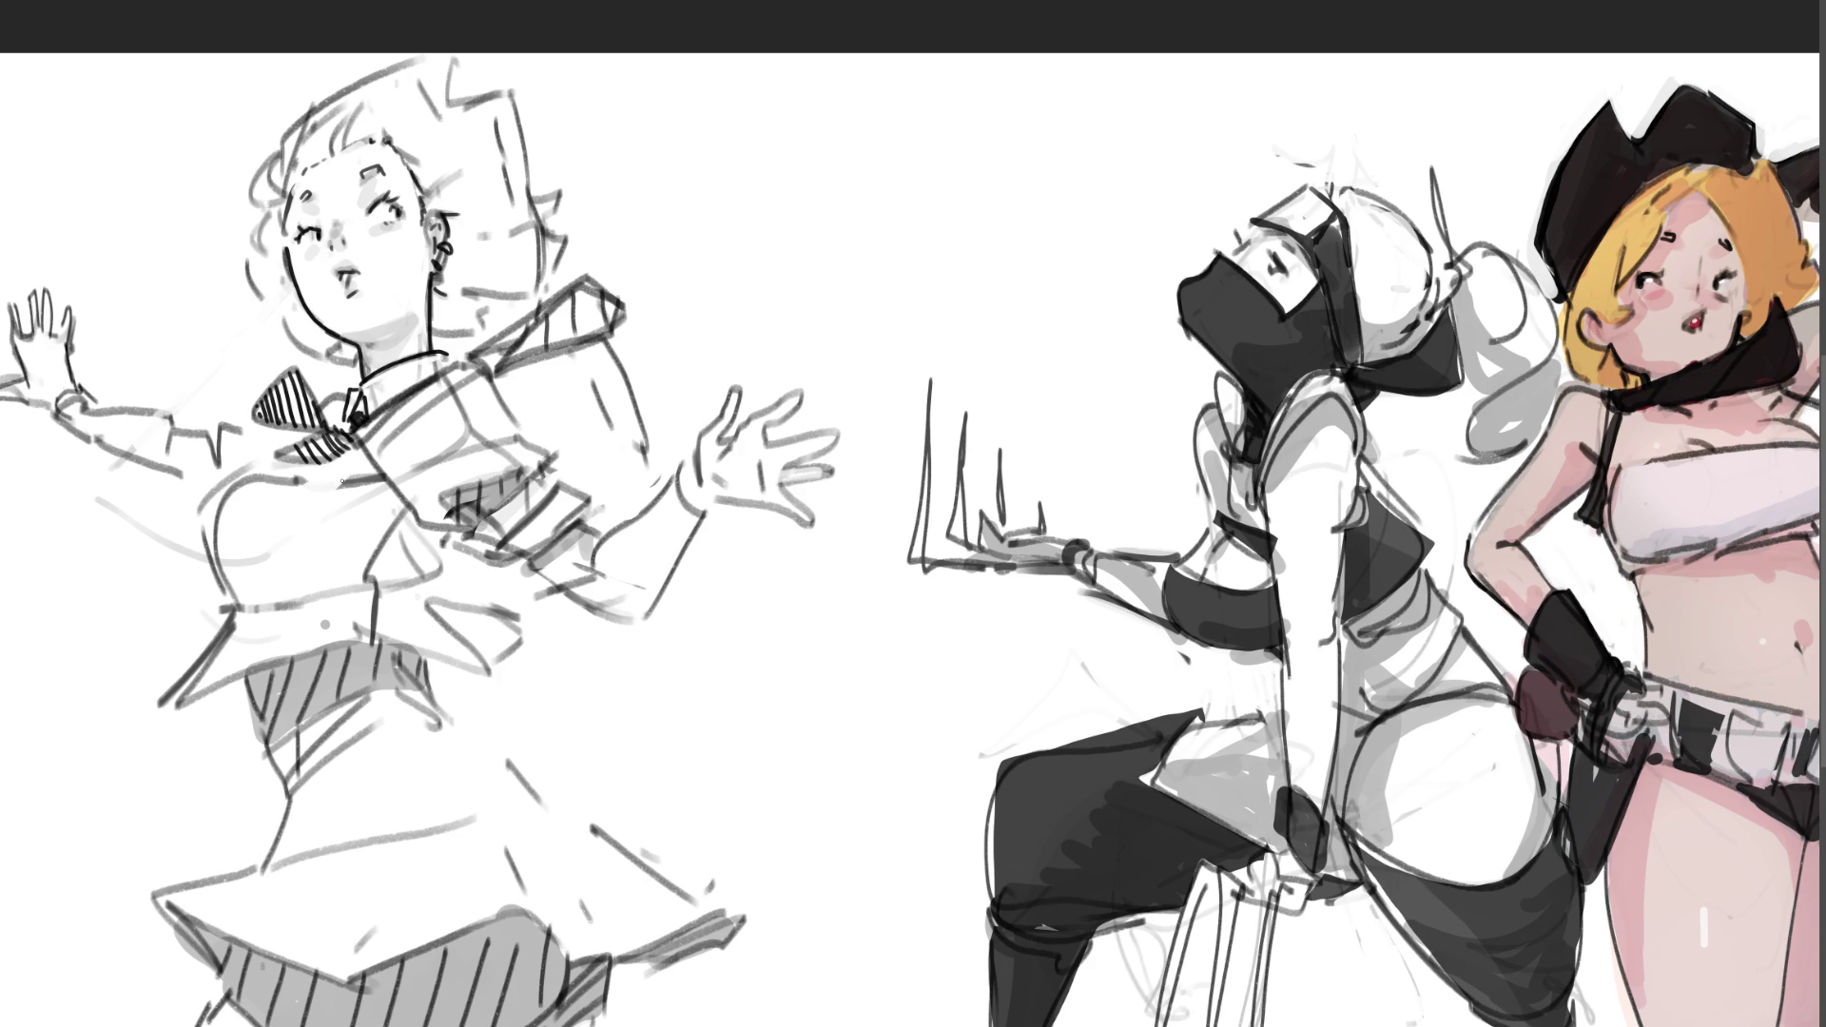
Step: Erase faint stray strokes below the tie and draw the line under the chest
left_click_drag(327, 499, 243, 481)
left_click_drag(275, 561, 234, 562)
mouse_move(225, 611)
left_mouse_down()
mouse_move(434, 570)
mouse_move(365, 571)
mouse_move(372, 636)
left_mouse_up()
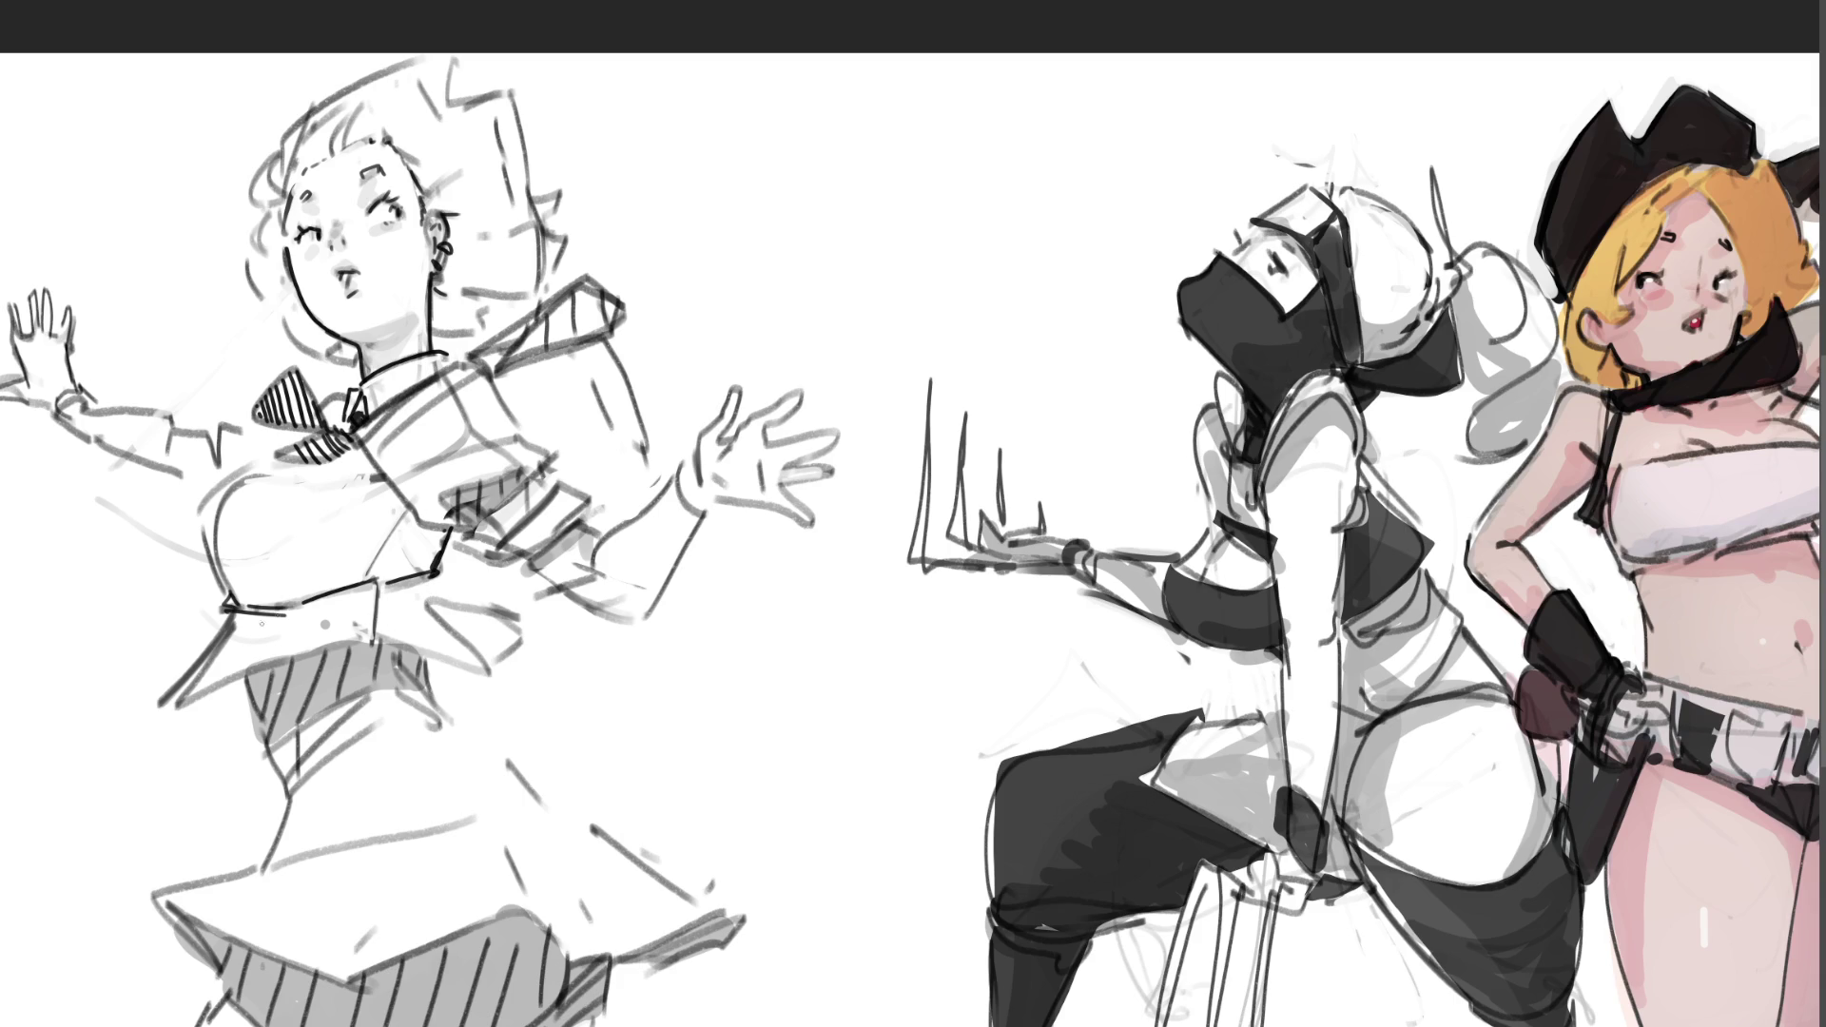
mouse_move(236, 629)
left_mouse_down()
mouse_move(209, 690)
mouse_move(393, 625)
left_mouse_up()
Step: Redraw the lower belt line lower and add curved upper and lower waist lines
key("ctrl+z")
mouse_move(213, 691)
left_mouse_down()
mouse_move(456, 616)
mouse_move(422, 639)
mouse_move(514, 643)
left_mouse_up()
mouse_move(447, 561)
left_mouse_down()
mouse_move(477, 568)
mouse_move(469, 629)
left_mouse_up()
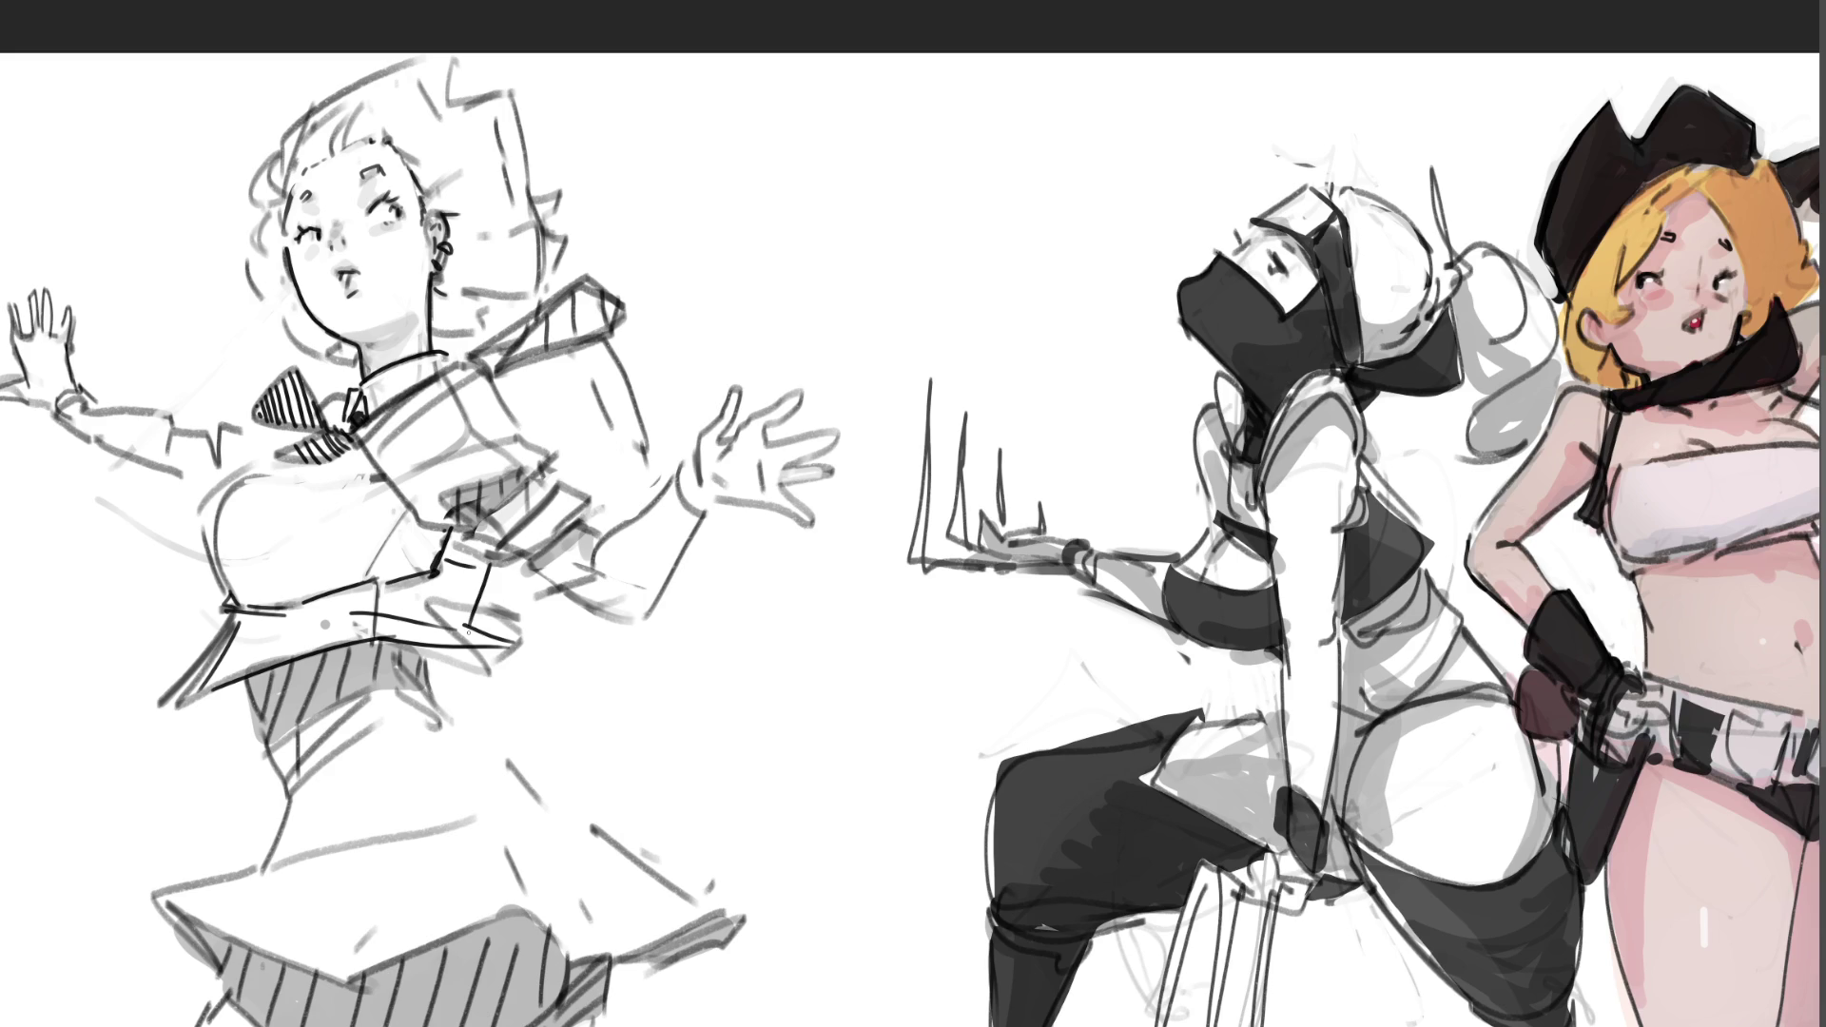
key("ctrl+z")
key("ctrl+z")
left_click_drag(440, 574, 512, 642)
mouse_move(502, 650)
left_mouse_down()
mouse_move(425, 677)
mouse_move(477, 663)
left_mouse_up()
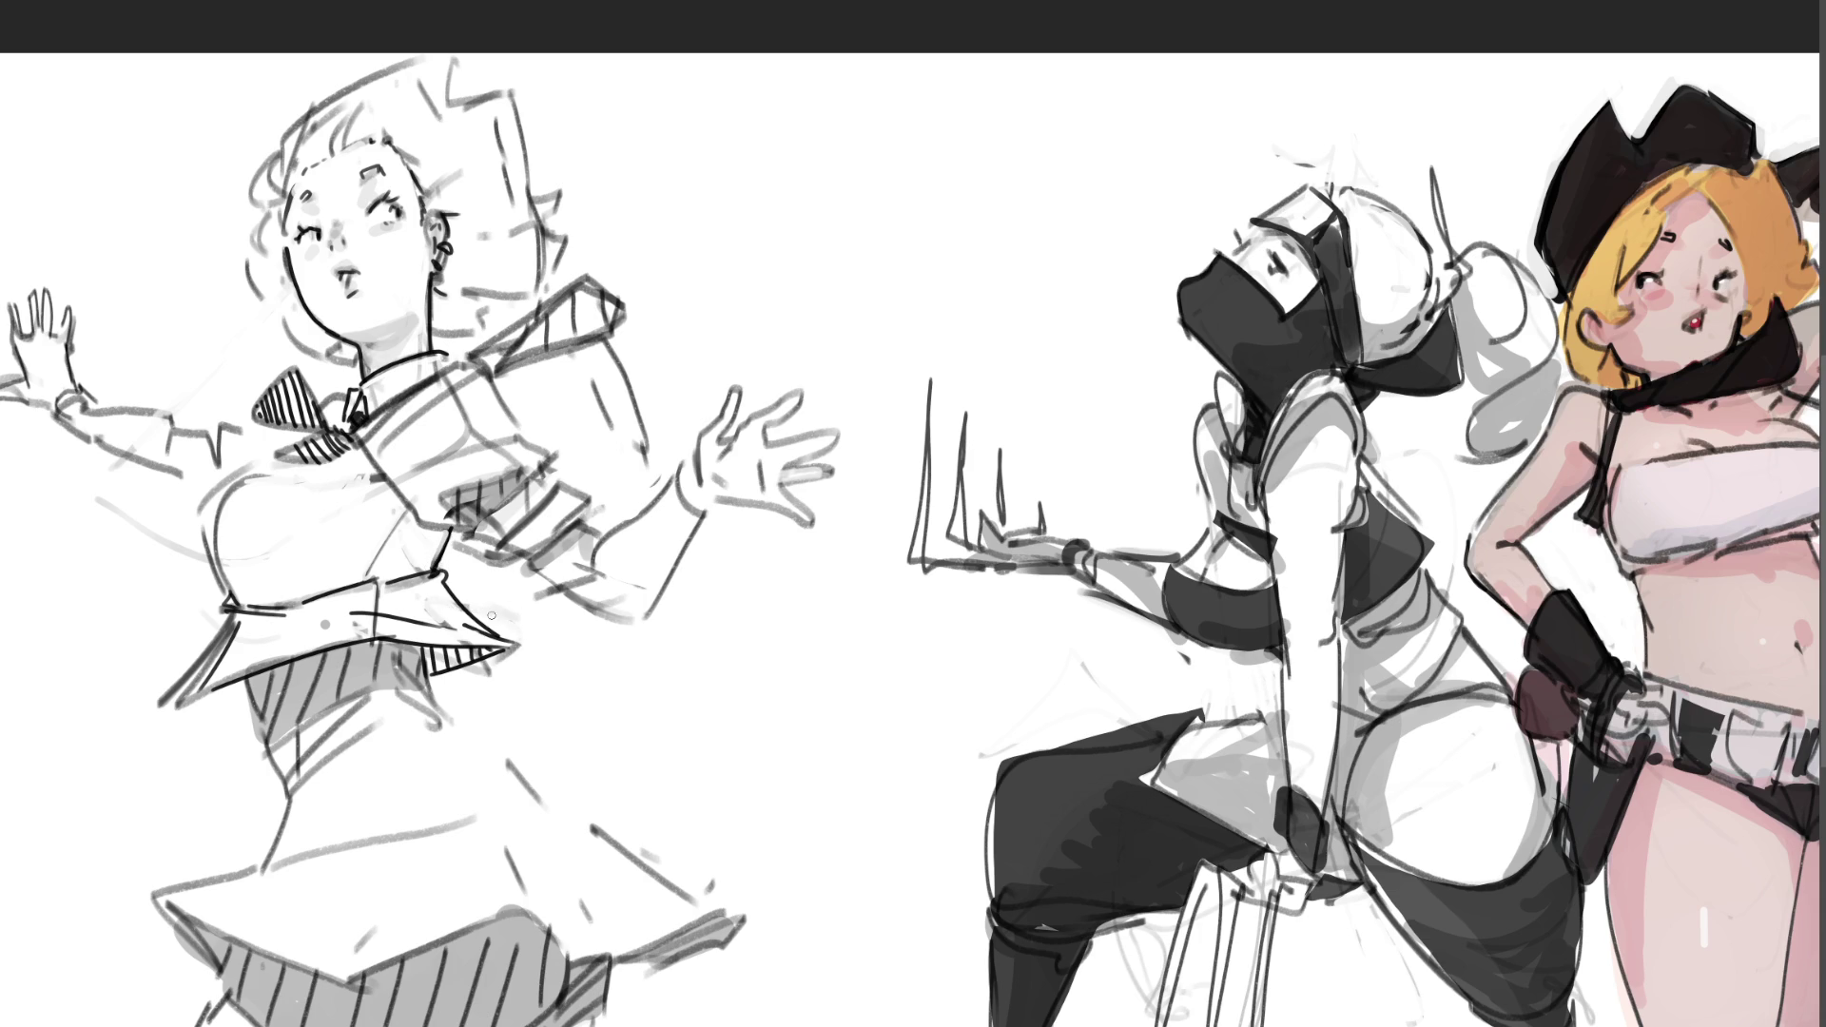
Step: Add a jacket wedge, tie-knot line and collar dab, then ink the left chest outline
mouse_move(449, 514)
left_mouse_down()
mouse_move(436, 504)
mouse_move(543, 464)
mouse_move(453, 492)
left_mouse_up()
mouse_move(381, 418)
left_mouse_down()
mouse_move(375, 463)
mouse_move(377, 418)
mouse_move(432, 381)
mouse_move(397, 390)
left_mouse_up()
left_click(433, 362)
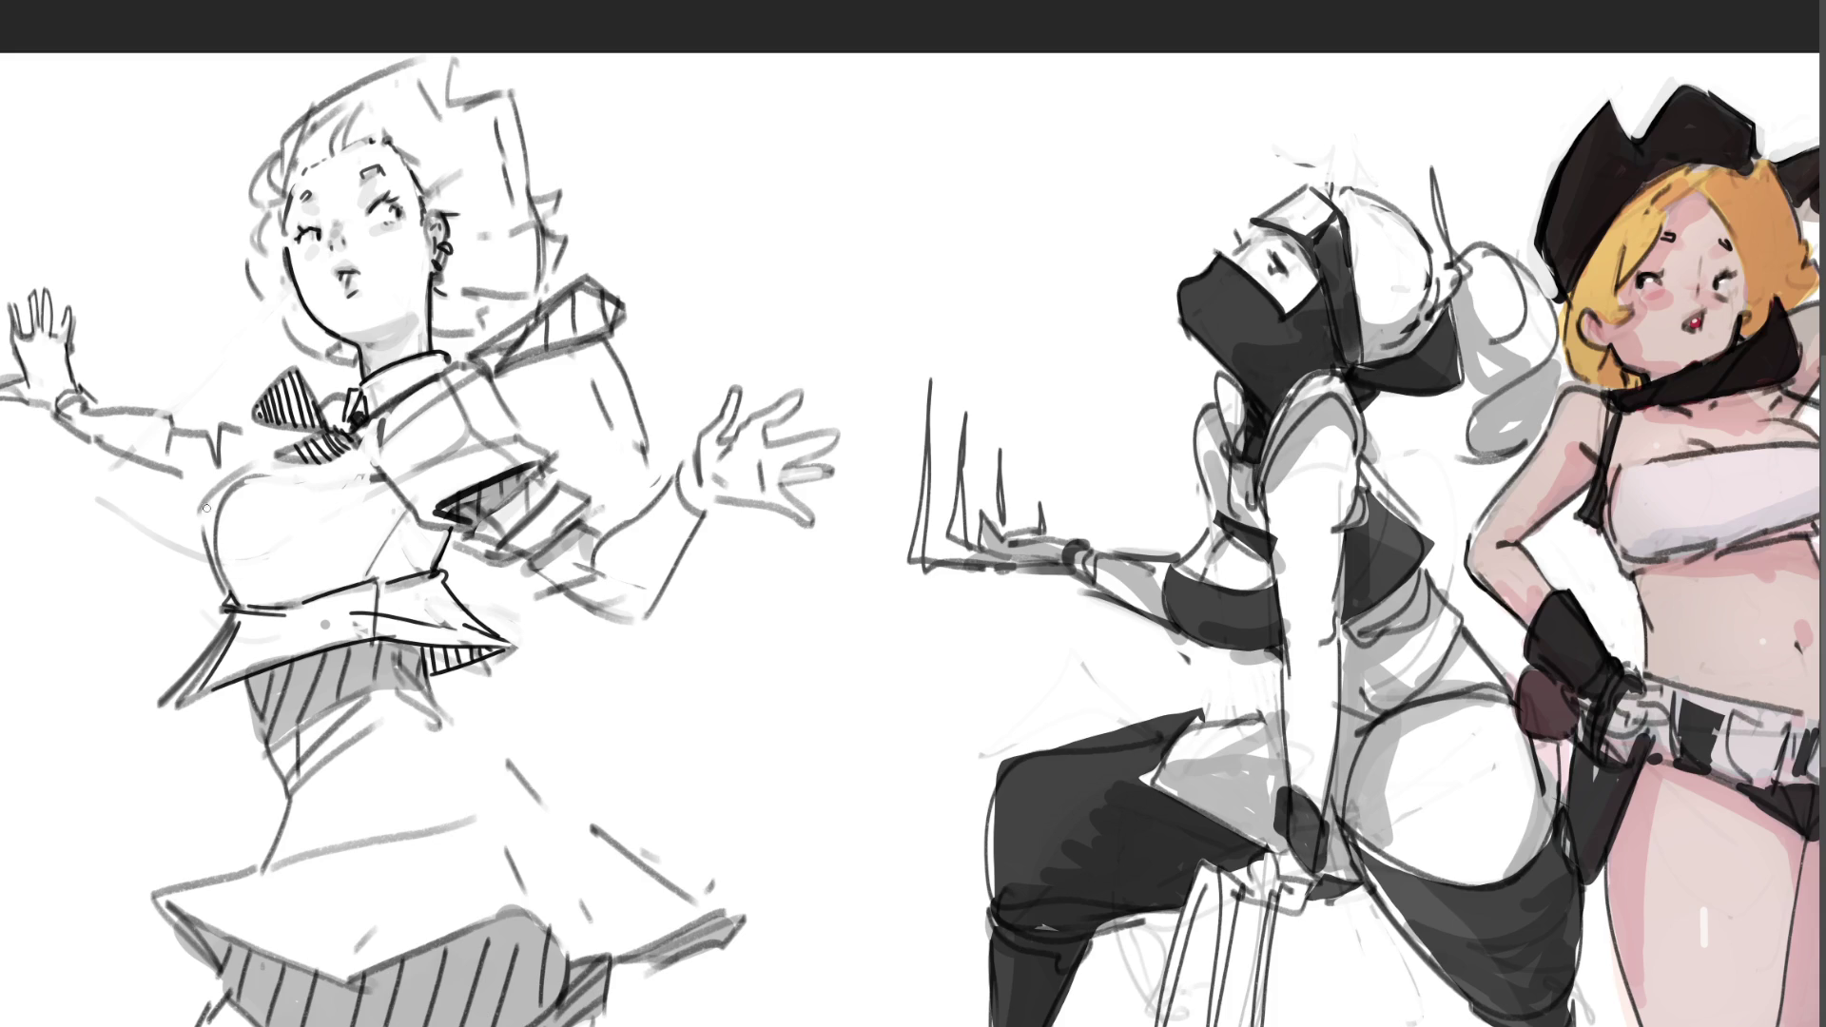
left_click_drag(207, 508, 209, 537)
left_click_drag(211, 501, 252, 469)
mouse_move(200, 508)
left_mouse_down()
mouse_move(206, 547)
mouse_move(266, 452)
mouse_move(294, 464)
left_mouse_up()
left_click_drag(232, 483, 243, 458)
Step: Clean up and darken the chest's left edge, zoom out, and add a stroke near the hand
left_click_drag(215, 579, 217, 557)
mouse_move(215, 538)
left_mouse_down()
mouse_move(220, 562)
mouse_move(228, 493)
mouse_move(219, 559)
mouse_move(243, 593)
mouse_move(213, 663)
left_mouse_up()
mouse_move(217, 651)
left_mouse_down()
mouse_move(185, 690)
mouse_move(220, 638)
mouse_move(205, 586)
mouse_move(221, 637)
left_mouse_up()
key("ctrl+z")
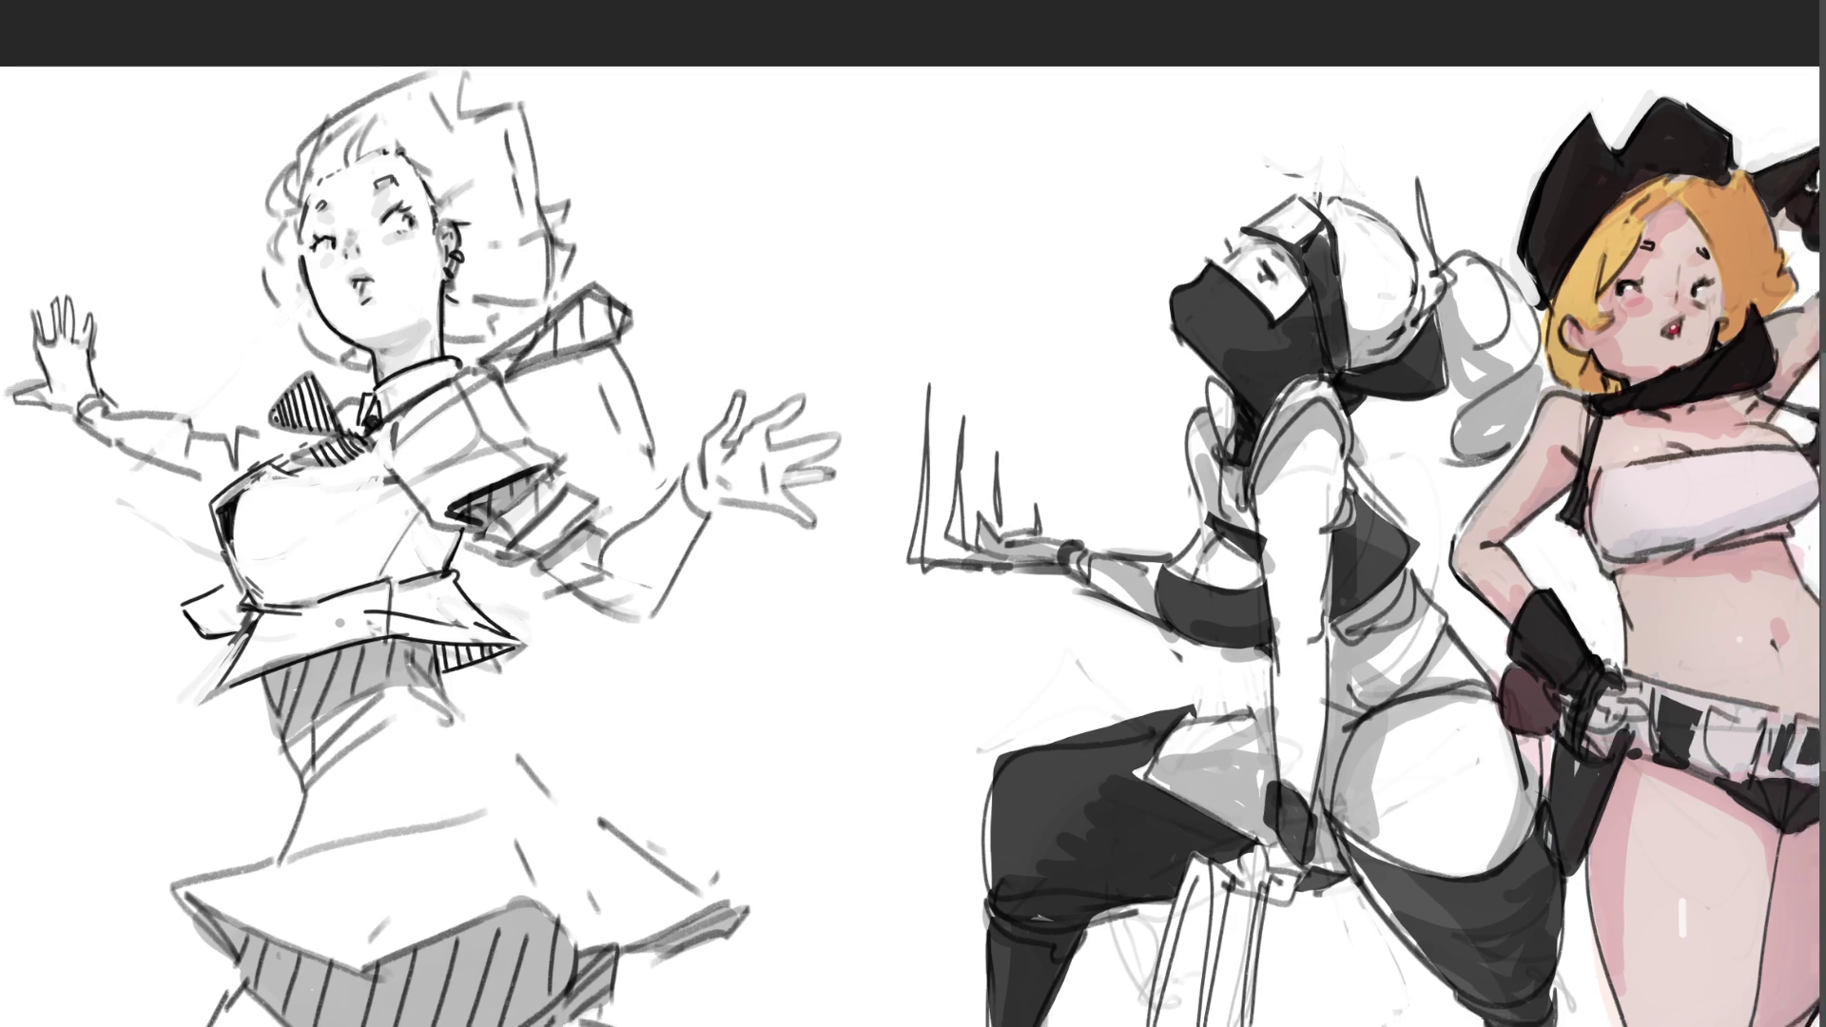
key("ctrl+minus")
mouse_move(428, 404)
left_mouse_down()
mouse_move(340, 355)
mouse_move(342, 504)
mouse_move(419, 525)
mouse_move(471, 504)
mouse_move(426, 419)
left_mouse_up()
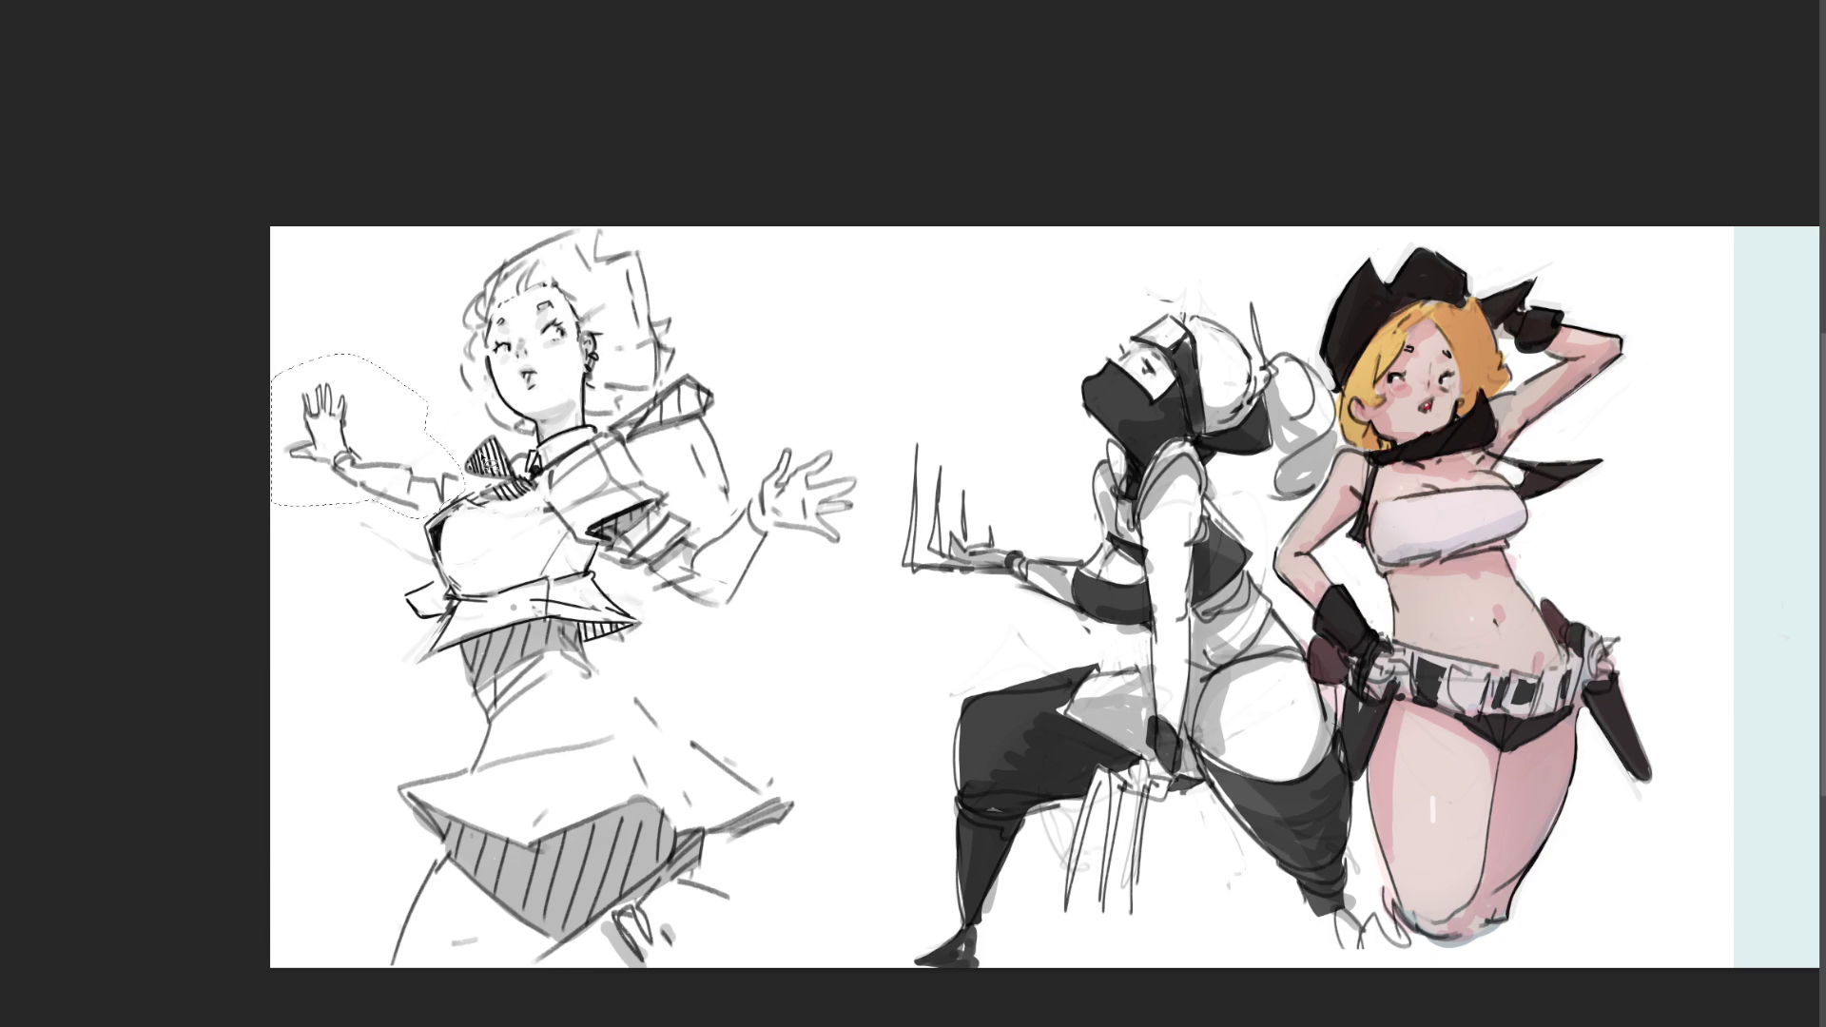
Step: Scale up the lasso-selected arm toward the top-left with Ctrl+T, then delete it
key("ctrl+t")
mouse_move(466, 355)
left_mouse_down()
mouse_move(484, 324)
mouse_move(370, 364)
left_mouse_up()
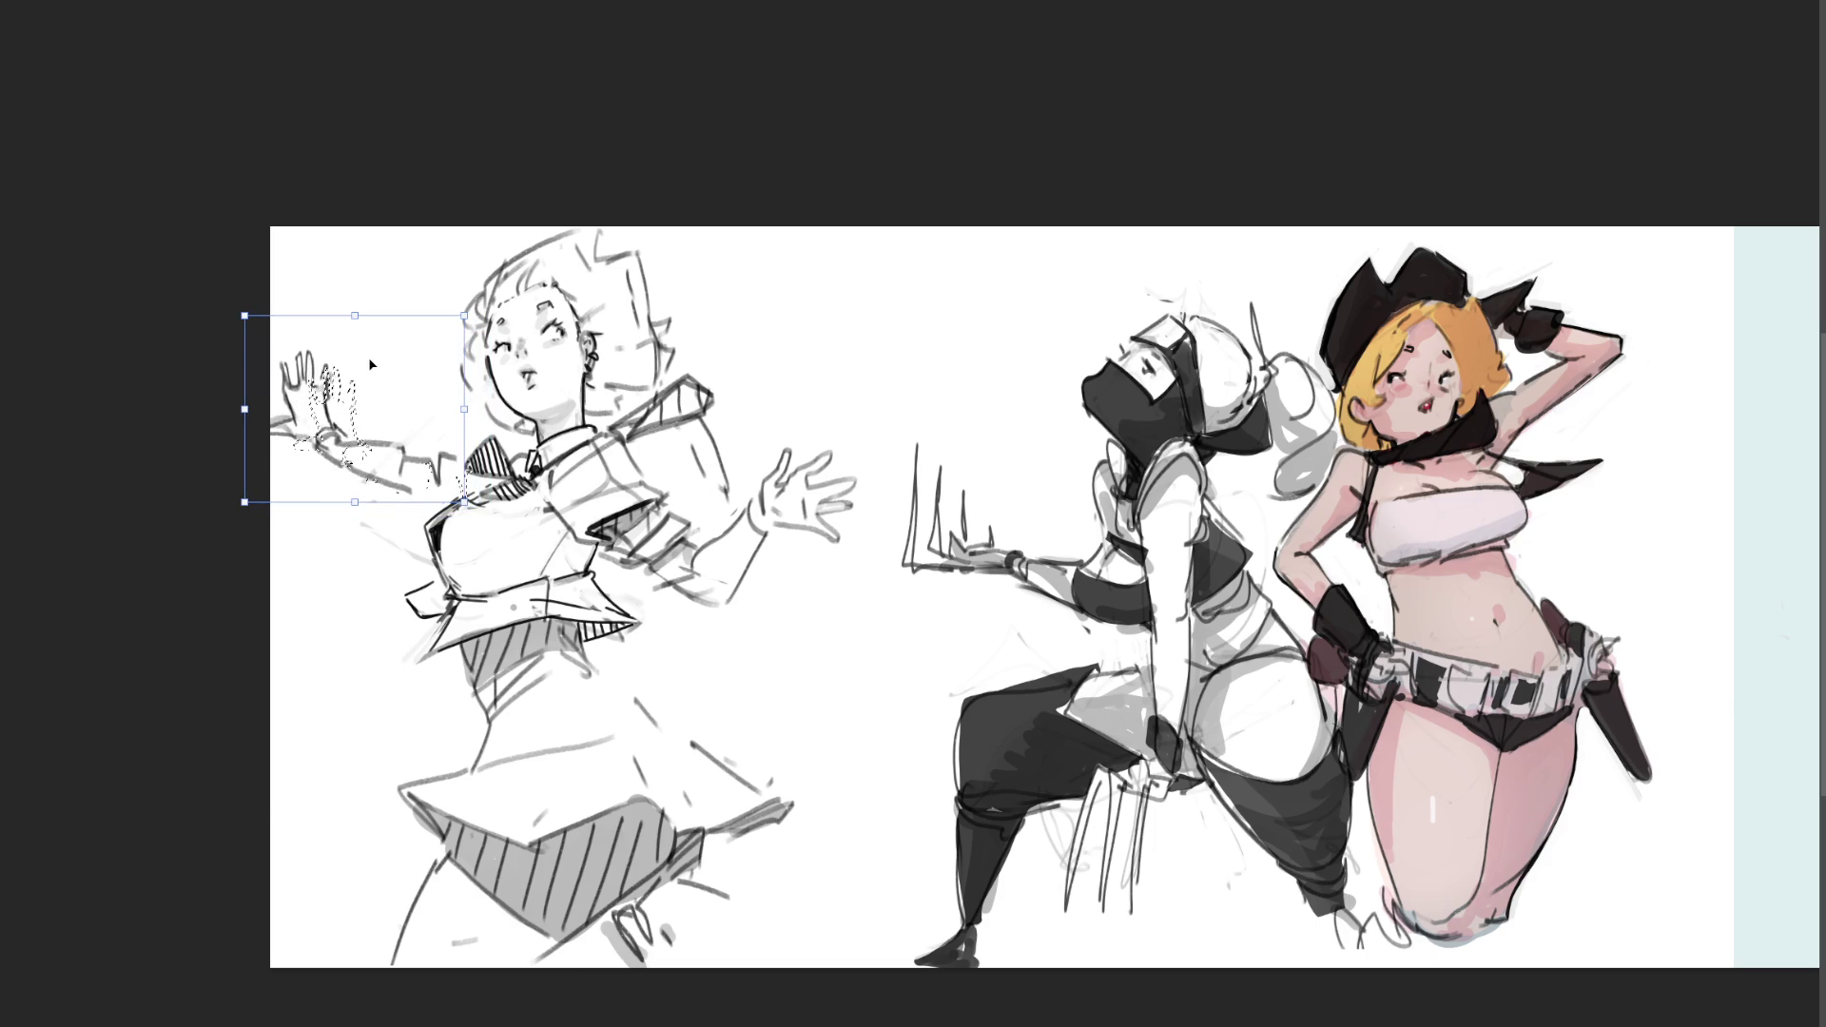
mouse_move(464, 315)
left_mouse_down()
mouse_move(486, 296)
mouse_move(384, 310)
mouse_move(518, 329)
mouse_move(415, 331)
mouse_move(409, 353)
left_mouse_up()
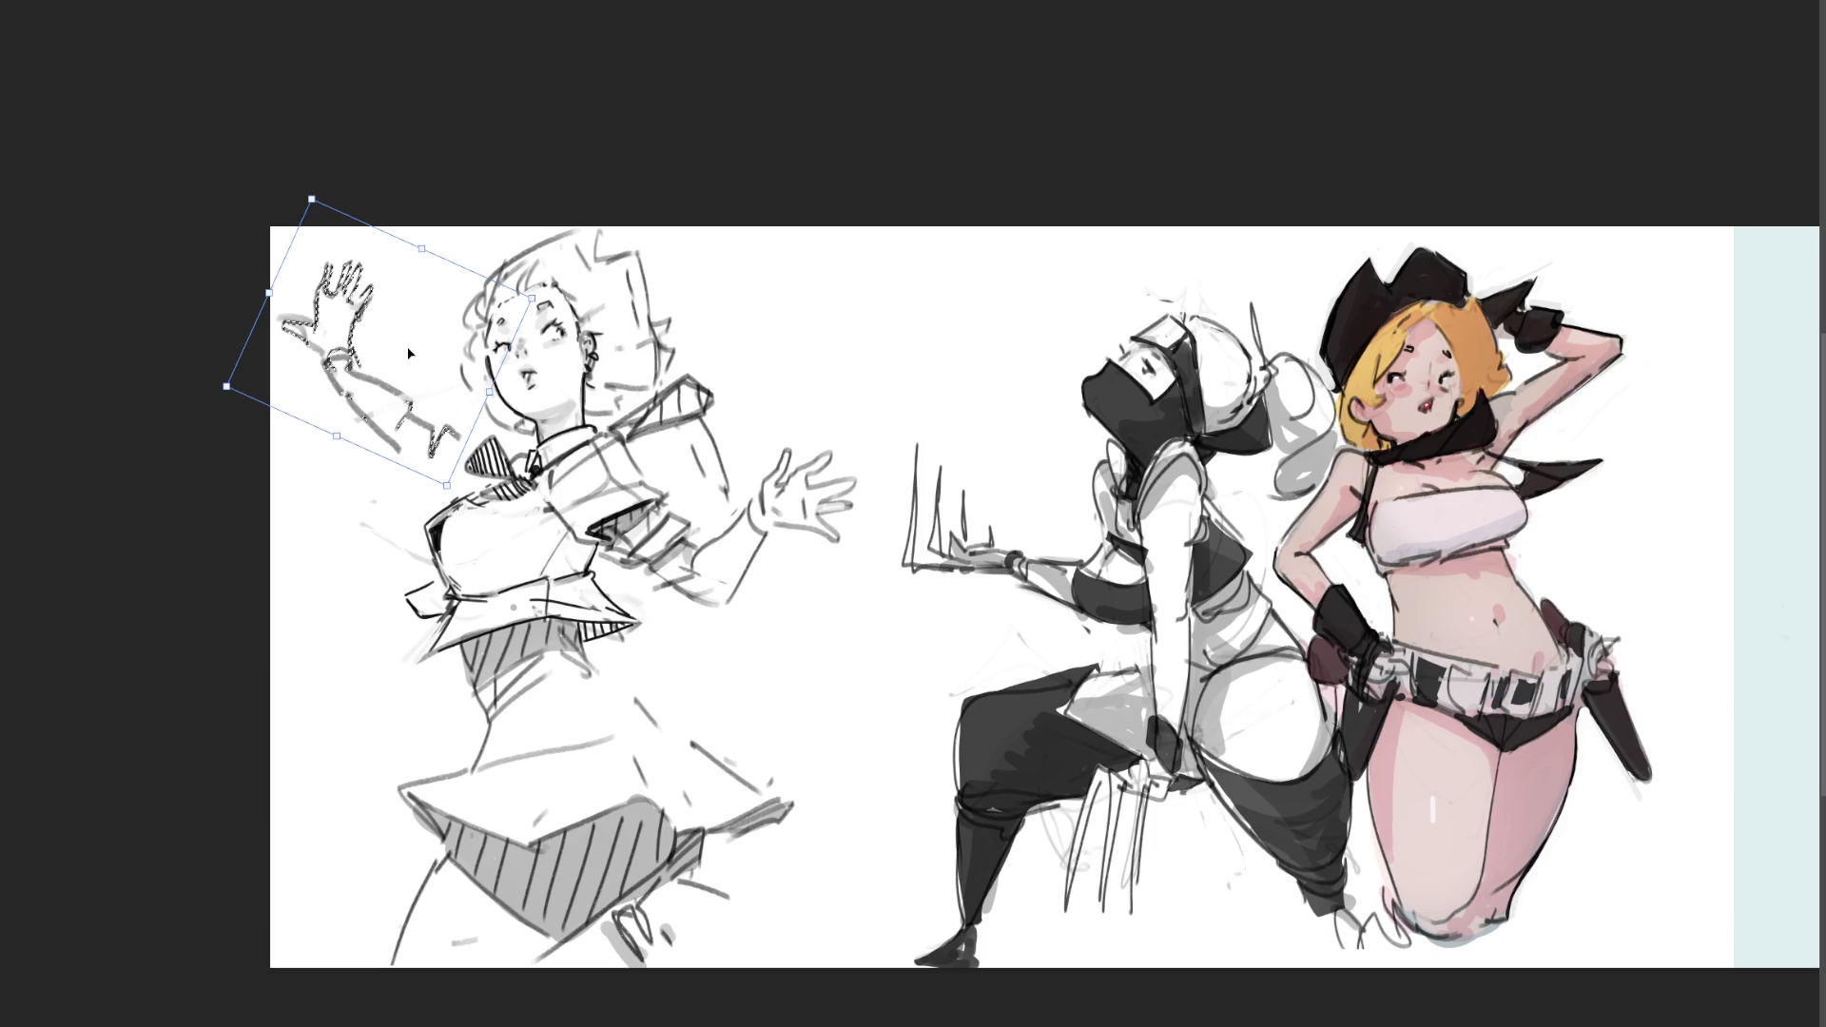
key("Return")
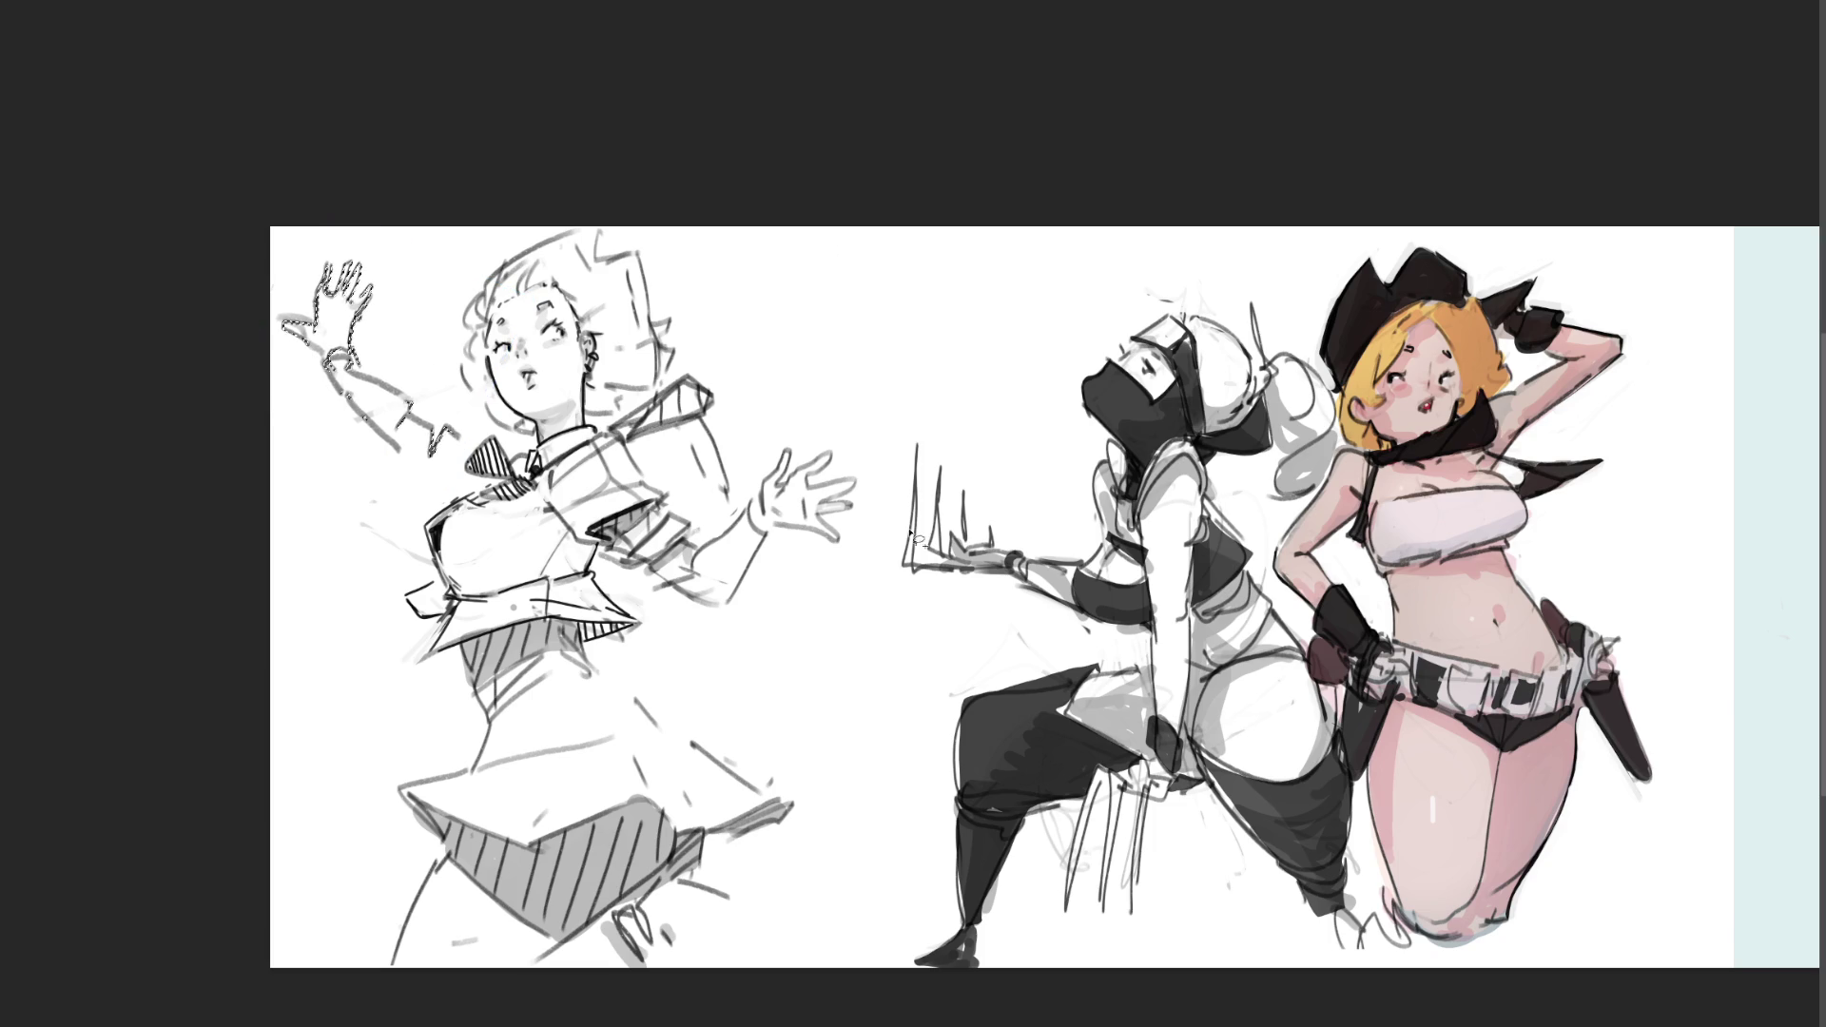
key("Delete")
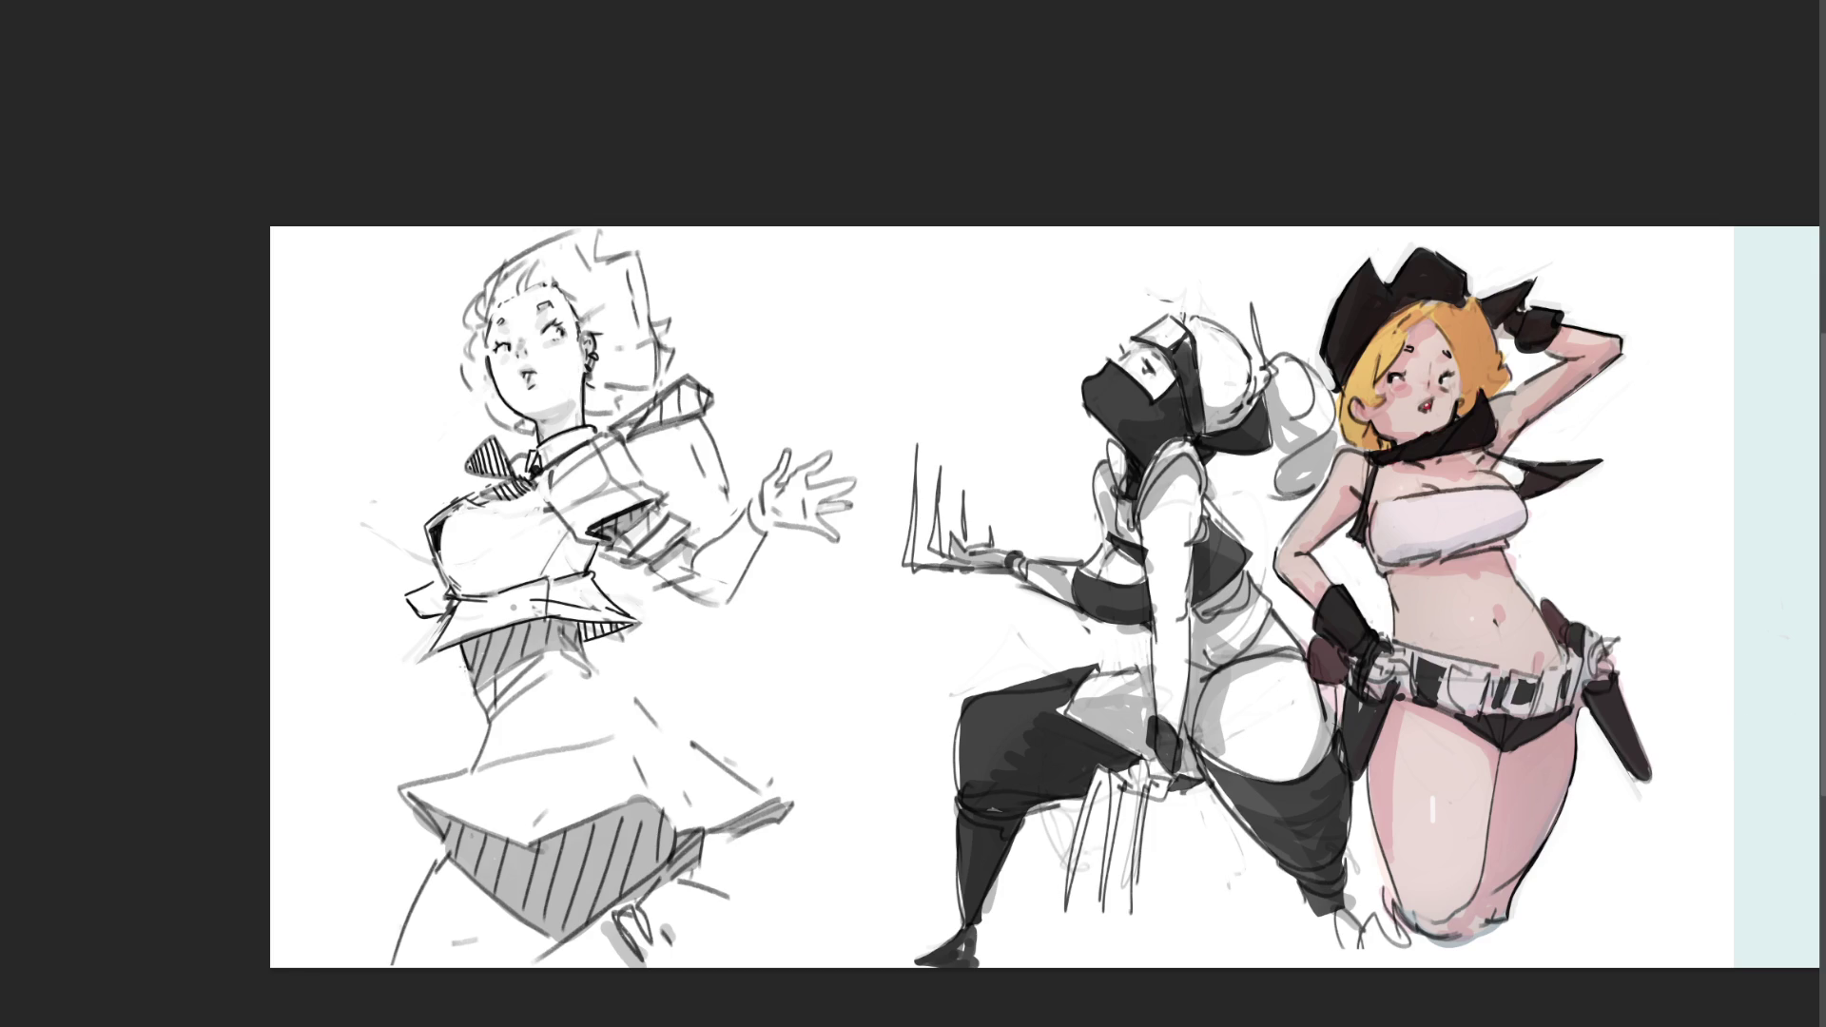
Step: Shade and extend the waist line toward the skirt, trying a dark stroke across the skirt
left_click_drag(473, 681, 484, 707)
mouse_move(480, 708)
left_mouse_down()
mouse_move(490, 725)
mouse_move(547, 677)
mouse_move(528, 685)
left_mouse_up()
left_click_drag(494, 720, 473, 766)
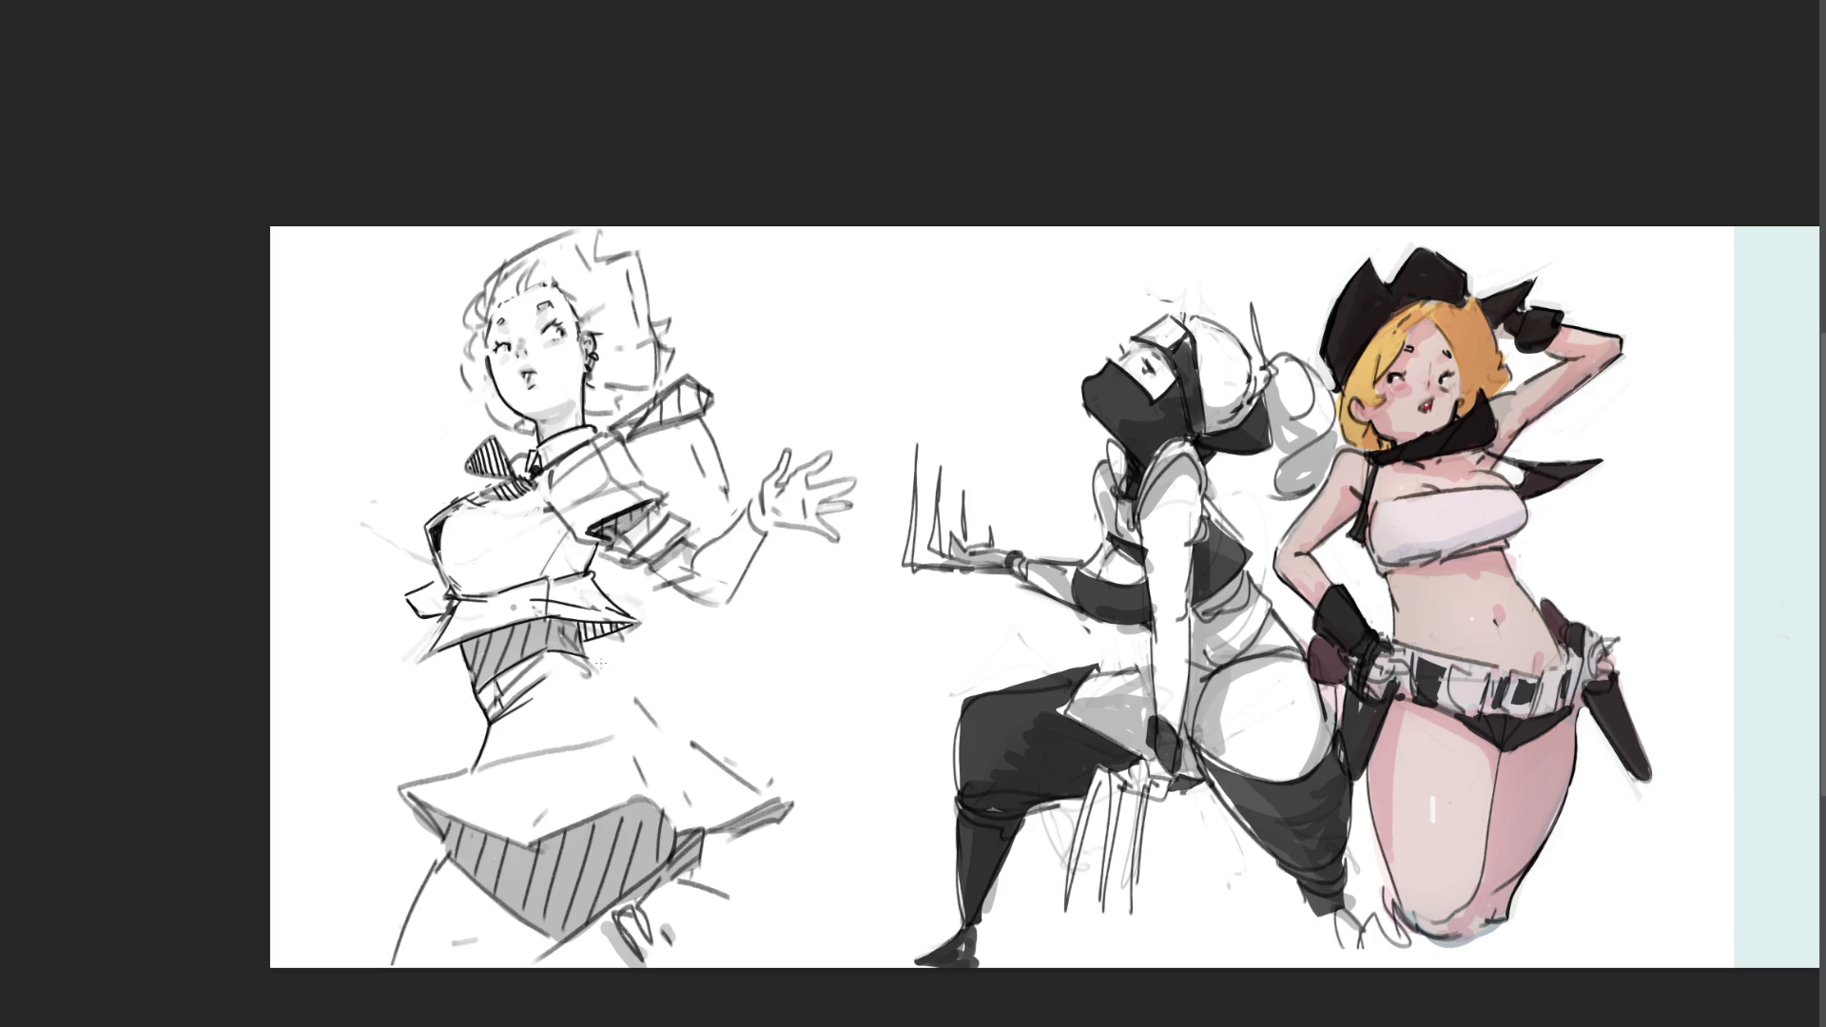
left_click_drag(647, 701, 681, 738)
key("ctrl+z")
key("ctrl+z")
left_click_drag(639, 702, 668, 733)
Step: Retry the corset and skirt edge lines, keeping the skirt's lower-left edge stroke
key("ctrl+z")
mouse_move(493, 727)
left_mouse_down()
mouse_move(385, 791)
mouse_move(437, 844)
left_mouse_up()
key("ctrl+z")
key("ctrl+z")
mouse_move(394, 787)
left_mouse_down()
mouse_move(485, 756)
mouse_move(468, 768)
left_mouse_up()
key("ctrl+z")
key("ctrl+z")
left_click_drag(443, 850, 400, 966)
key("ctrl+z")
key("ctrl+z")
key("ctrl+z")
key("ctrl+z")
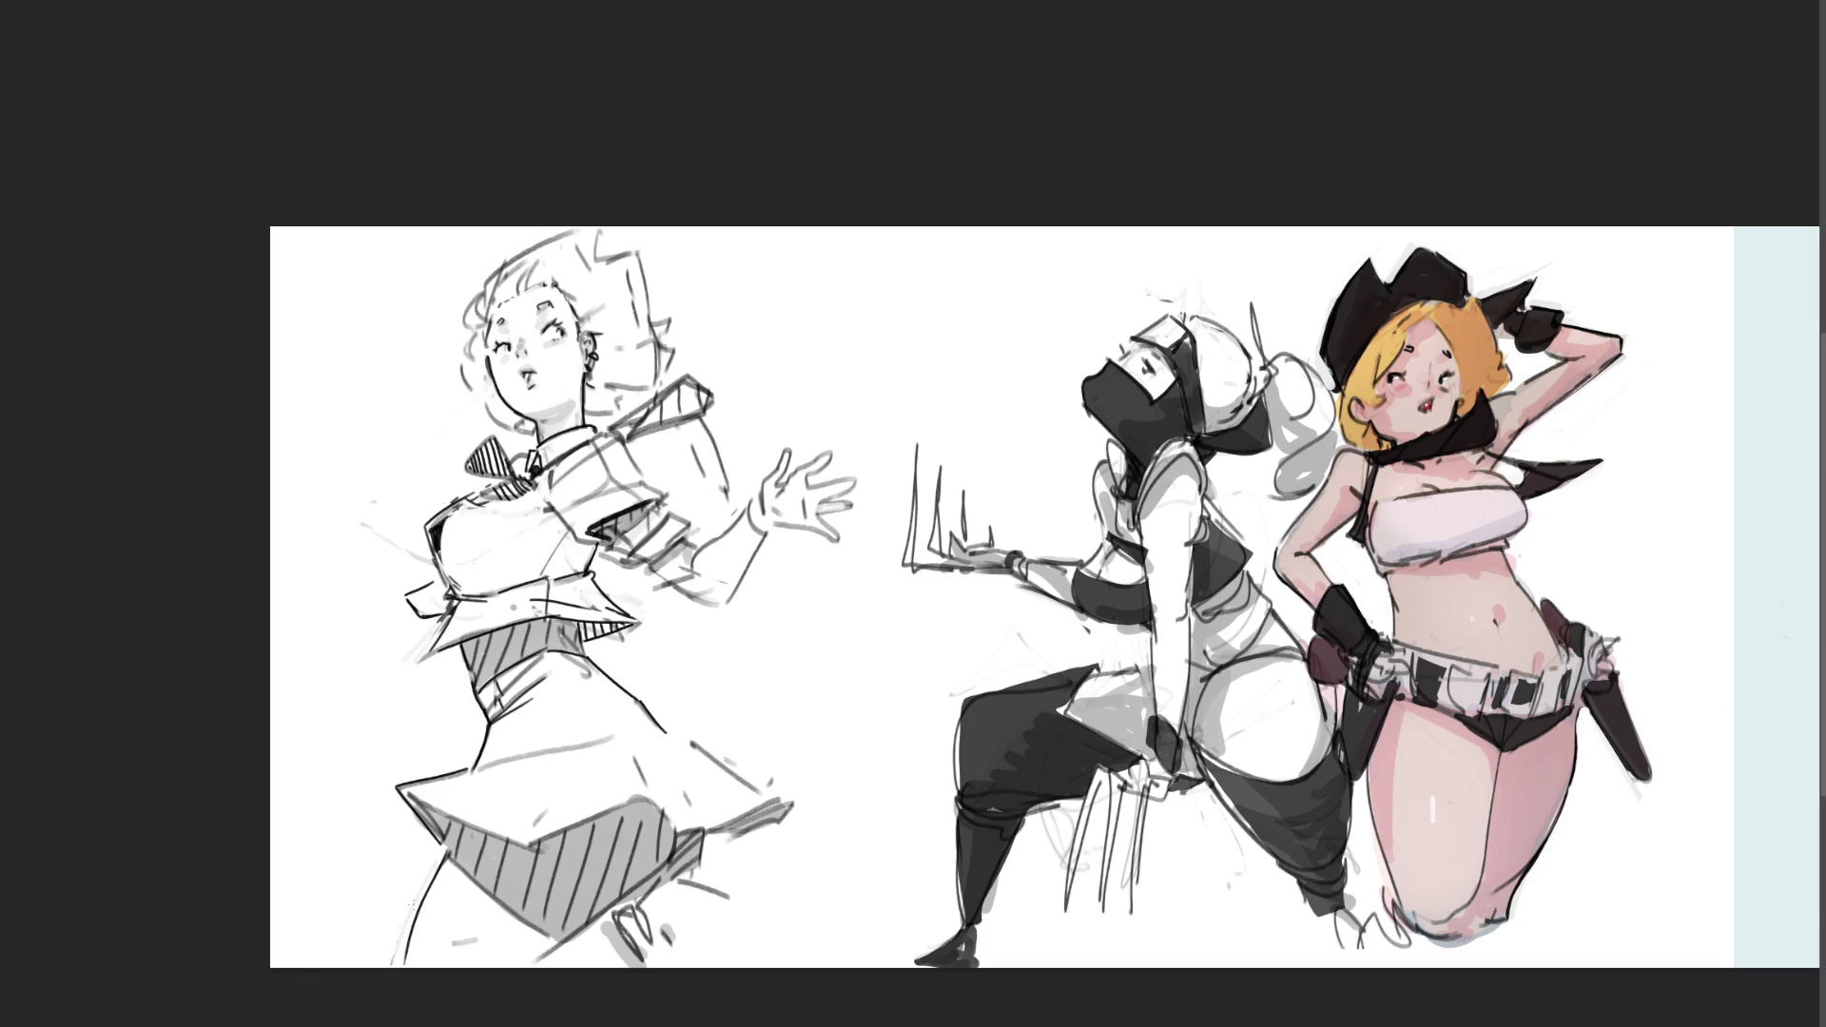
left_click_drag(445, 818, 454, 848)
Step: Try dark shading strokes on the sleeve, undoing each attempt
left_click_drag(620, 545, 666, 593)
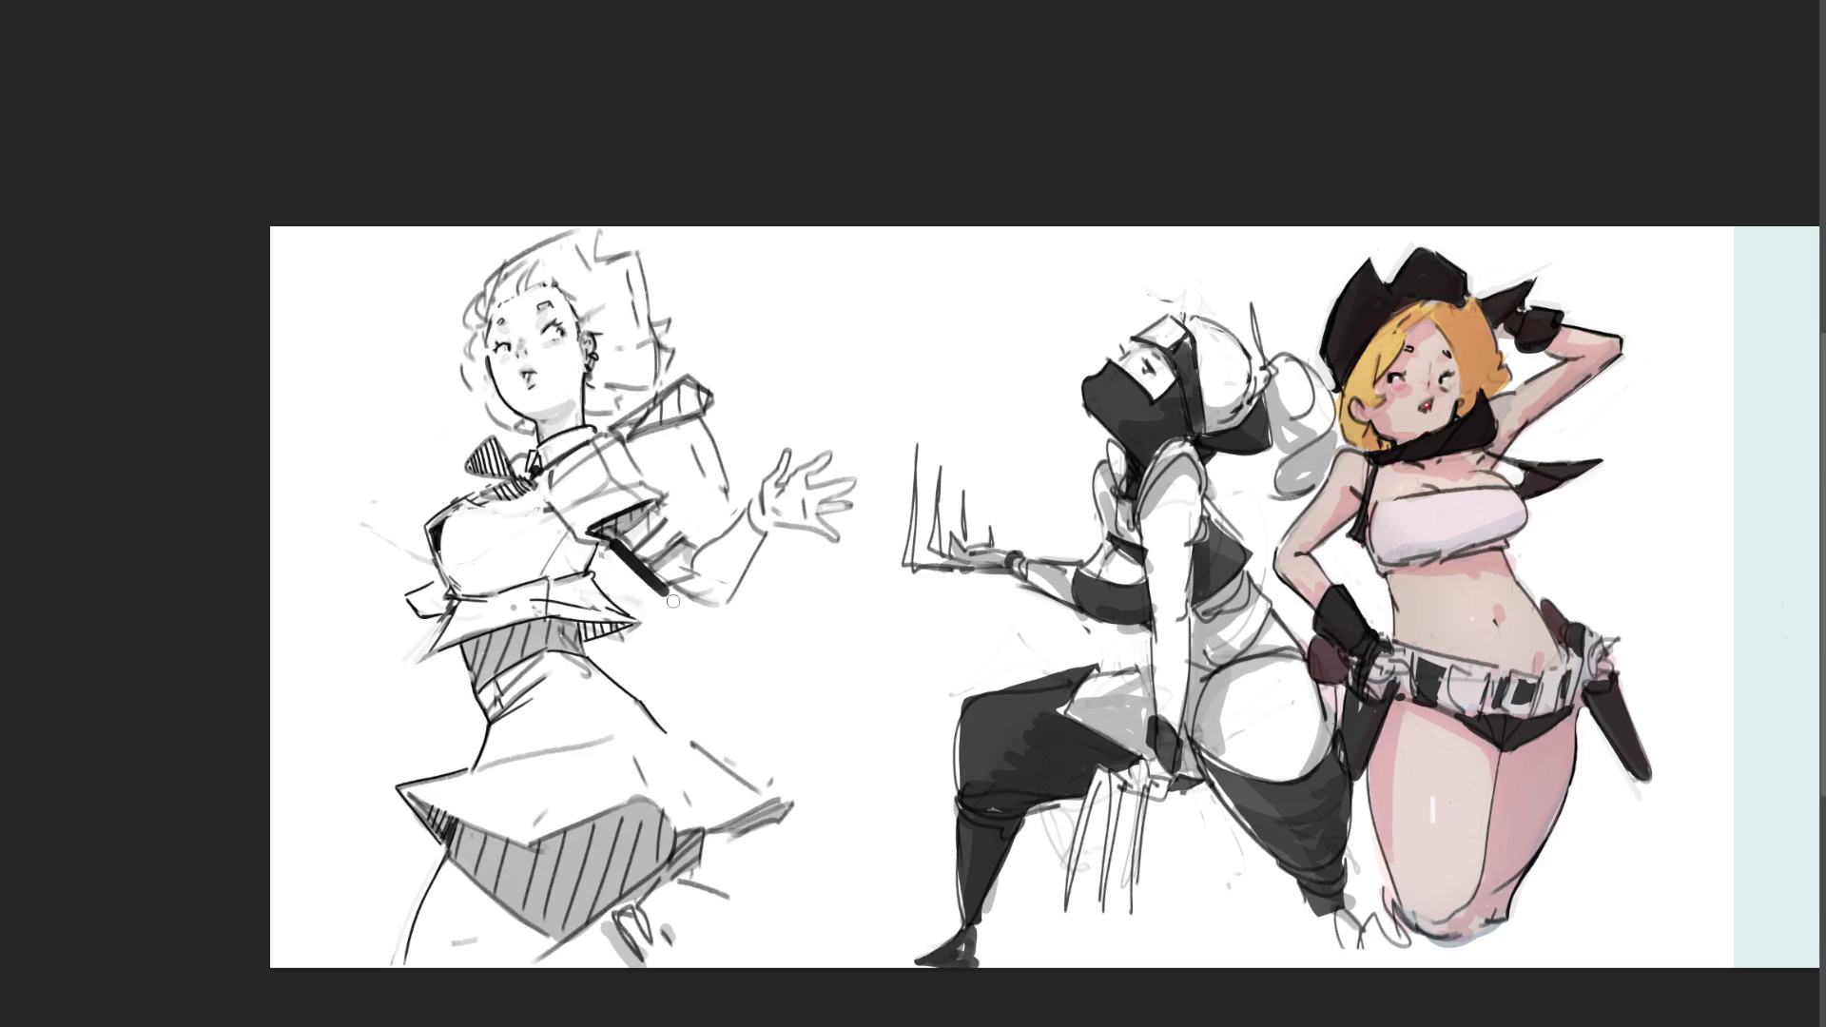
key("ctrl+z")
left_click_drag(699, 538, 667, 507)
key("ctrl+z")
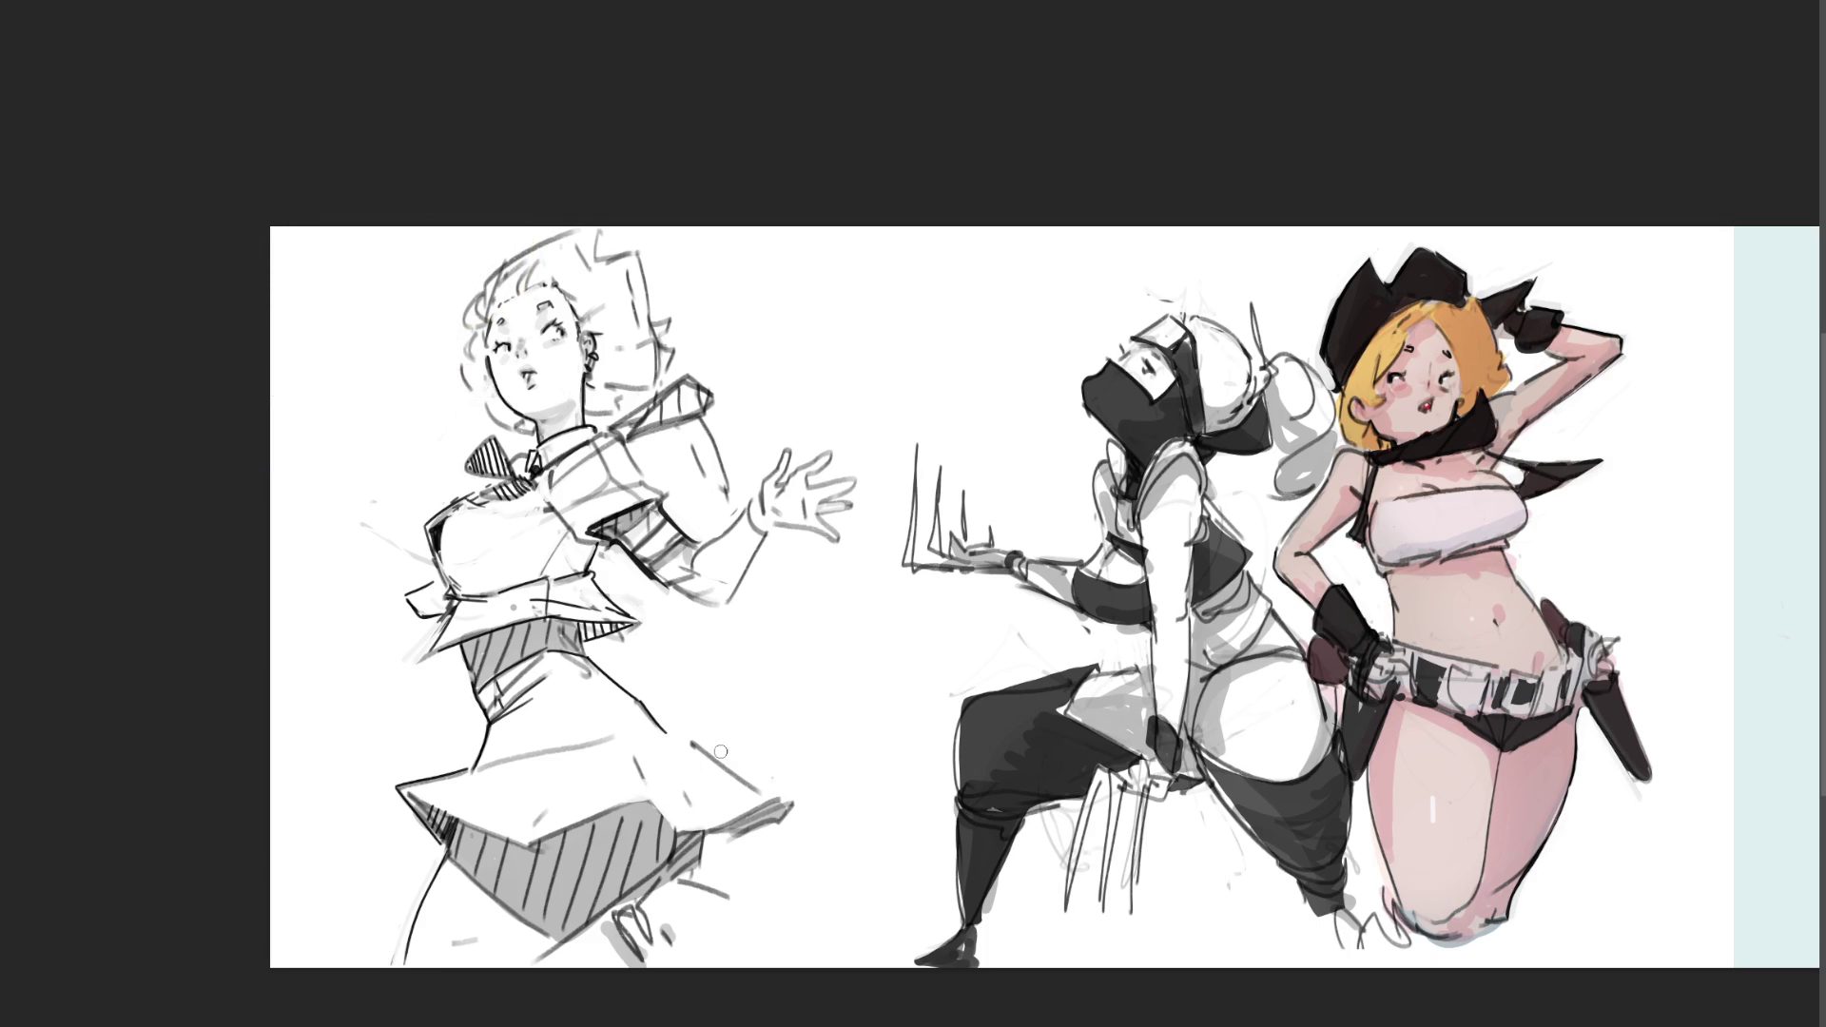
Step: Redraw the skirt's lower edge with a curve up from the hem, erasing excess ink
mouse_move(693, 743)
left_mouse_down()
mouse_move(766, 788)
mouse_move(779, 831)
mouse_move(795, 809)
left_mouse_up()
key("ctrl+z")
key("ctrl+z")
left_click_drag(674, 876, 705, 836)
left_click_drag(681, 875, 706, 843)
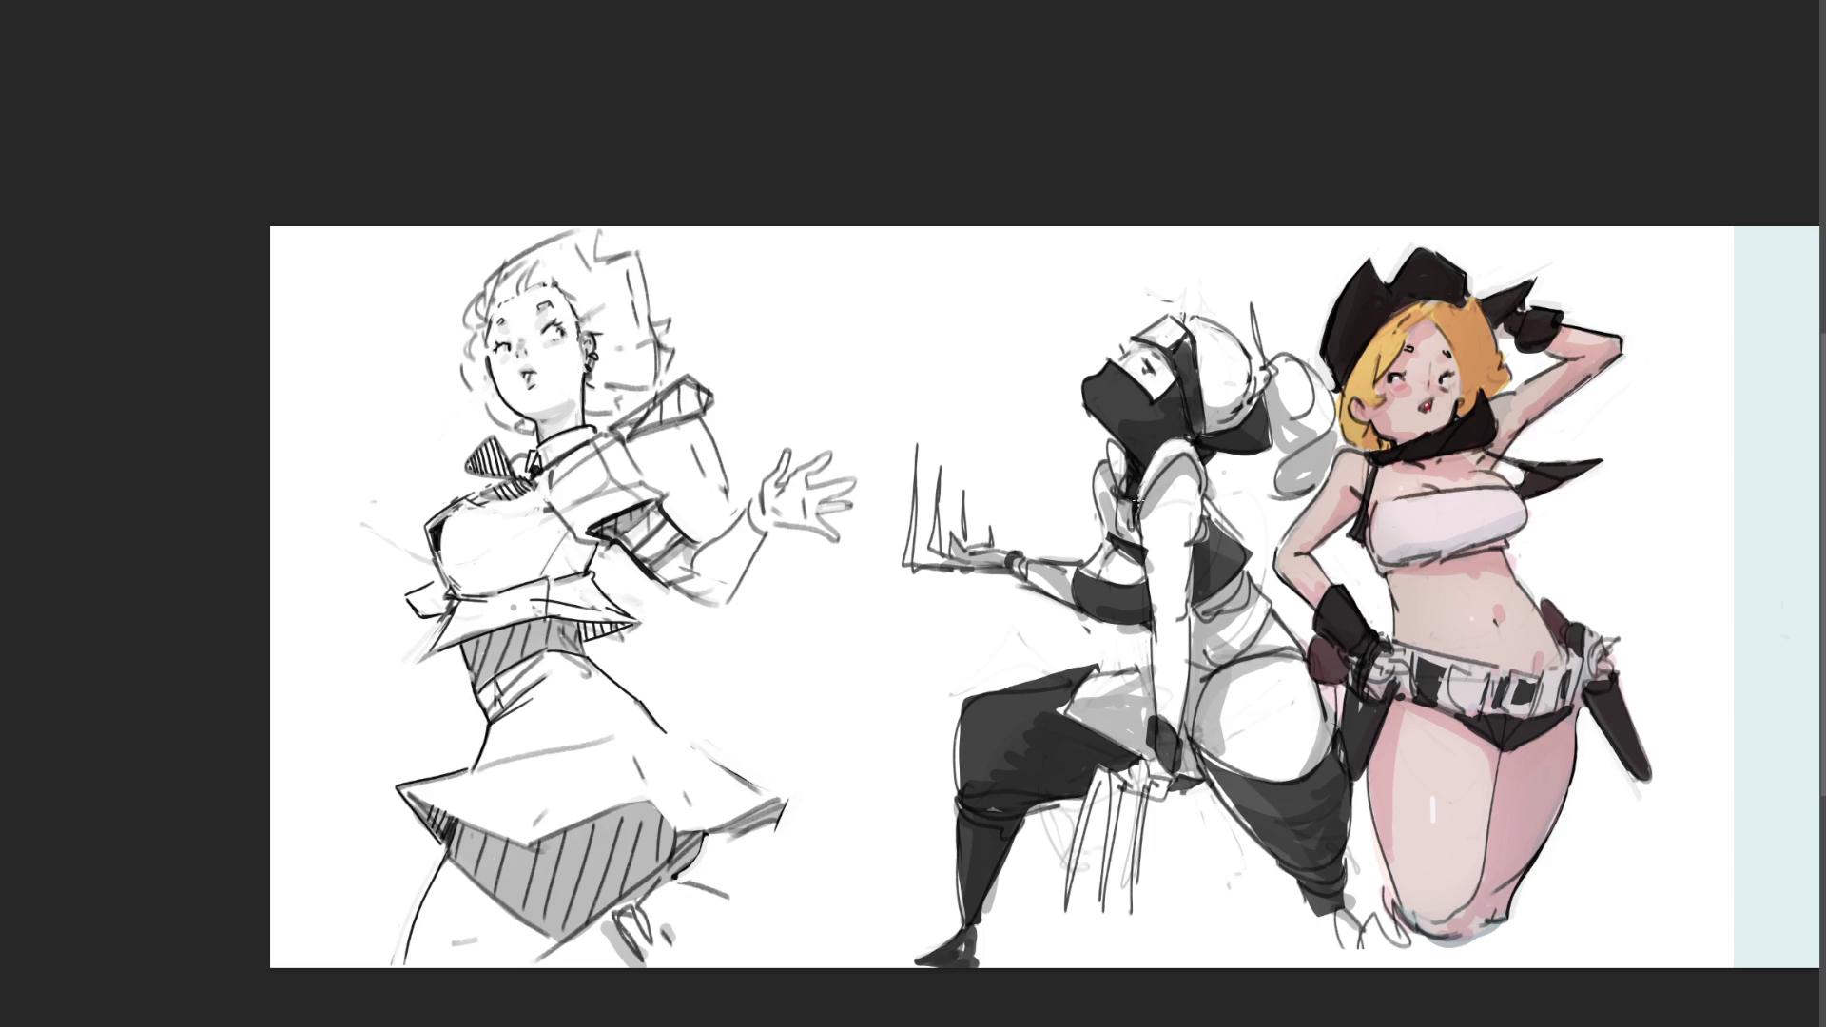
Step: Darken the ninja's shoulder, eye mask, chest strap and collar, and lighten the line beside her hair
left_click_drag(1189, 440, 1207, 498)
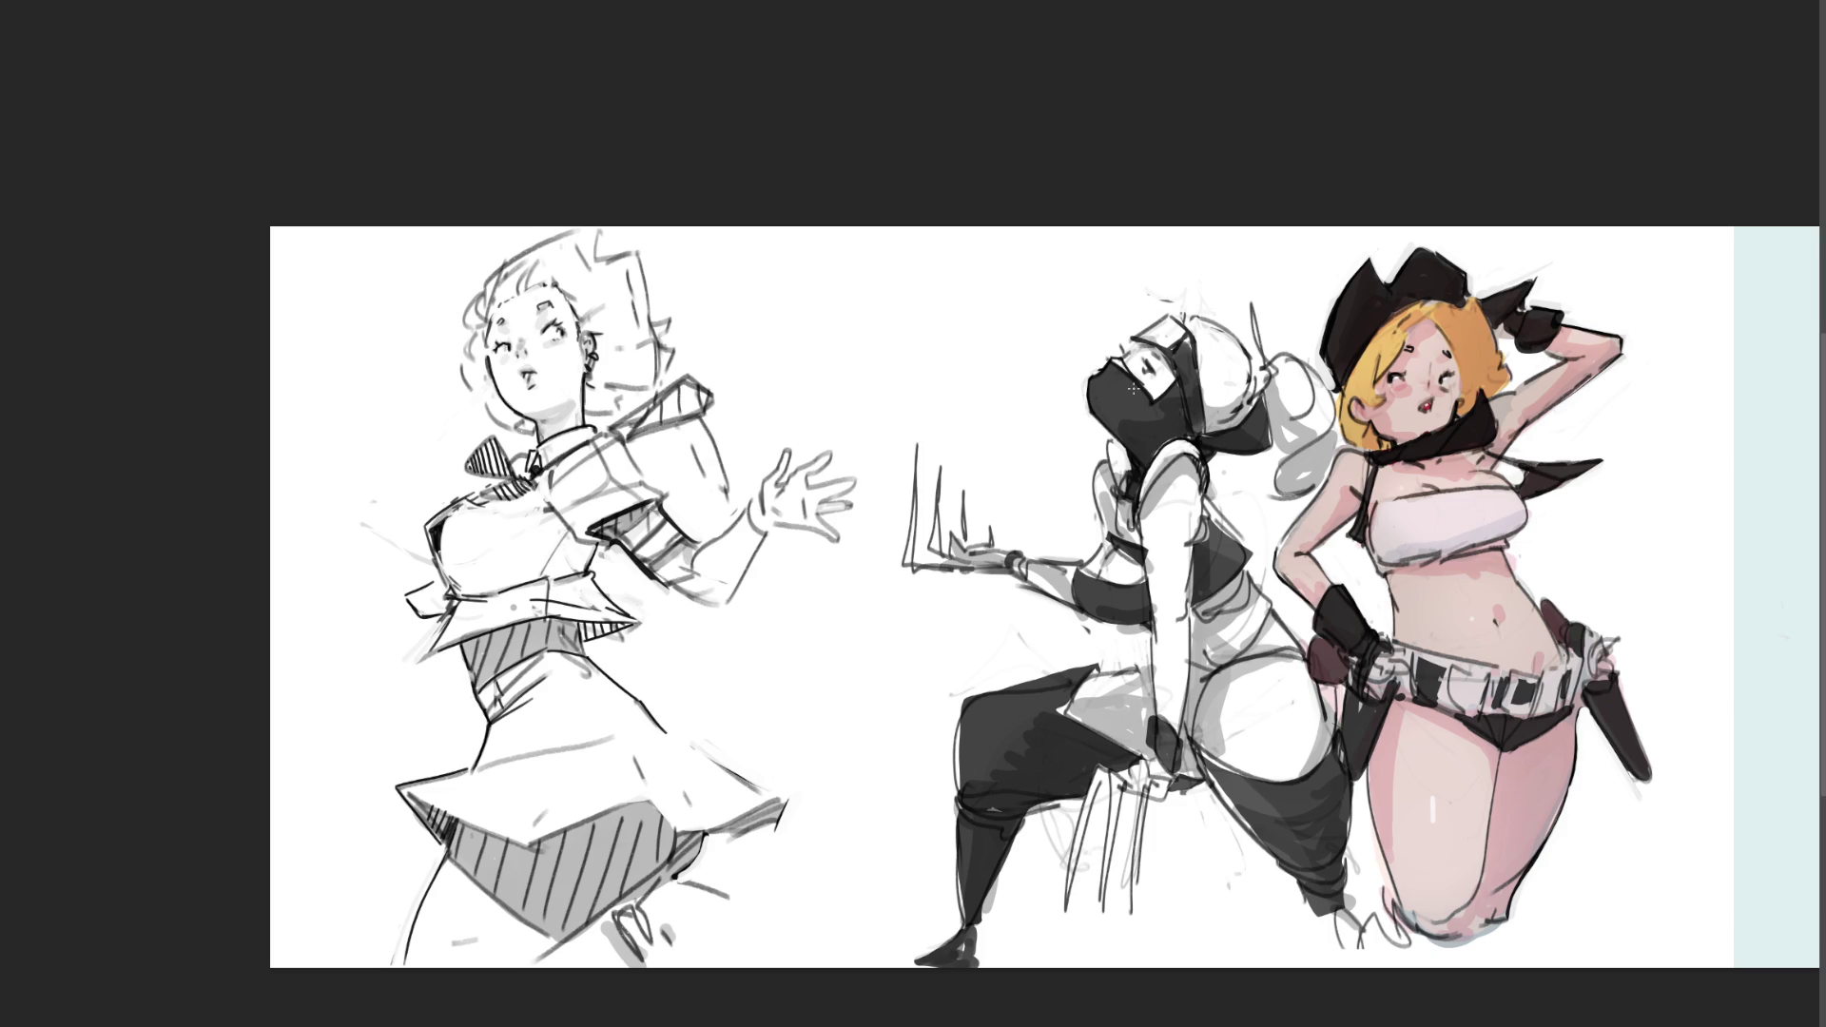
mouse_move(1134, 388)
left_mouse_down()
mouse_move(1118, 437)
mouse_move(1148, 394)
left_mouse_up()
mouse_move(1116, 487)
left_mouse_down()
mouse_move(1128, 523)
mouse_move(1132, 494)
left_mouse_up()
left_click_drag(1198, 442, 1205, 435)
mouse_move(1271, 398)
left_mouse_down()
mouse_move(1272, 445)
mouse_move(1248, 418)
mouse_move(1234, 436)
mouse_move(1261, 440)
left_mouse_up()
left_click_drag(1263, 415, 1254, 437)
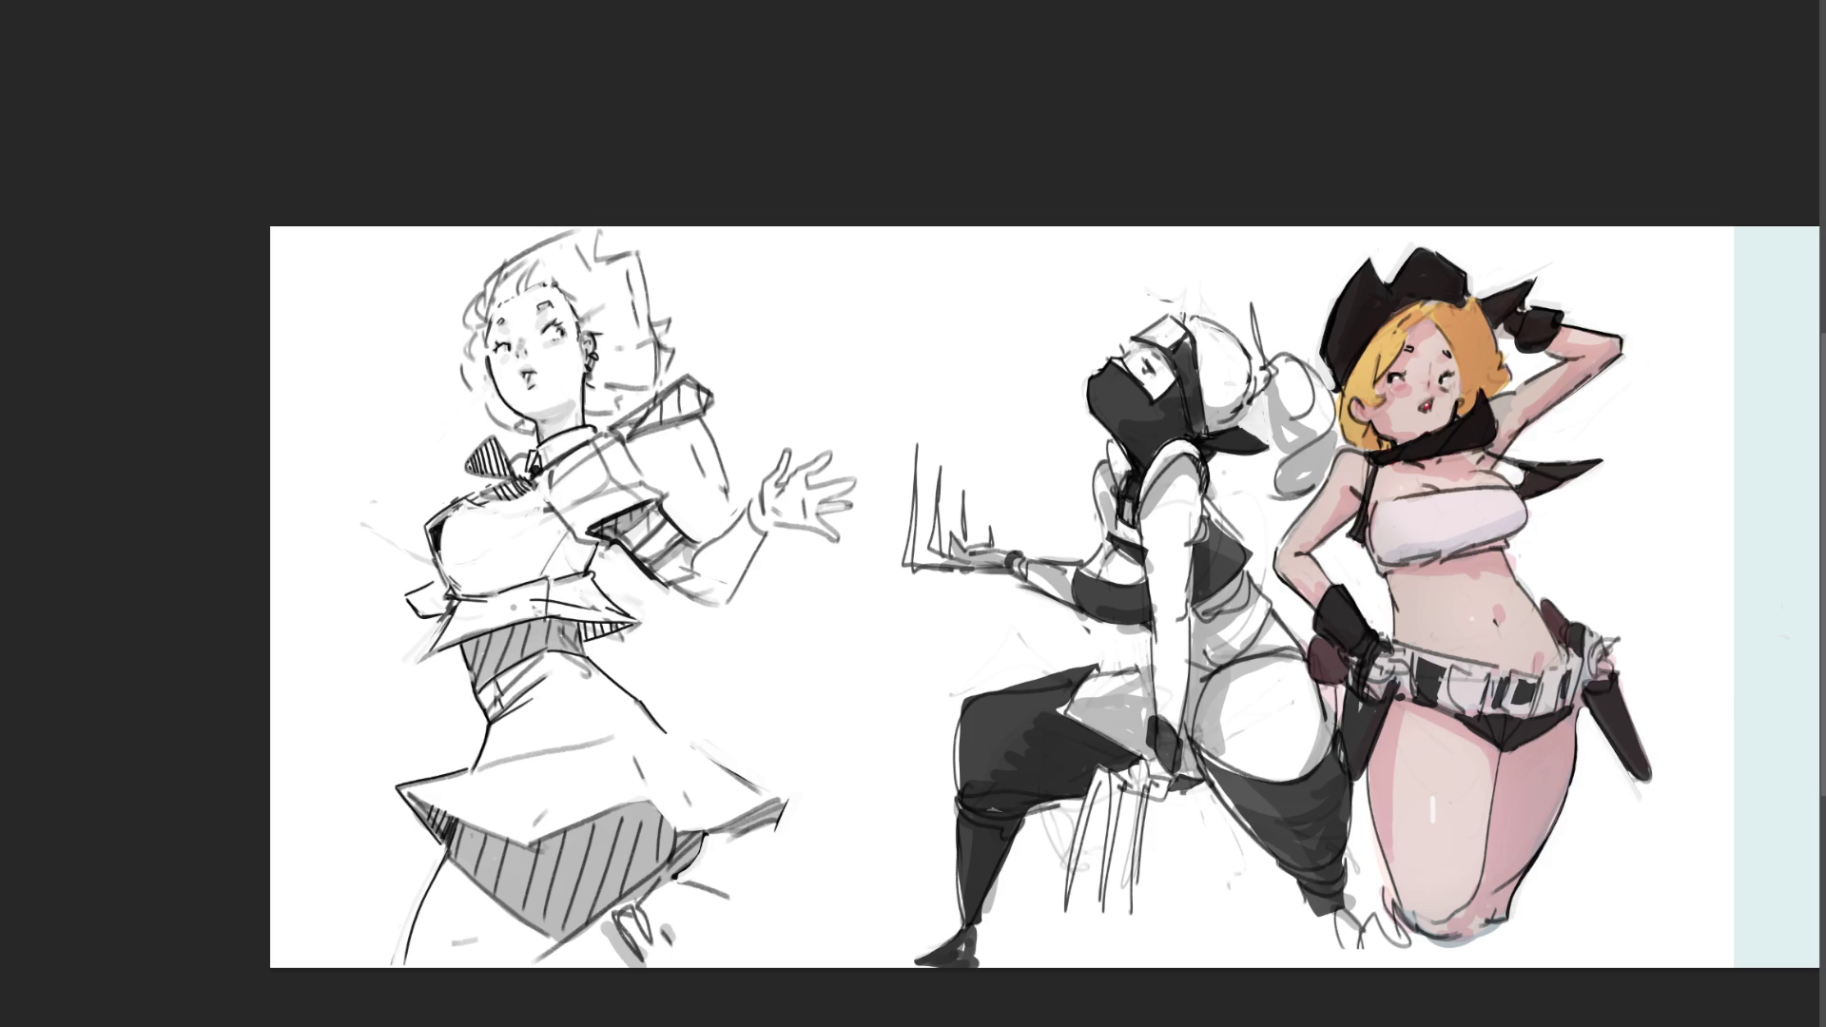
key("ctrl+plus")
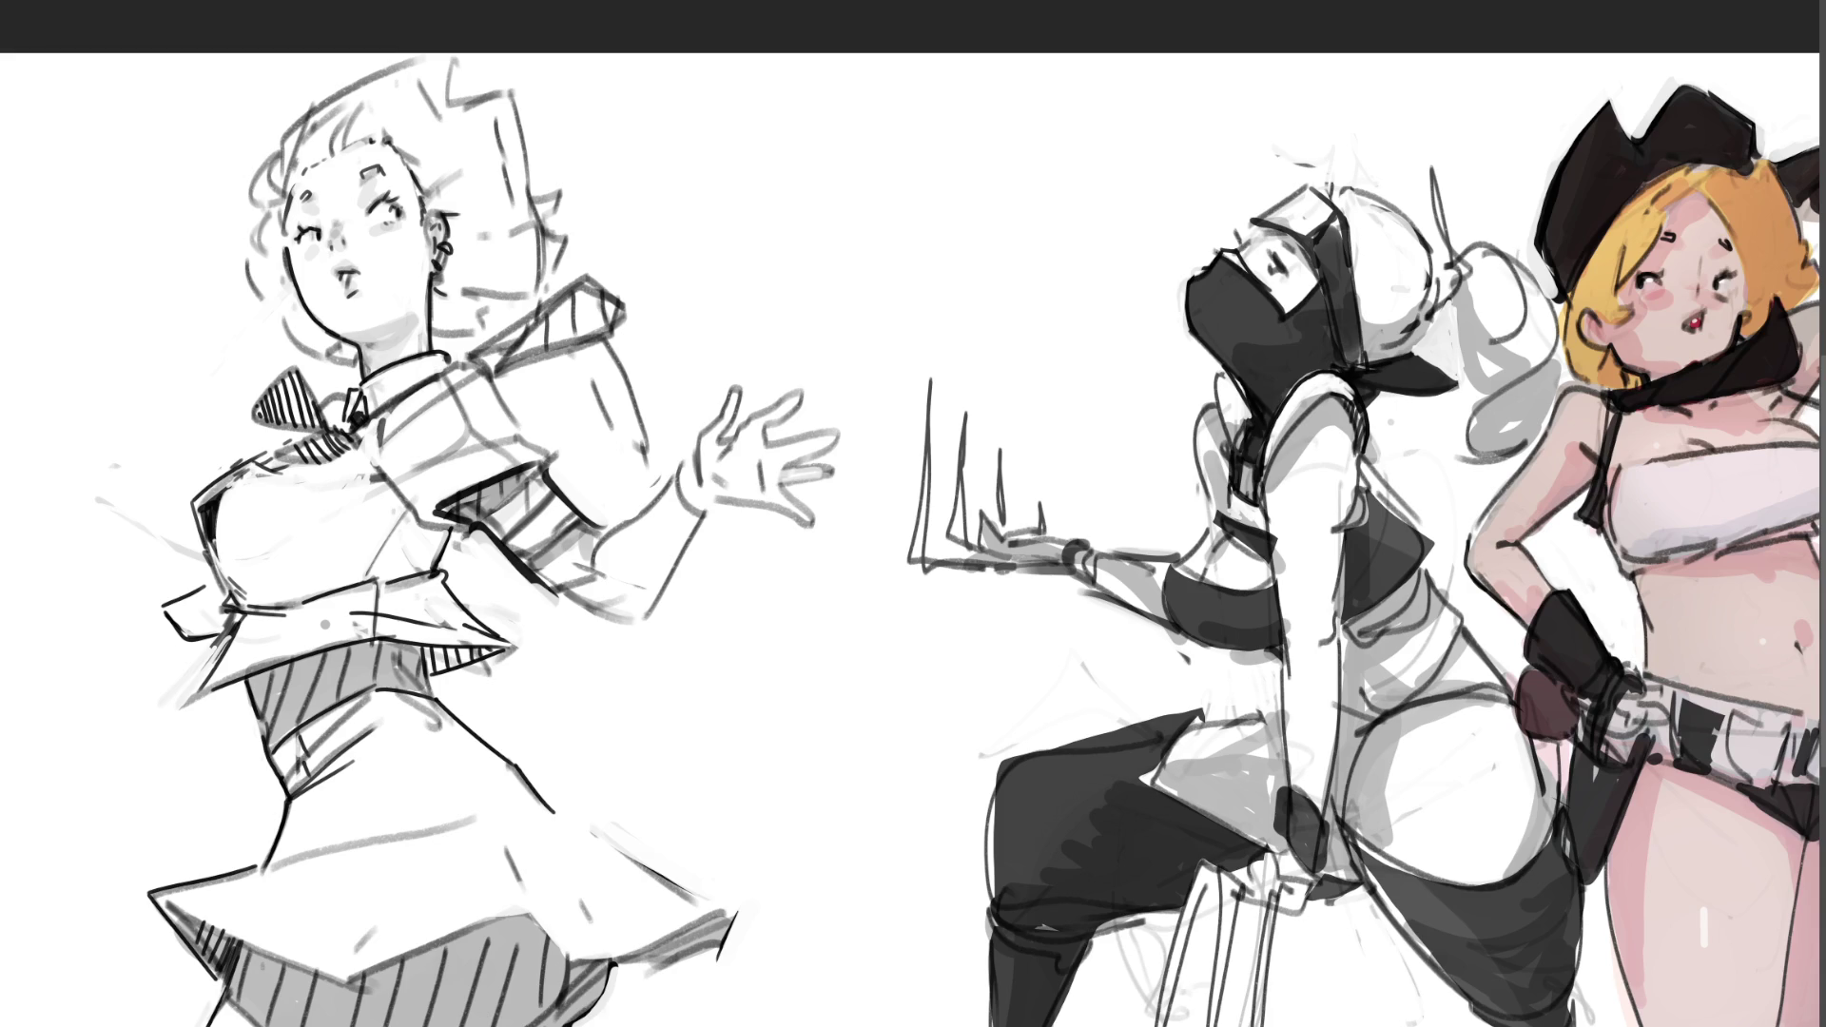
Step: Outline and fill a dark box beside the ninja's chin, then try a hooked stroke above her head
mouse_move(1414, 359)
left_mouse_down()
mouse_move(1420, 425)
mouse_move(1459, 386)
mouse_move(1459, 420)
left_mouse_up()
mouse_move(1430, 388)
left_mouse_down()
mouse_move(1441, 419)
mouse_move(1455, 395)
mouse_move(1426, 371)
mouse_move(1451, 352)
mouse_move(1427, 356)
mouse_move(1460, 383)
mouse_move(1450, 438)
left_mouse_up()
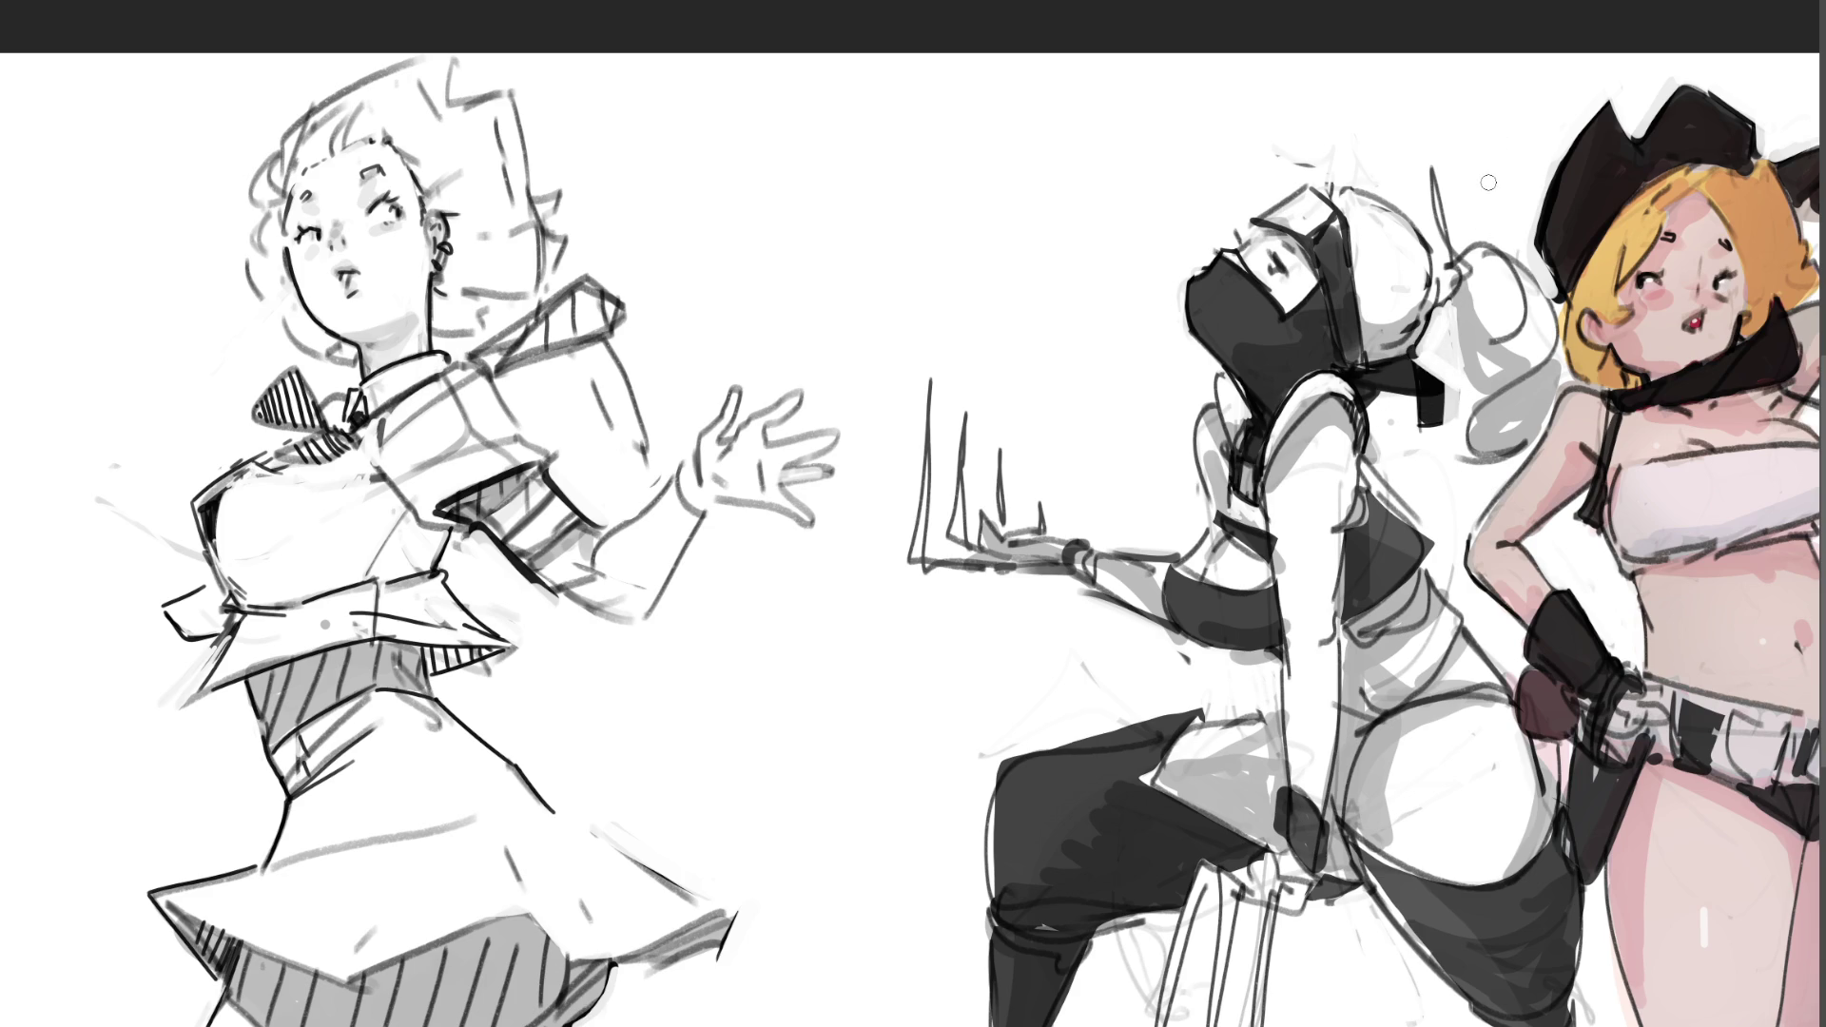
mouse_move(1269, 145)
left_mouse_down()
mouse_move(1311, 182)
mouse_move(1311, 158)
mouse_move(1318, 182)
left_mouse_up()
key("ctrl+z")
key("ctrl+z")
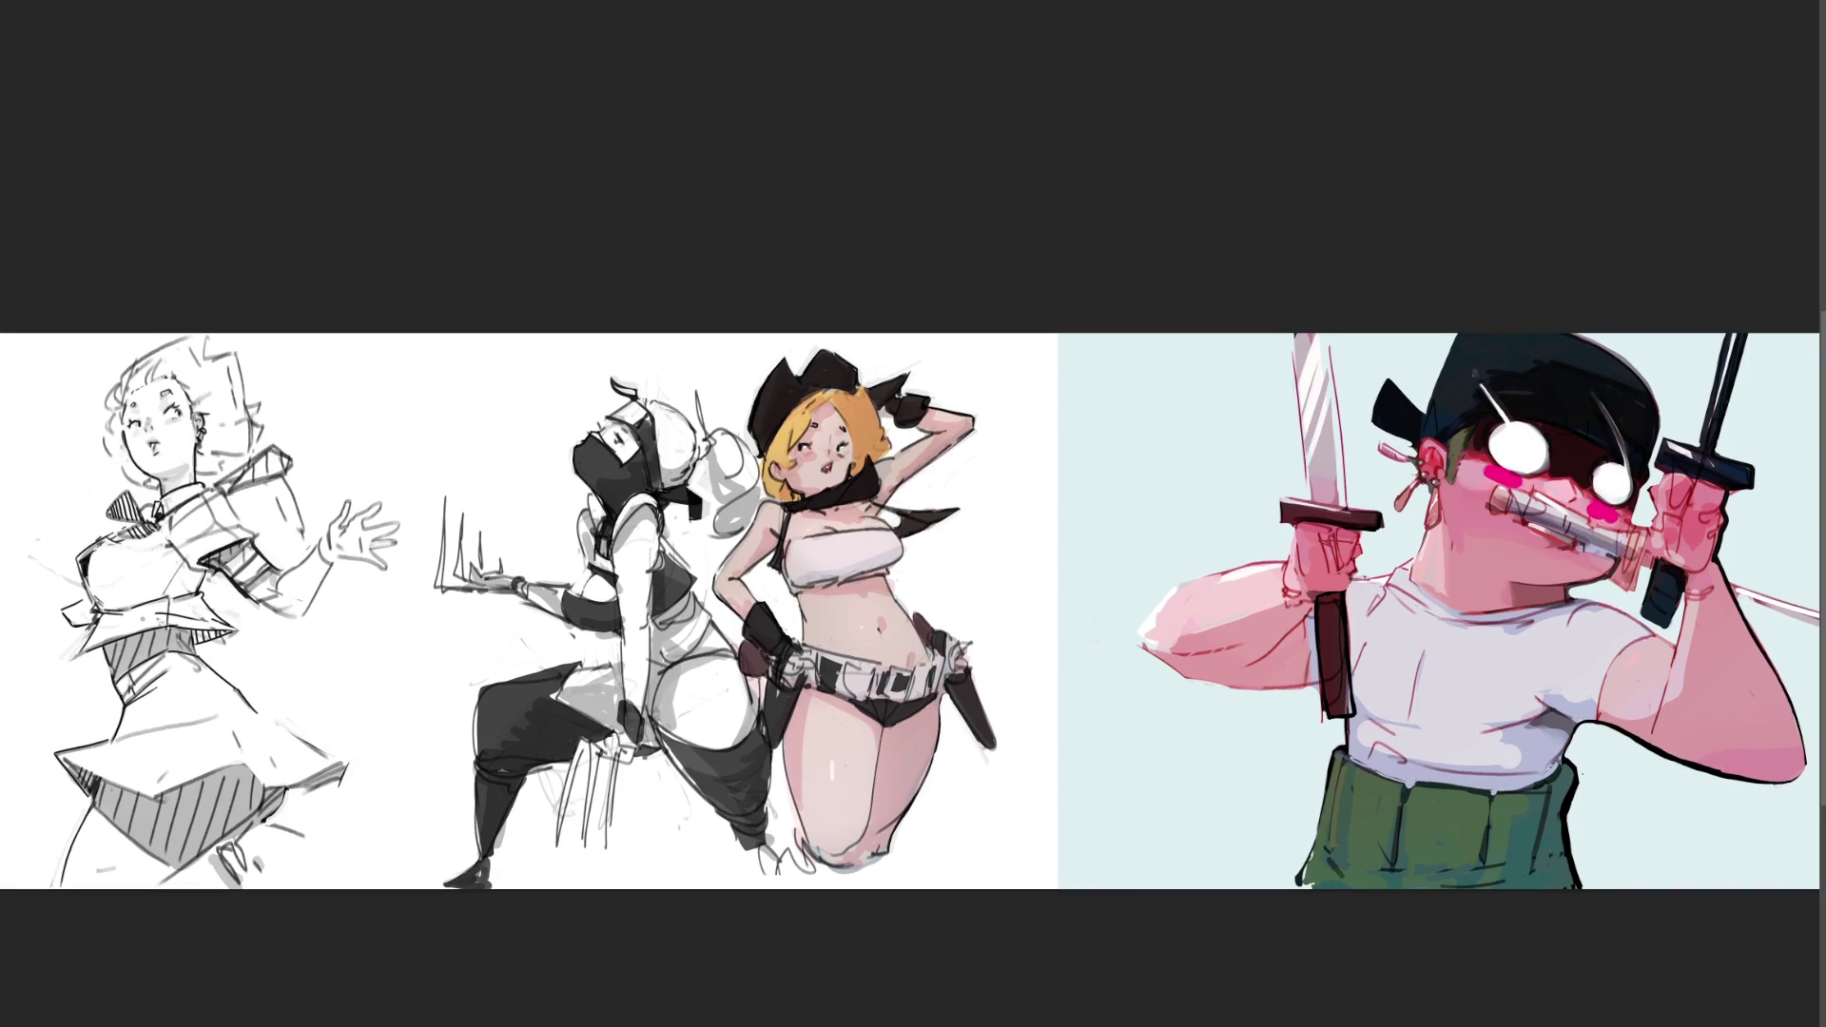
Step: Hand-letter 'BRB' in black ink between the schoolgirl sketch and the ninja
left_click_drag(361, 394, 371, 452)
mouse_move(342, 411)
left_mouse_down()
mouse_move(388, 414)
mouse_move(373, 453)
left_mouse_up()
mouse_move(419, 384)
left_mouse_down()
mouse_move(424, 447)
mouse_move(468, 424)
mouse_move(482, 443)
left_mouse_up()
left_click_drag(462, 382, 482, 445)
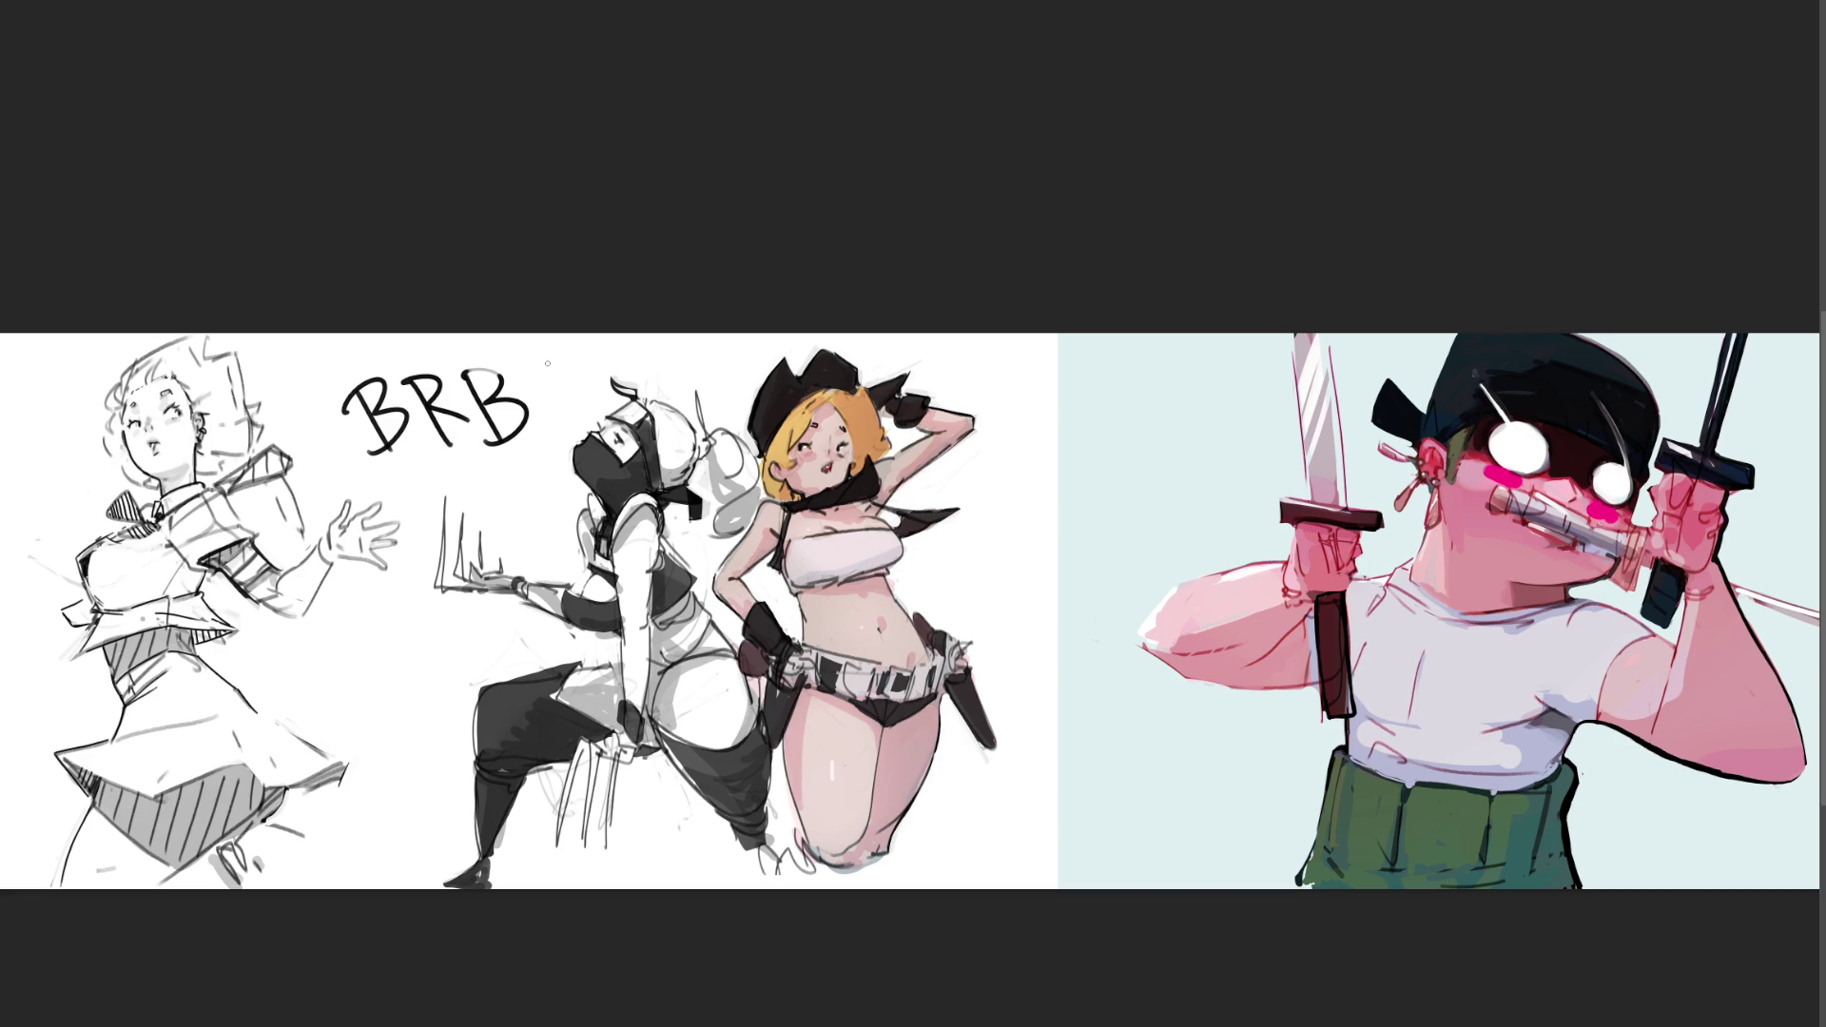
Step: Scribble over the BRB lettering, then undo the scribble and all the BRB letter strokes
mouse_move(564, 330)
left_mouse_down()
mouse_move(523, 453)
mouse_move(354, 416)
left_mouse_up()
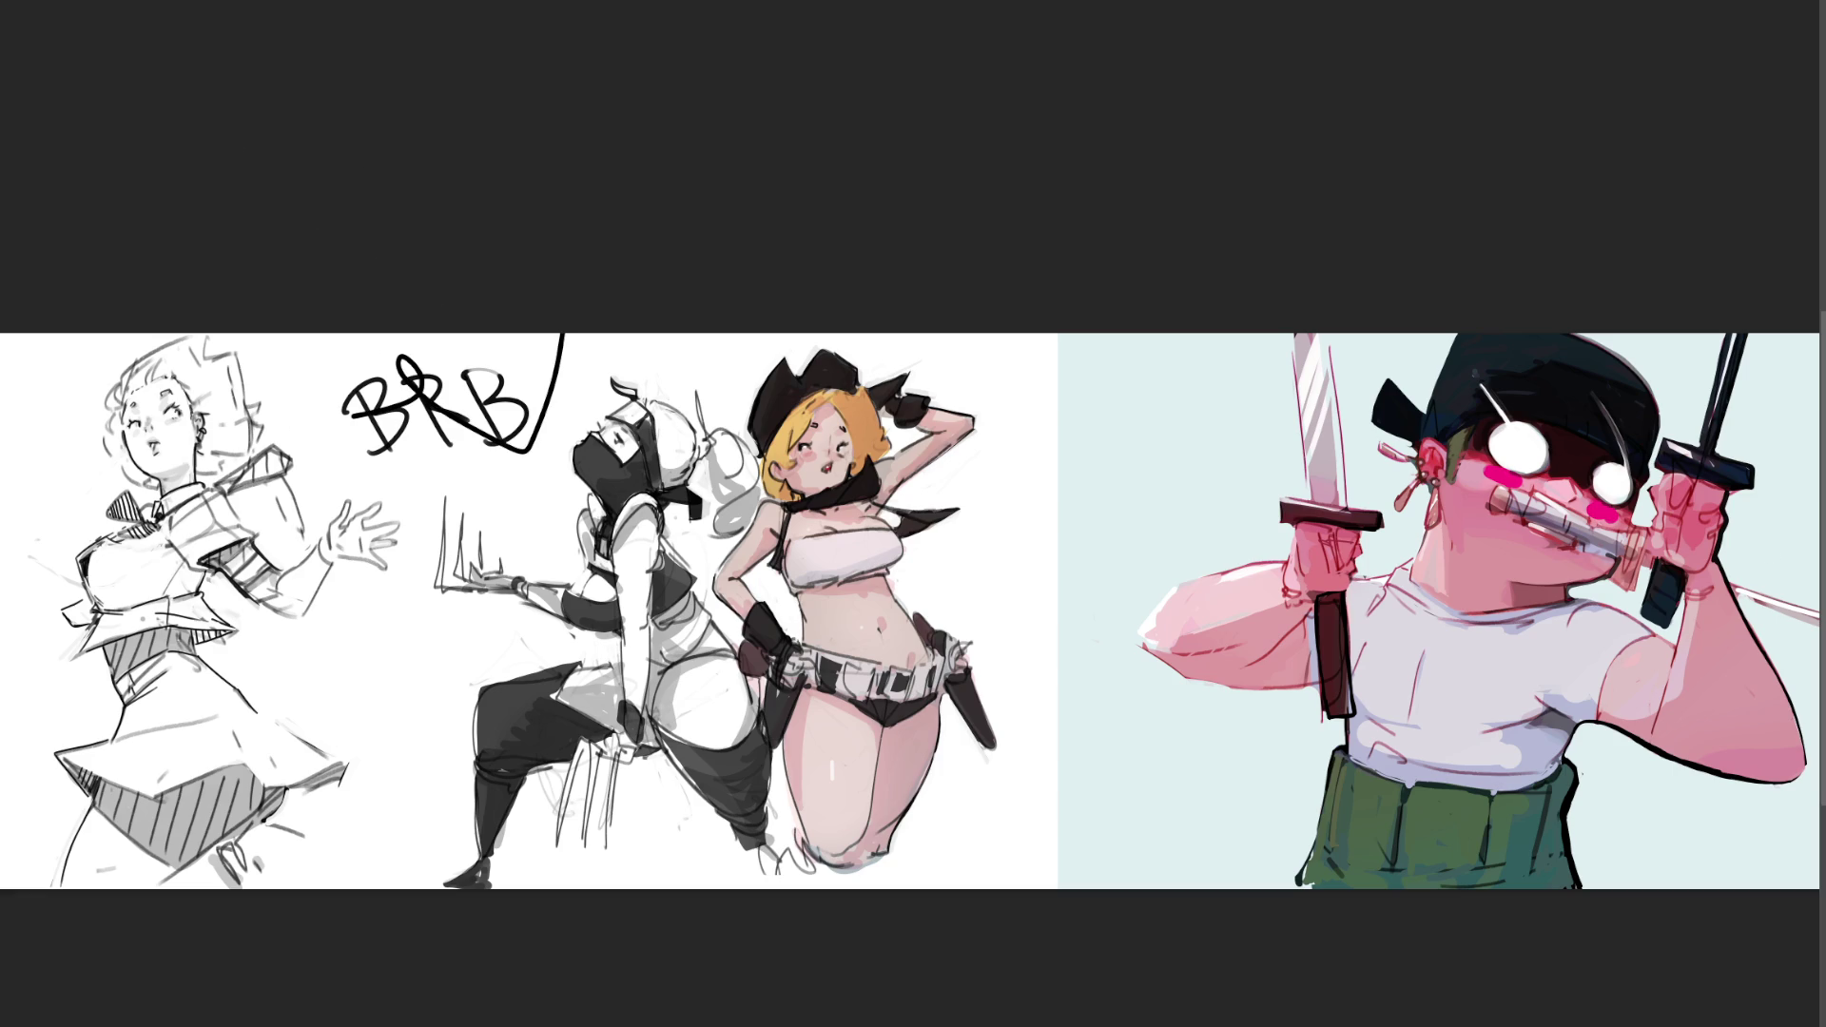
key("ctrl+z")
key("ctrl+z")
key("ctrl+z")
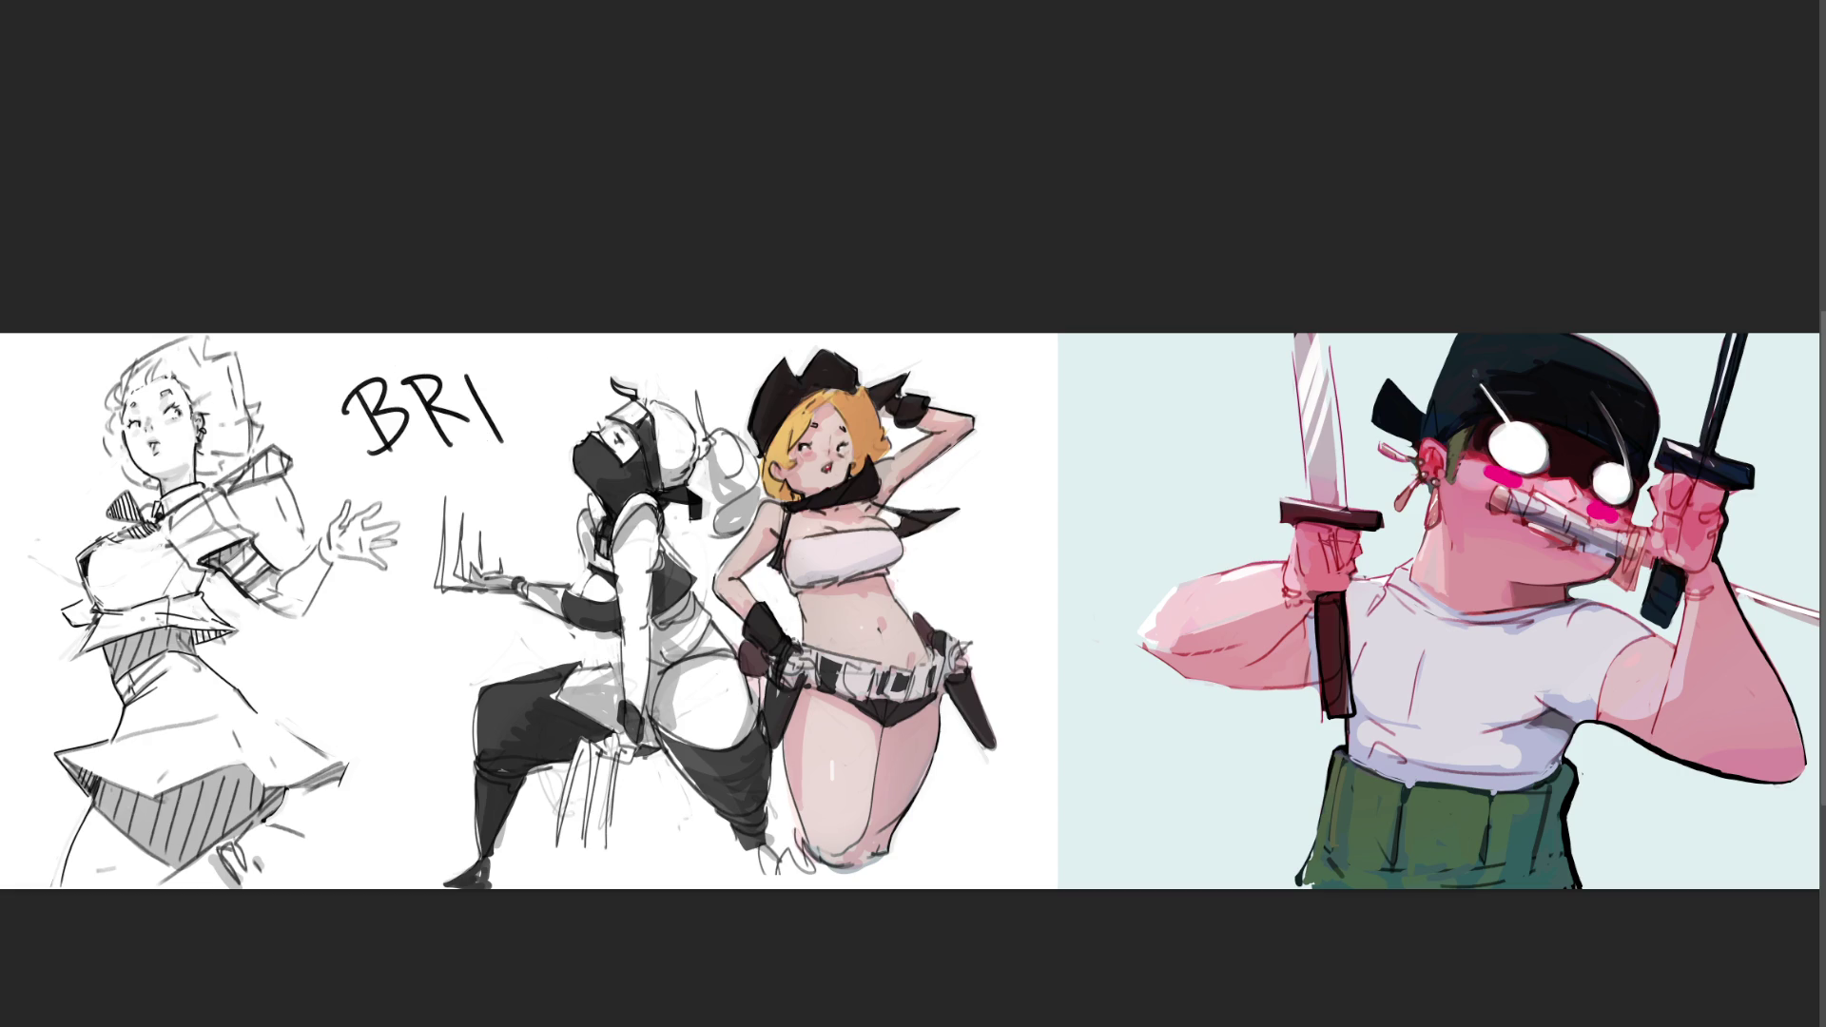
key("ctrl+z")
key("ctrl+z")
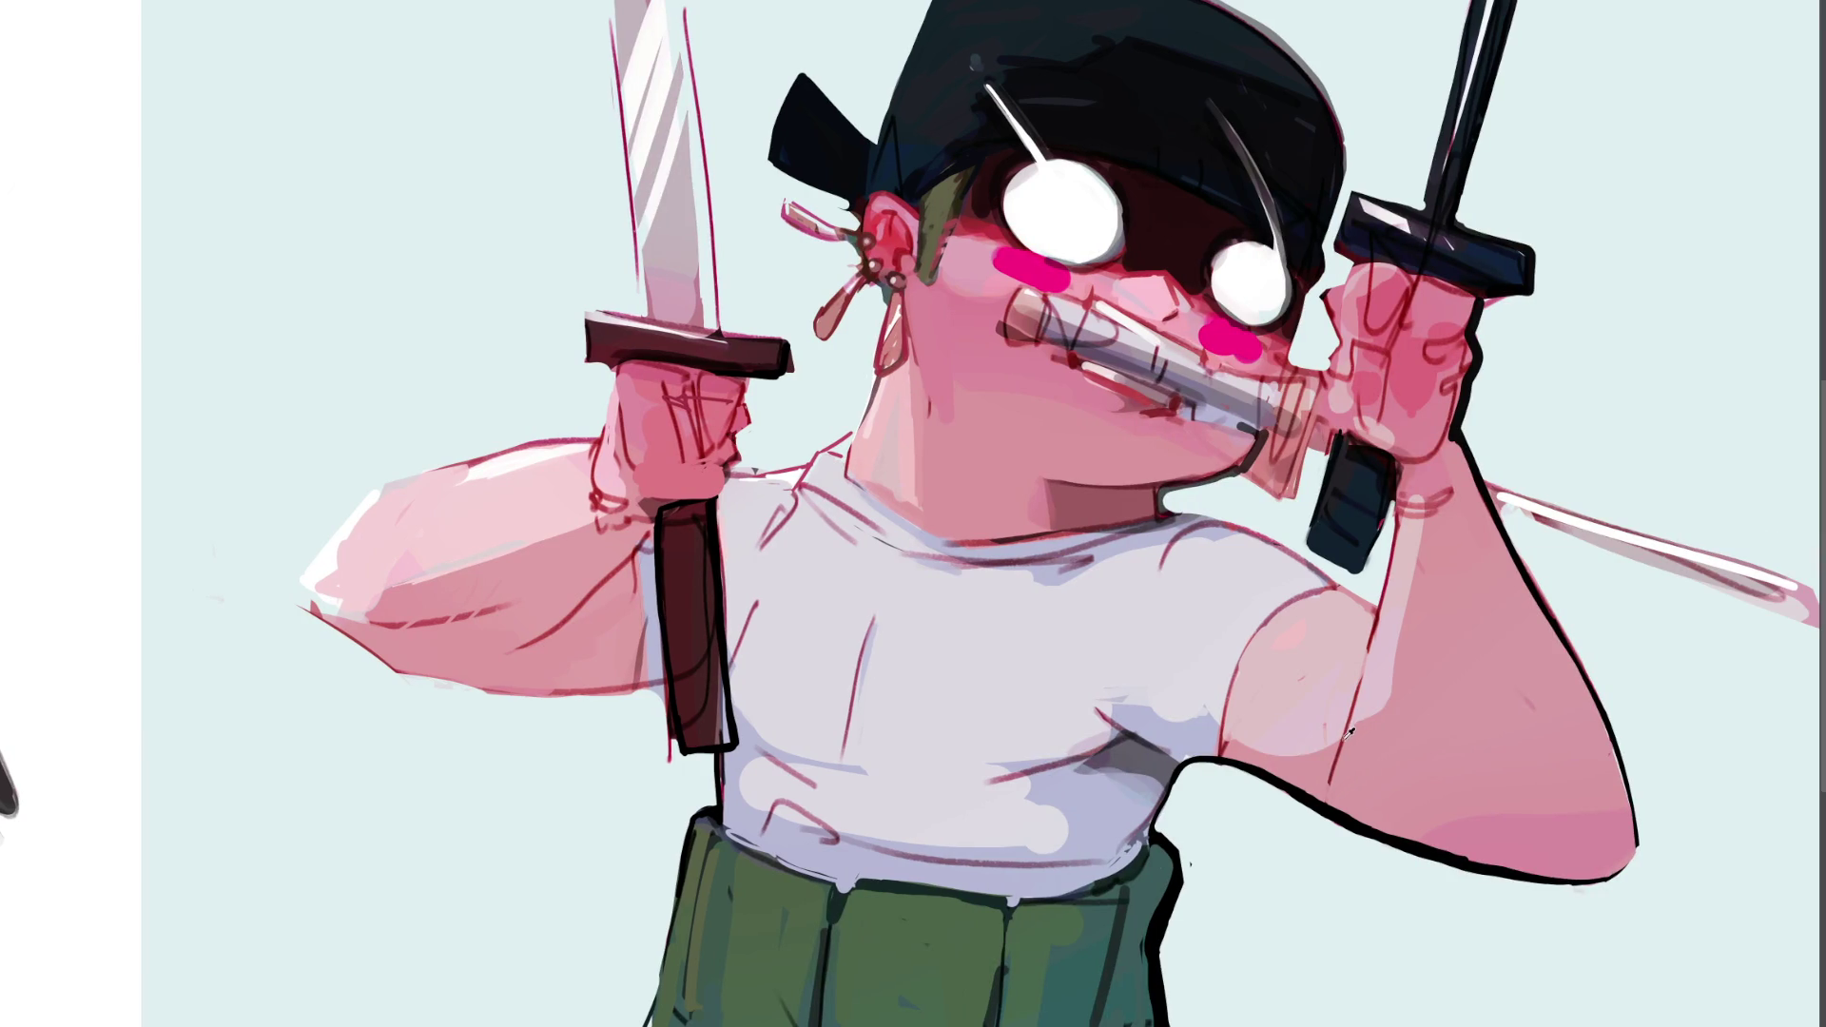
Step: Redraw the swordsman's right arm as a single black outline, discarding a stray red line
left_click_drag(1345, 746, 1382, 795)
key("ctrl+z")
key("ctrl+z")
key("ctrl+z")
key("ctrl+z")
mouse_move(1502, 528)
left_mouse_down()
mouse_move(1607, 832)
mouse_move(1579, 875)
mouse_move(1554, 865)
left_mouse_up()
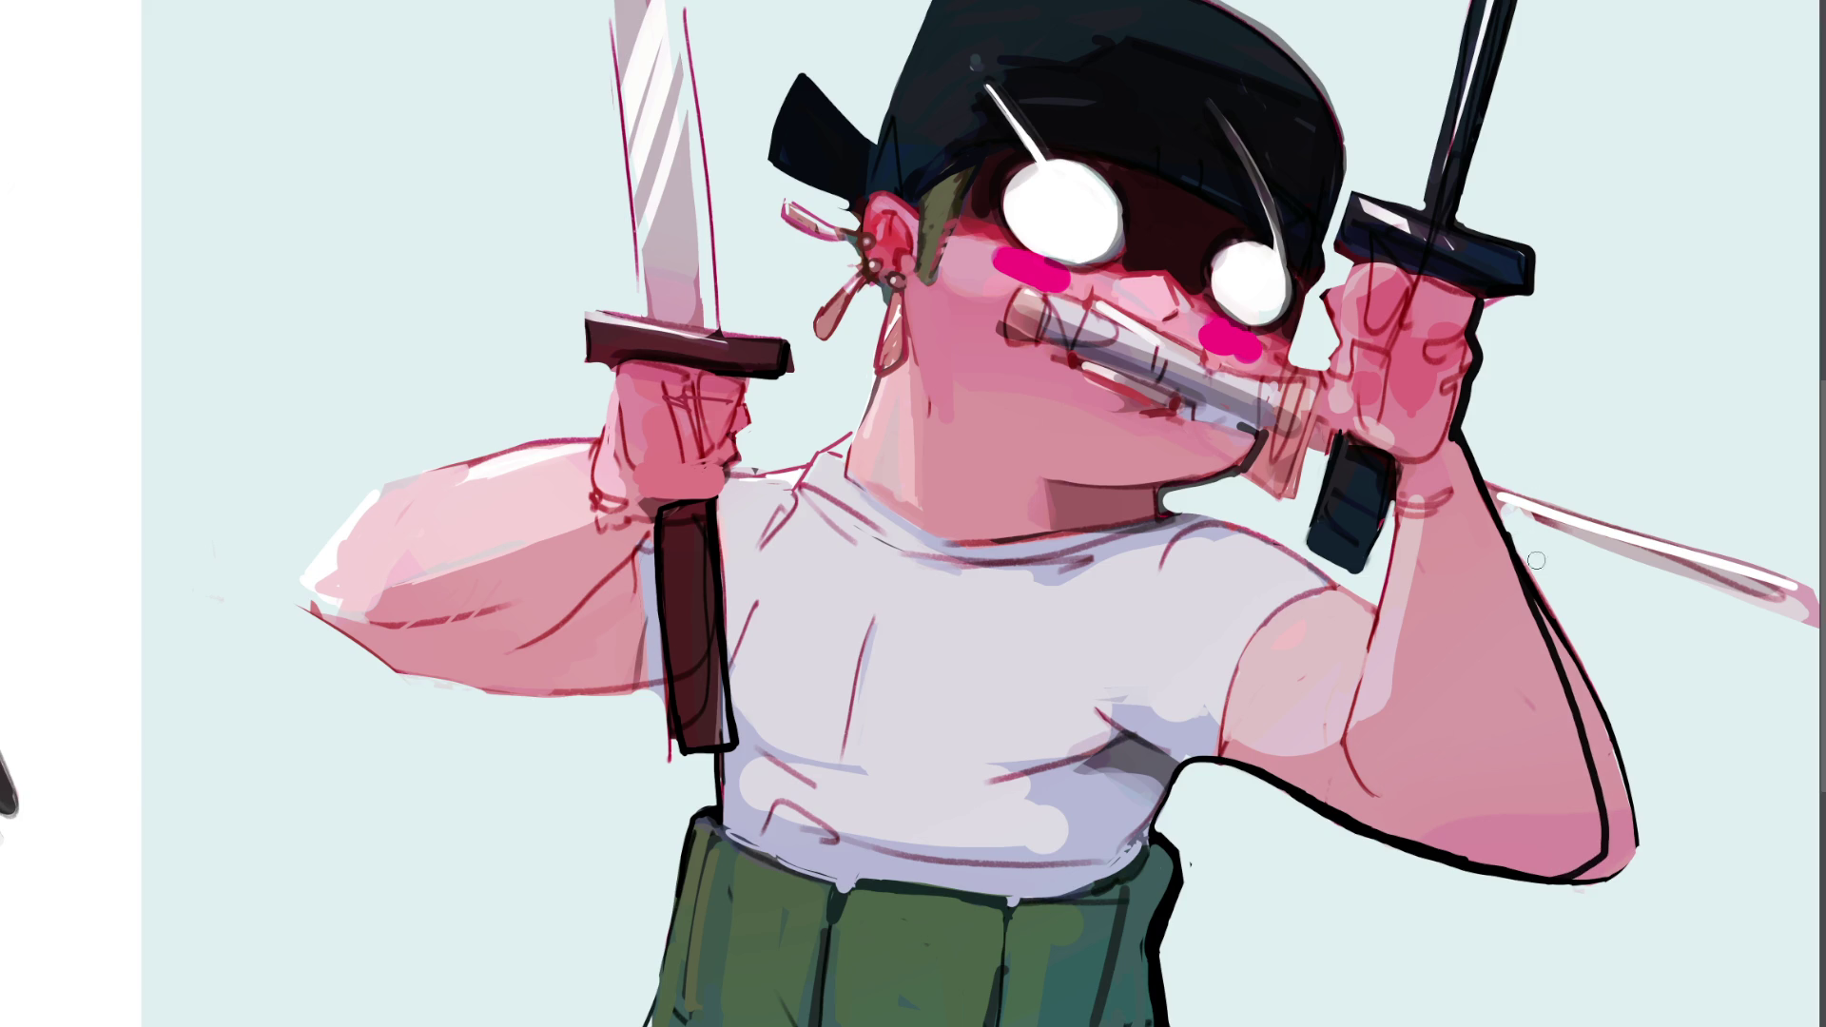
Step: Paint out the duplicate upper-arm and elbow outline and the pink tip below the elbow
left_click_drag(1517, 534, 1607, 747)
mouse_move(1583, 670)
left_mouse_down()
mouse_move(1636, 822)
mouse_move(1628, 856)
left_mouse_up()
left_click_drag(1603, 751, 1624, 868)
left_click_drag(1608, 723, 1636, 844)
left_click_drag(1584, 685, 1626, 842)
left_click_drag(1574, 676, 1602, 766)
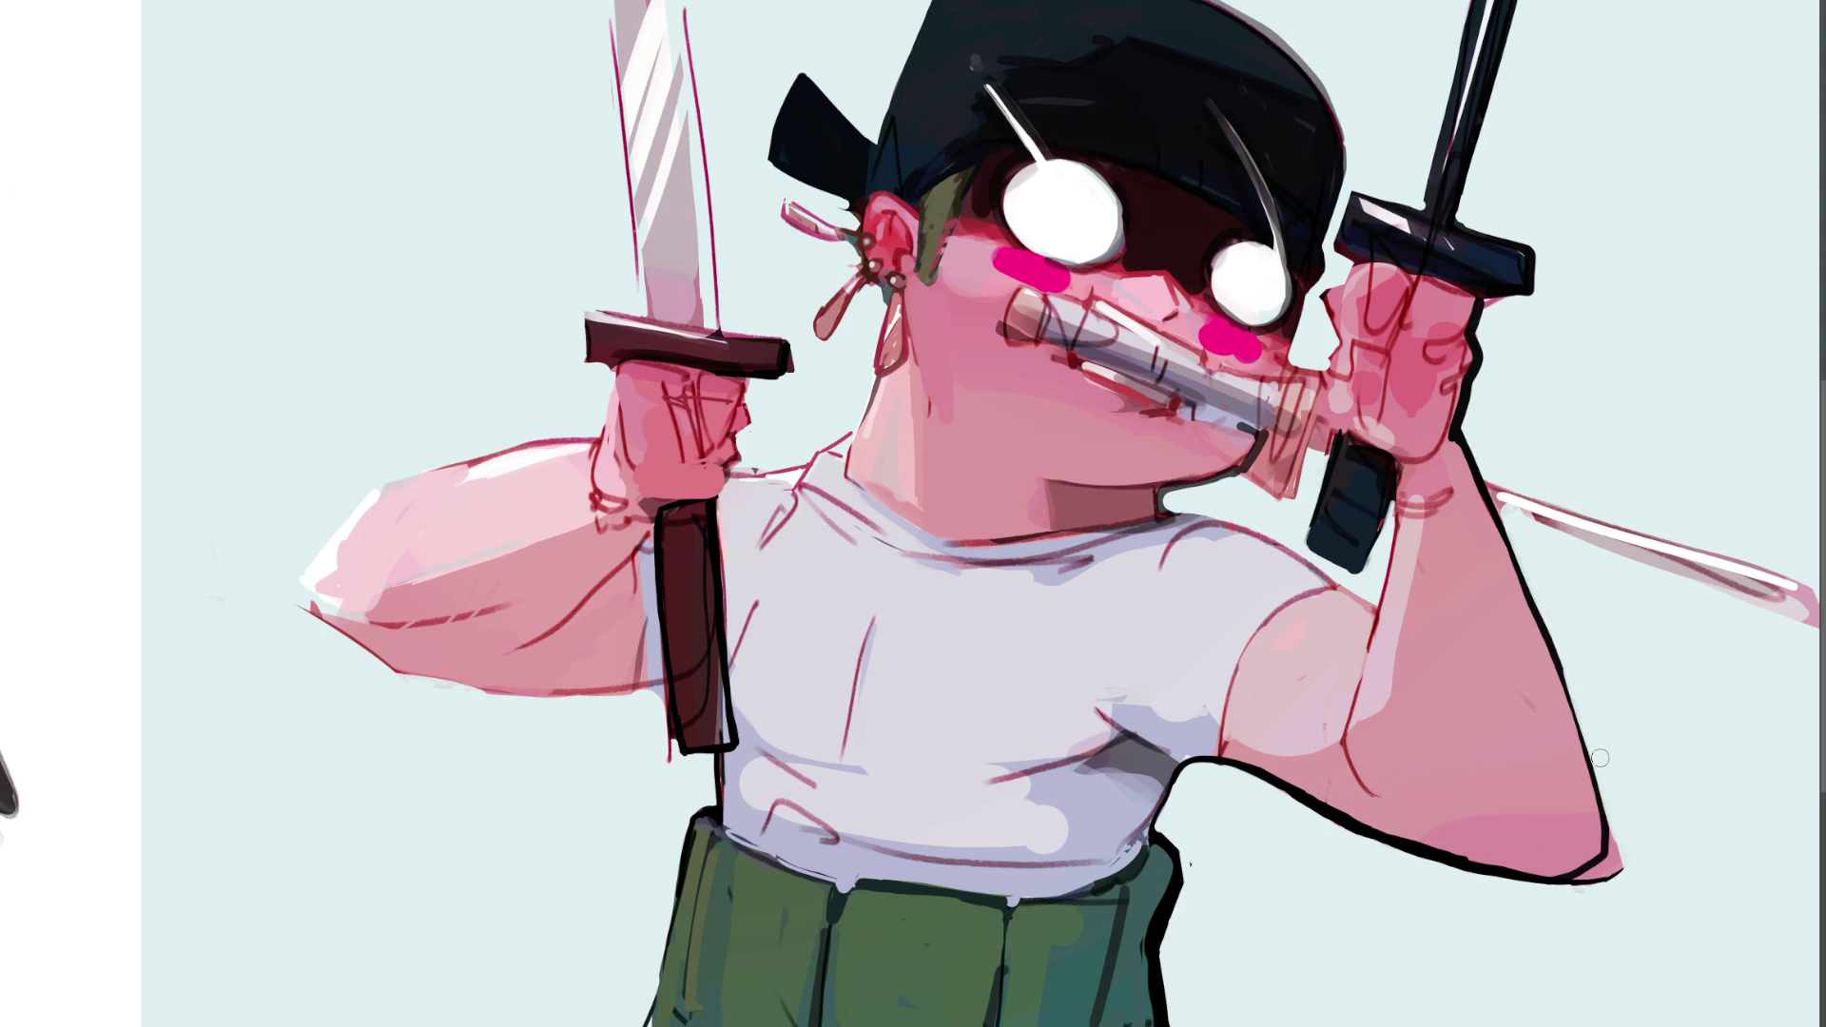
left_click_drag(1560, 889, 1624, 861)
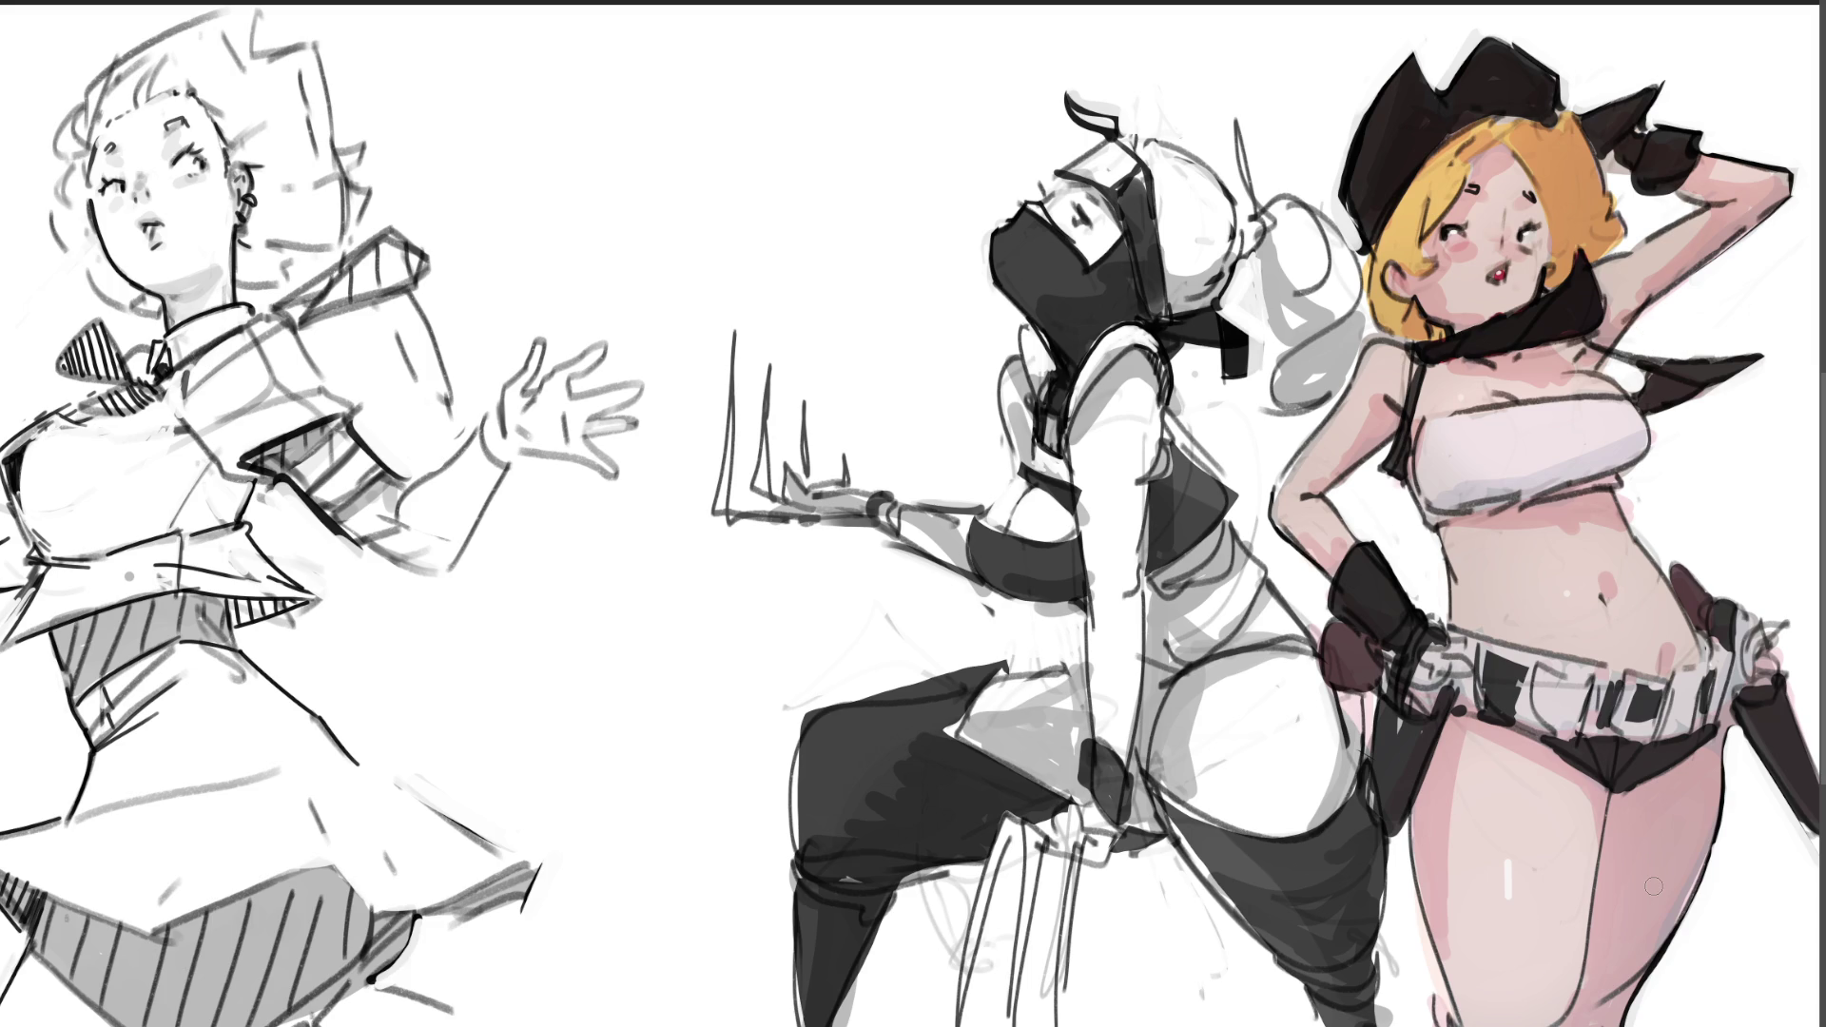
left_click_drag(1581, 341, 1729, 366)
left_click_drag(1588, 342, 1678, 369)
left_click_drag(1693, 360, 1586, 344)
key("ctrl+z")
key("ctrl+z")
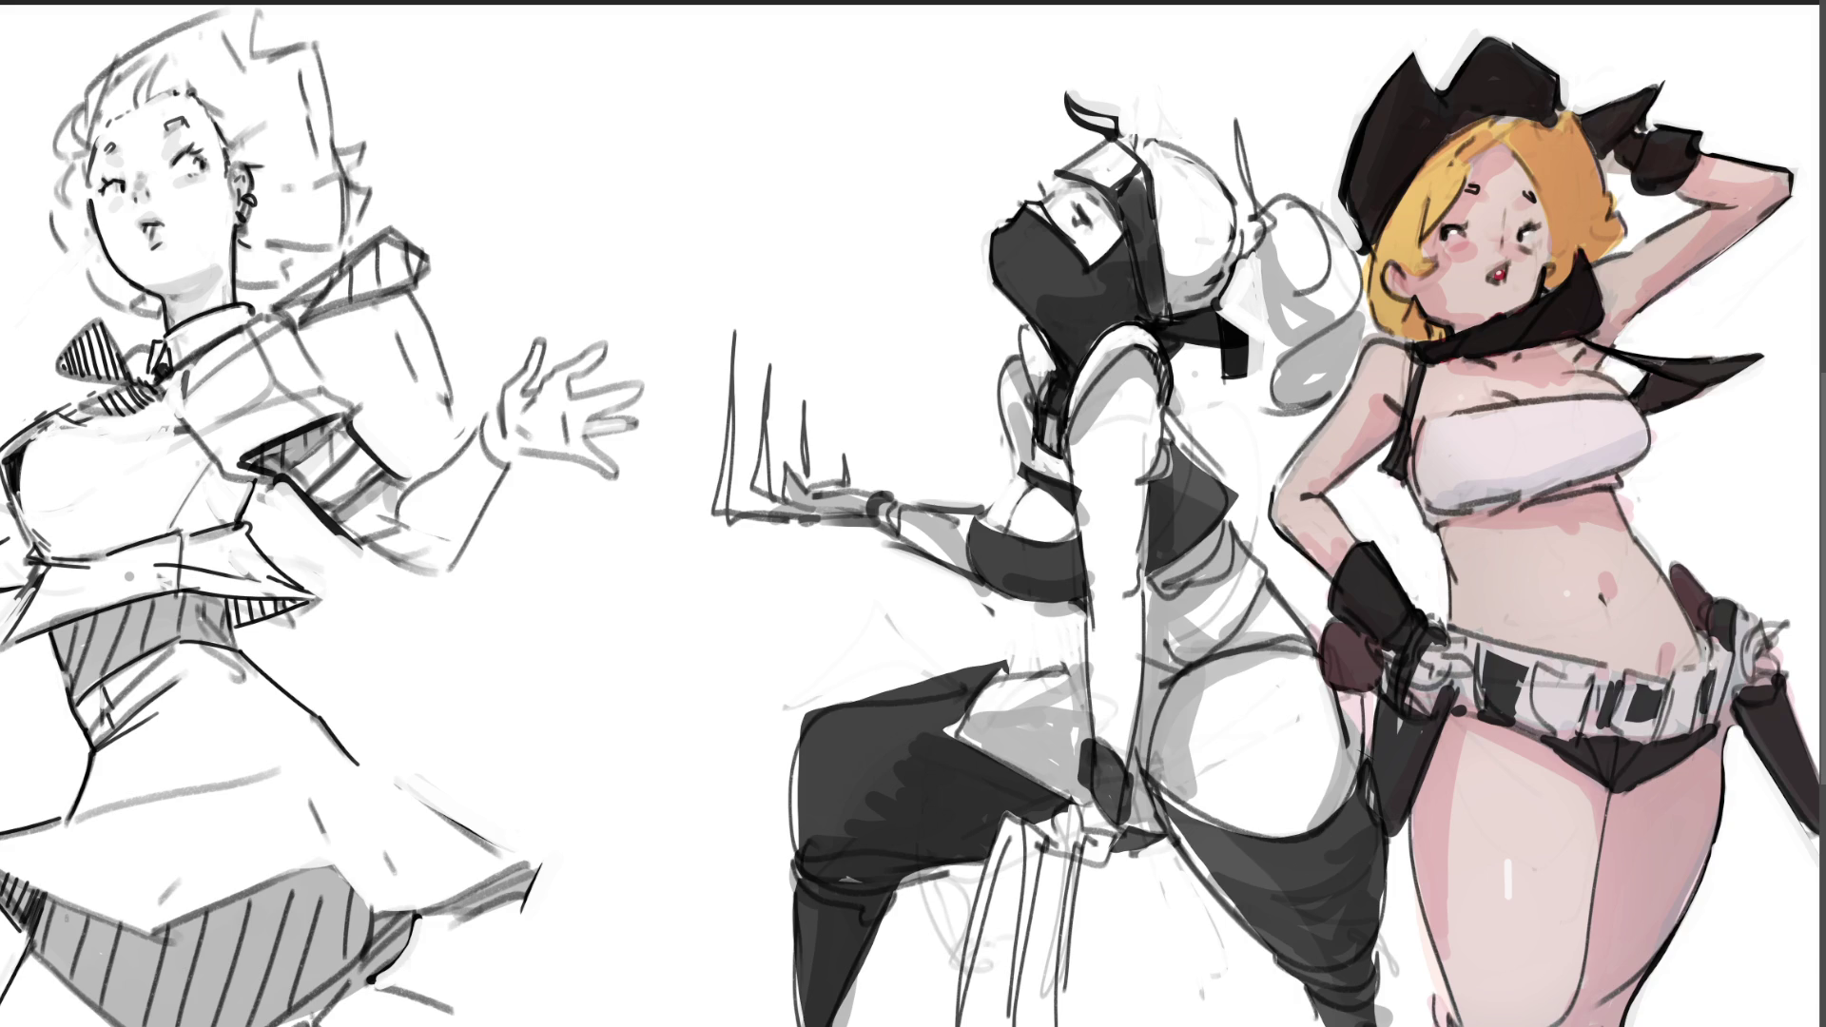
left_click(1642, 561, "alt")
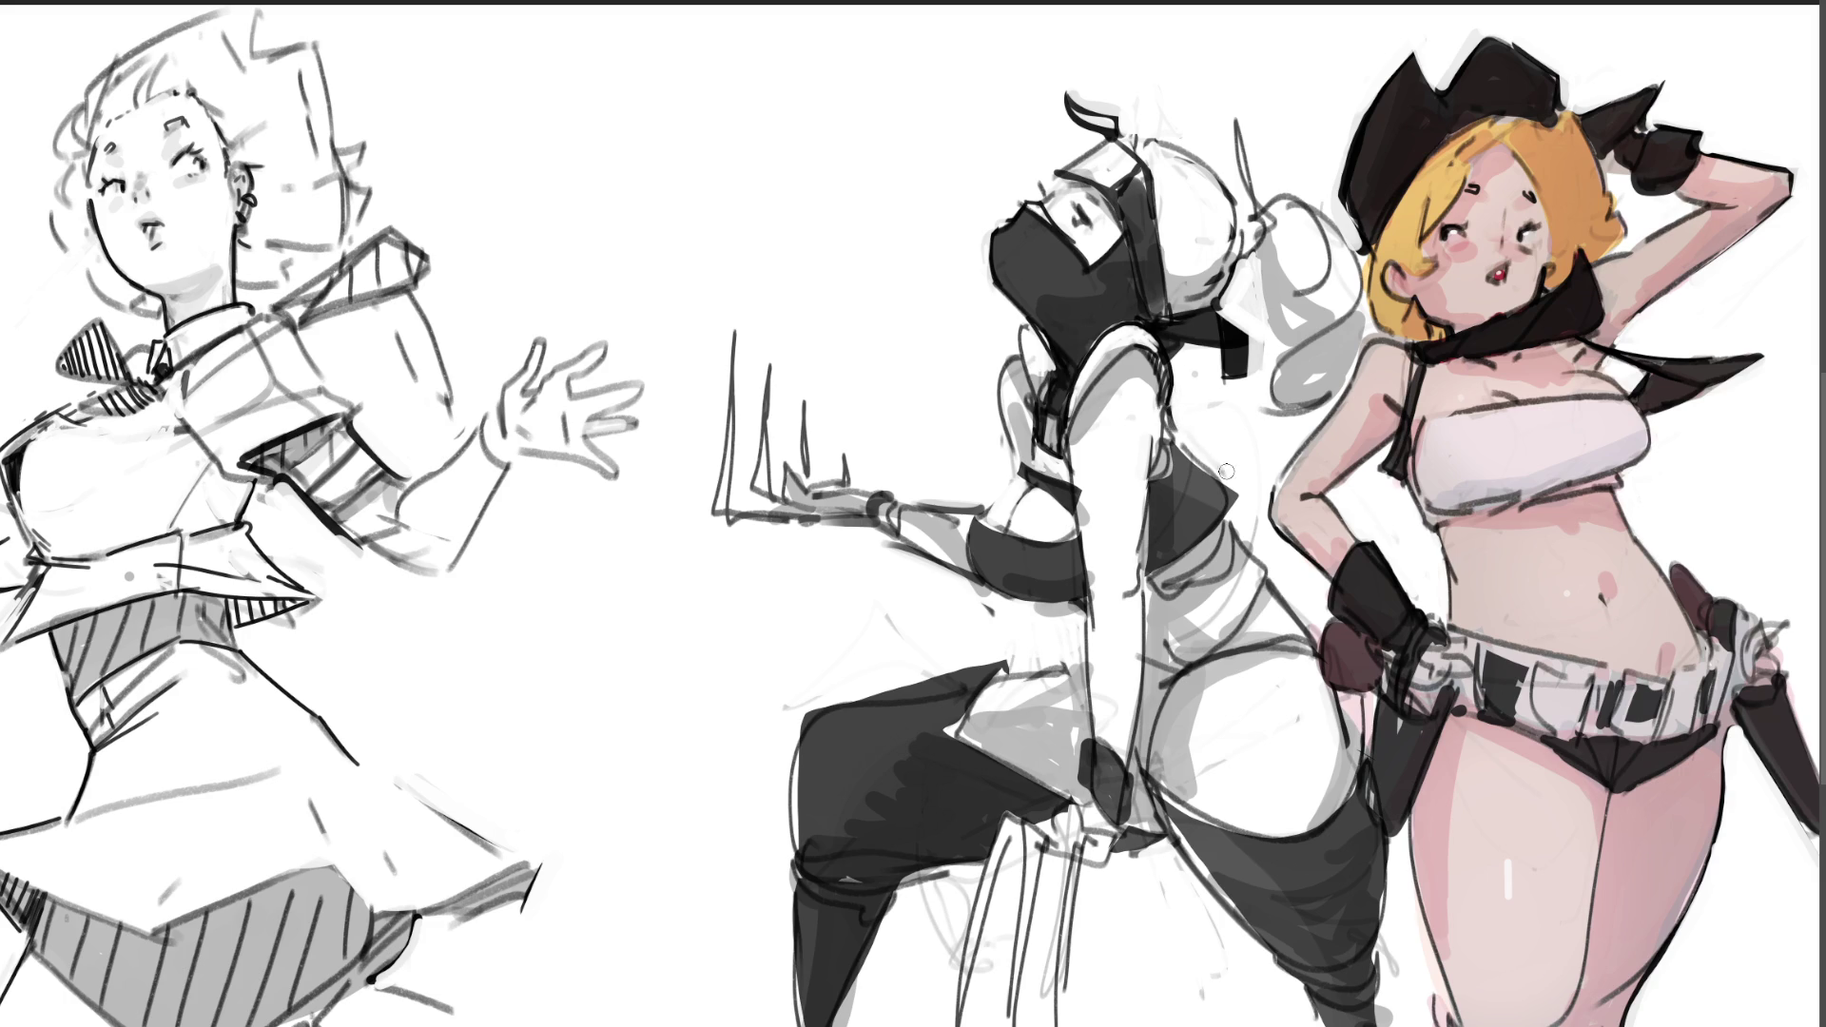
left_click_drag(1184, 443, 1222, 472)
Step: Shade the ninja's torso faint grey, ink the hip curve and darken her side band
key("ctrl+z")
mouse_move(1169, 572)
left_mouse_down()
mouse_move(1233, 529)
mouse_move(1216, 608)
mouse_move(1166, 637)
mouse_move(1220, 609)
mouse_move(1244, 556)
left_mouse_up()
left_click_drag(1146, 609, 1224, 580)
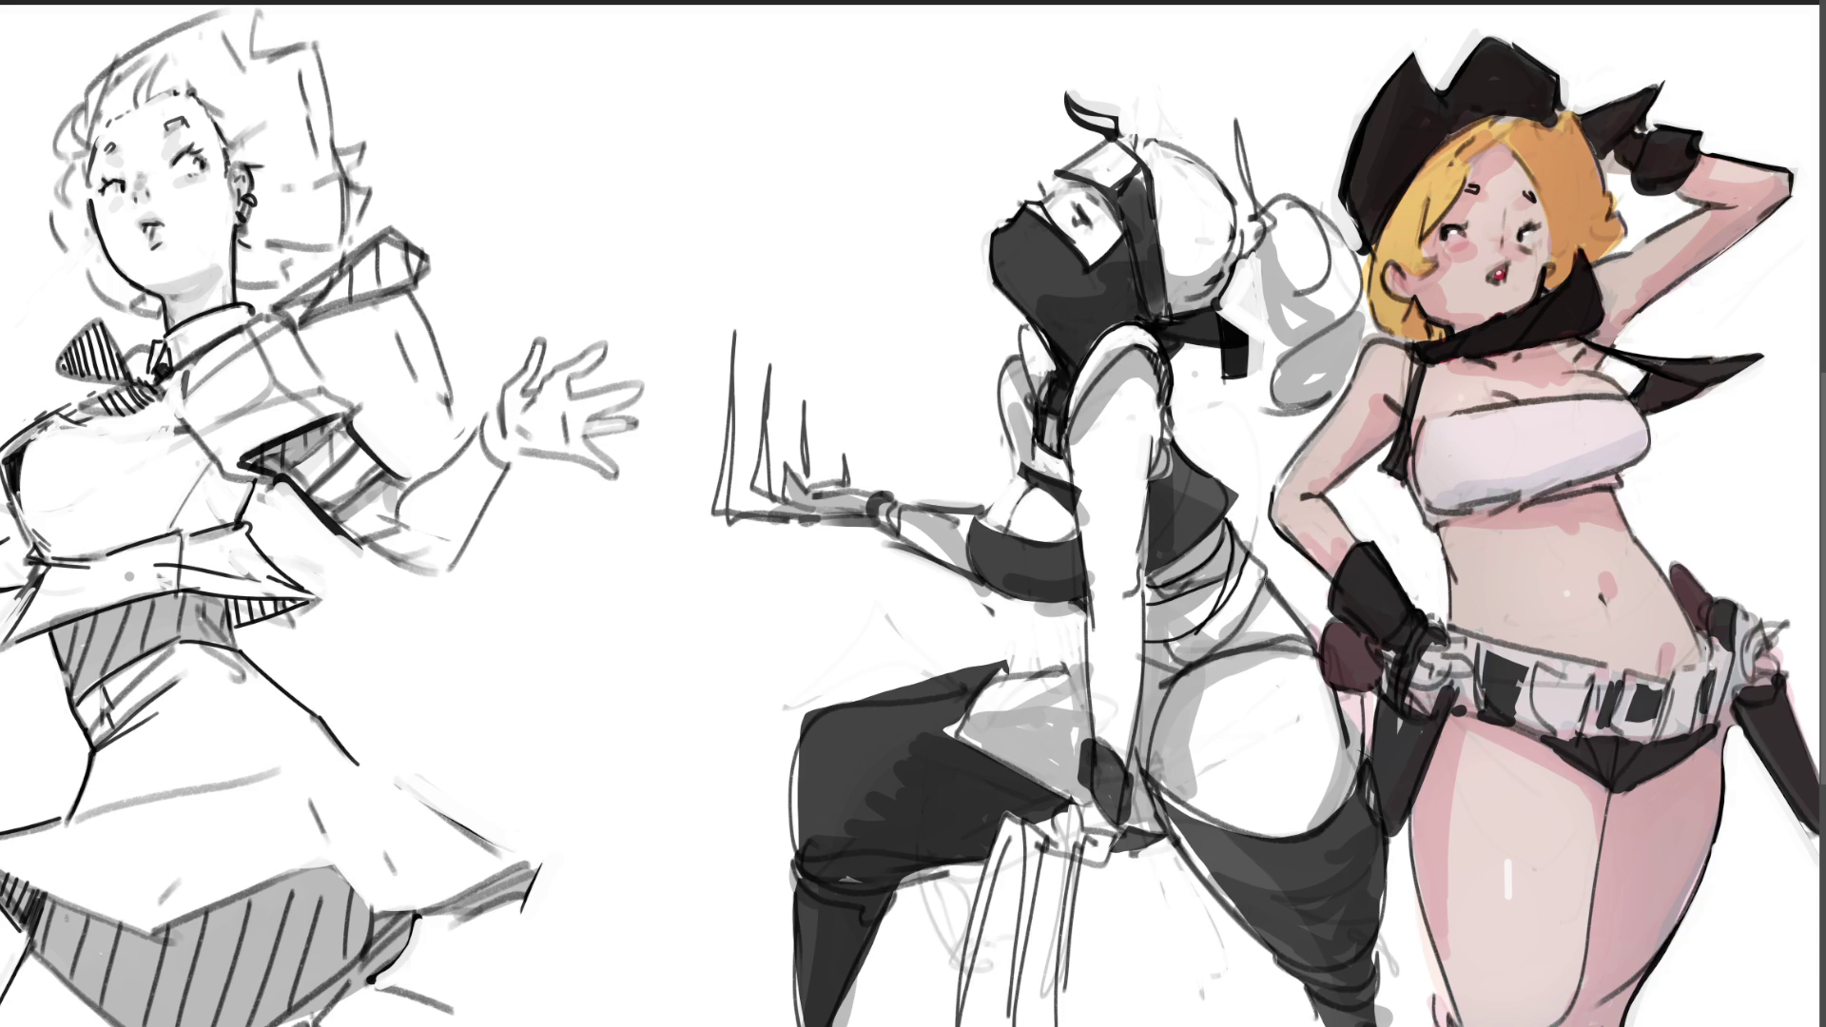
left_click_drag(1263, 576, 1317, 652)
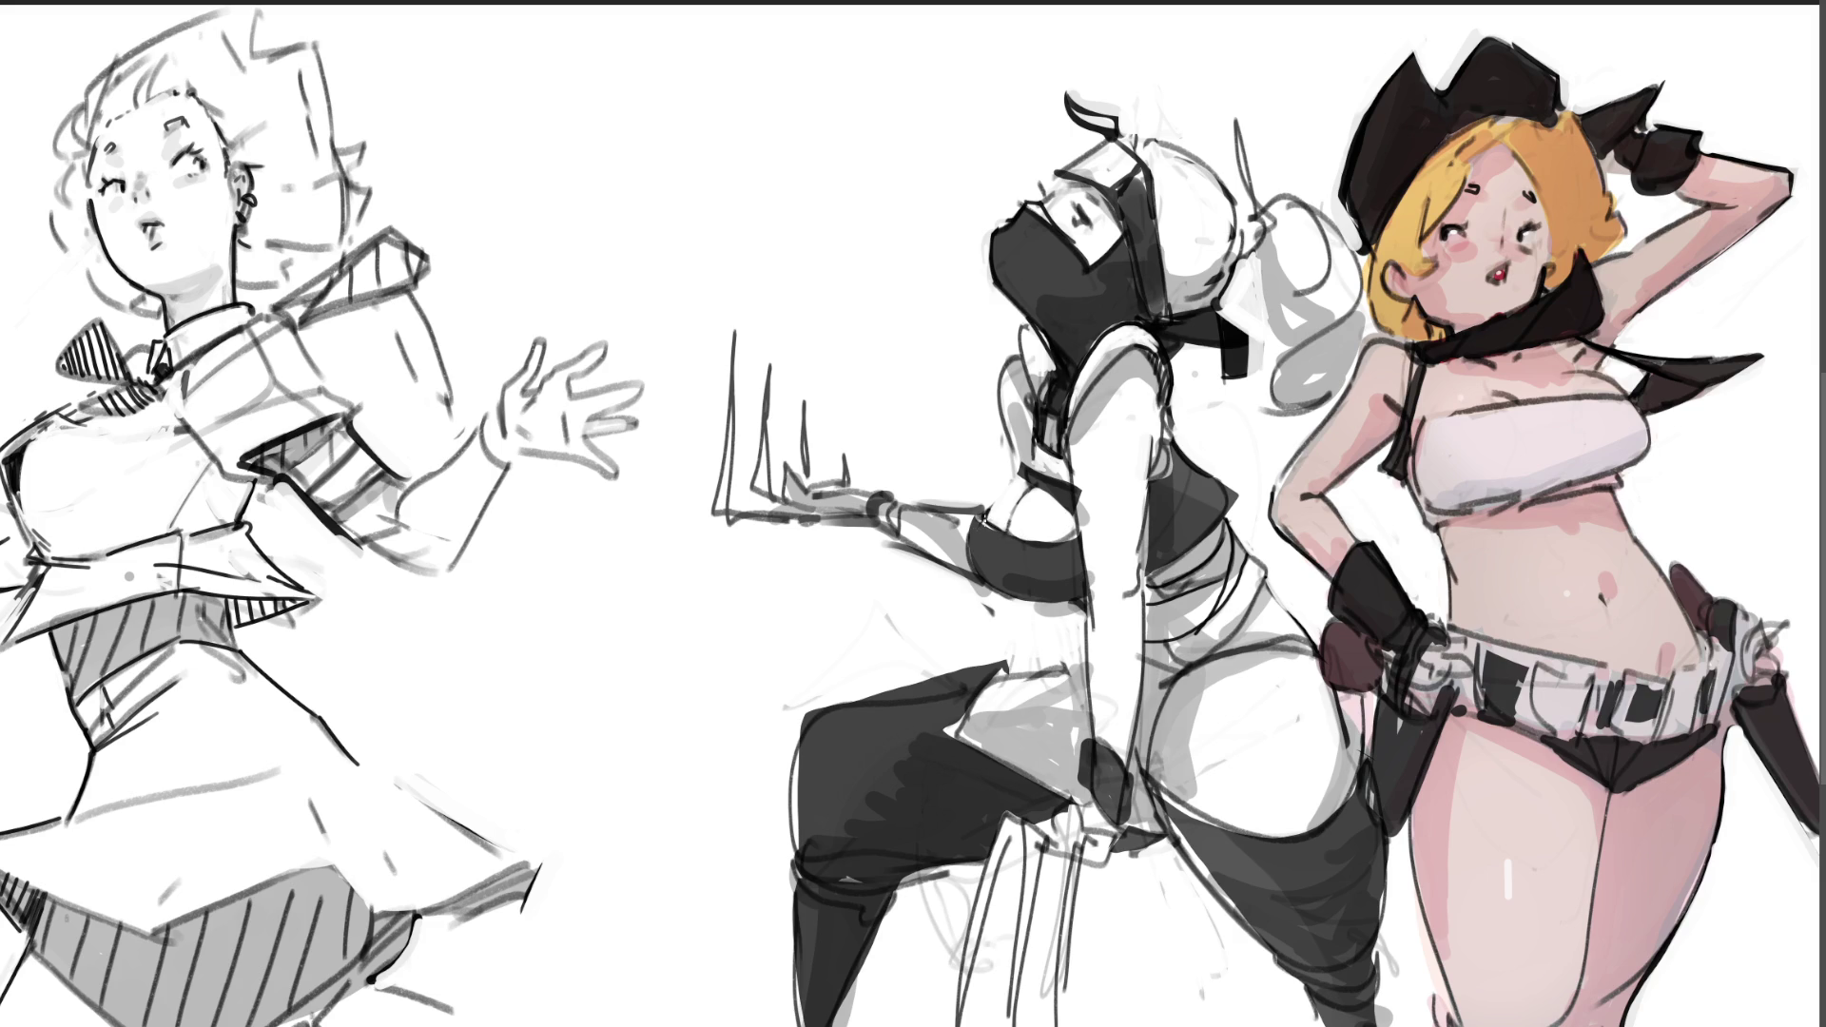
left_click_drag(980, 552, 994, 582)
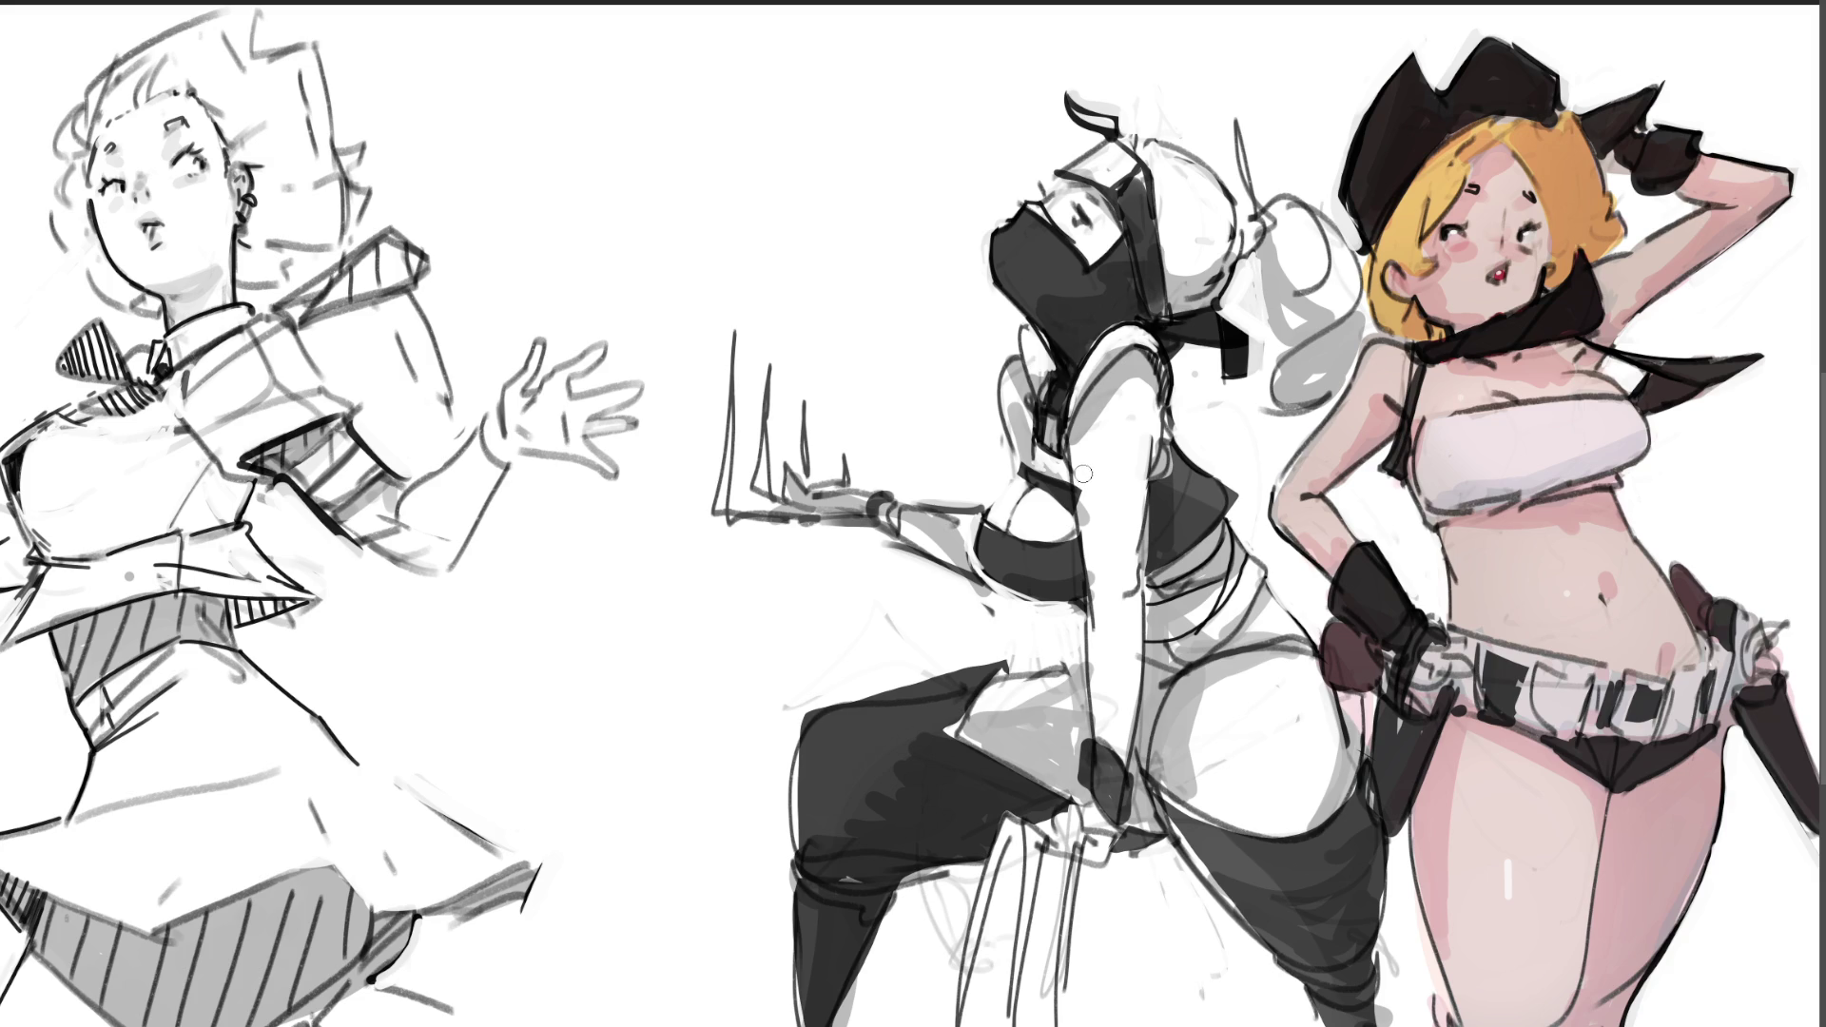
Step: Clean and ink the arm and shoulder contours, and fill the shoulder strap and neck dark
left_click_drag(1083, 483, 1113, 637)
left_click_drag(1084, 418, 1078, 473)
mouse_move(1115, 361)
left_mouse_down()
mouse_move(1166, 411)
mouse_move(1165, 394)
left_mouse_up()
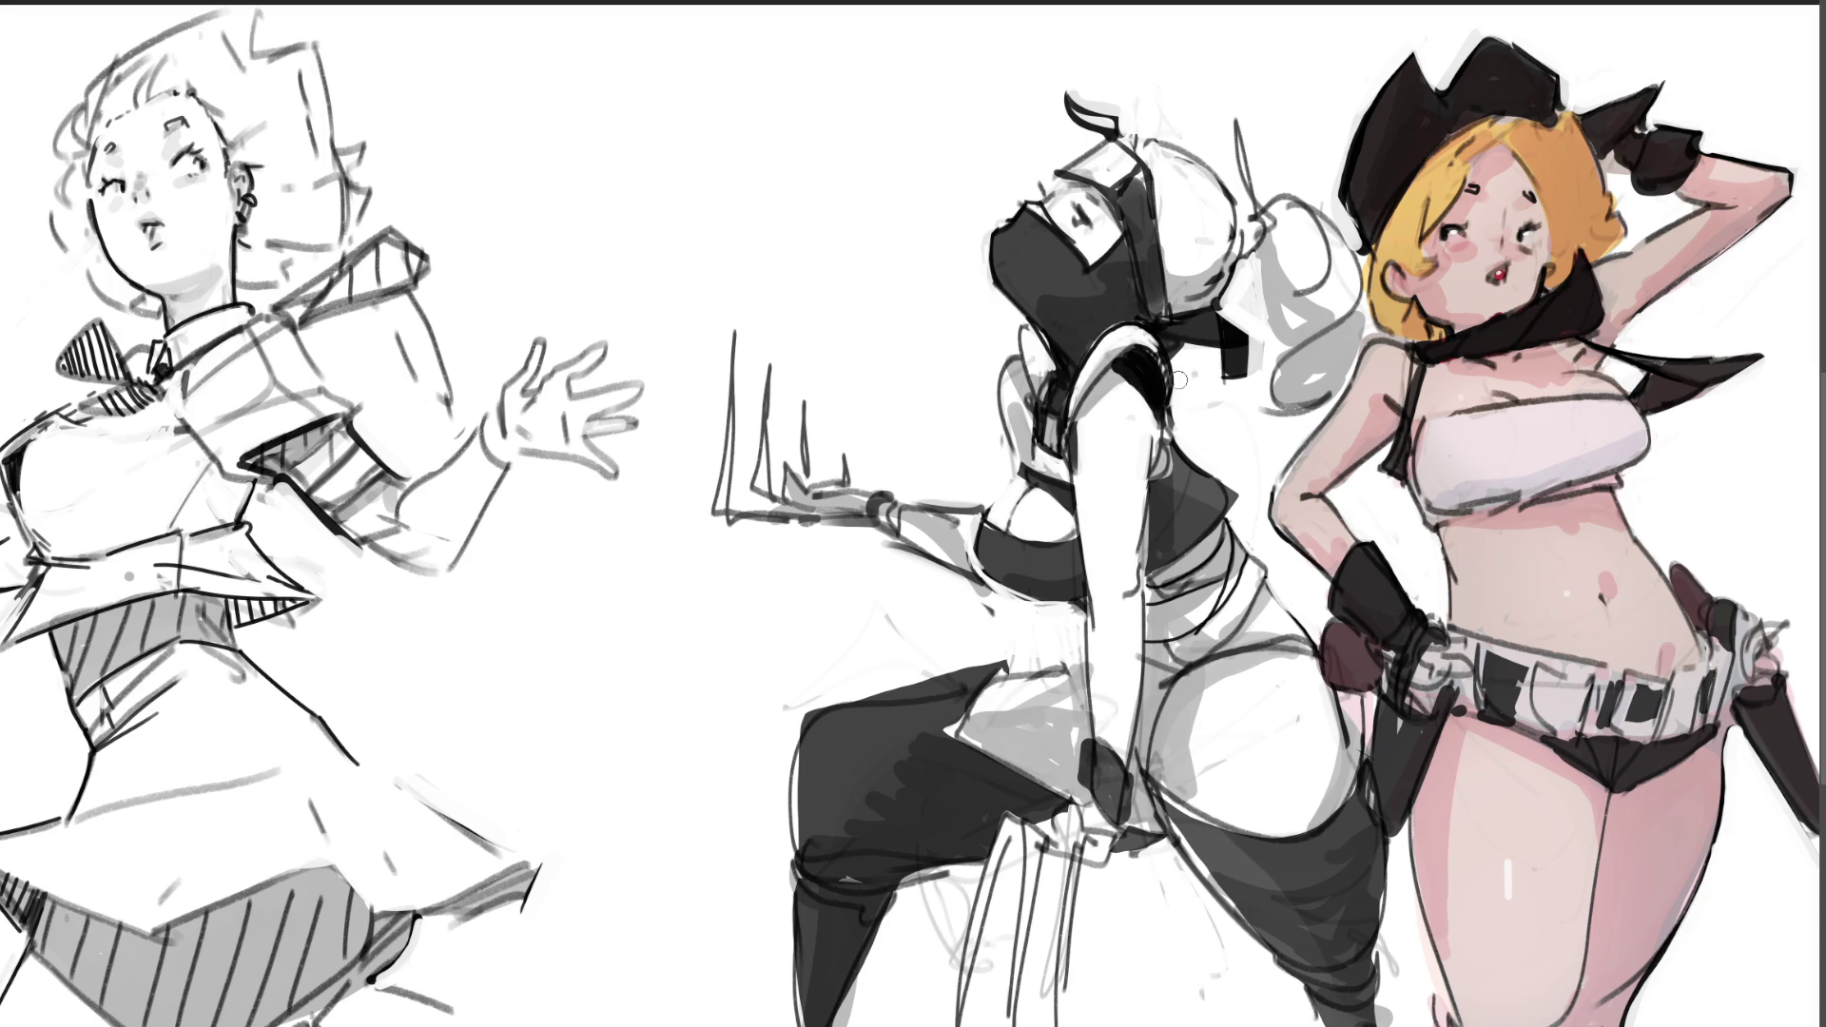
mouse_move(1162, 399)
left_mouse_down()
mouse_move(1158, 380)
mouse_move(1149, 395)
left_mouse_up()
left_click_drag(1162, 321, 1137, 325)
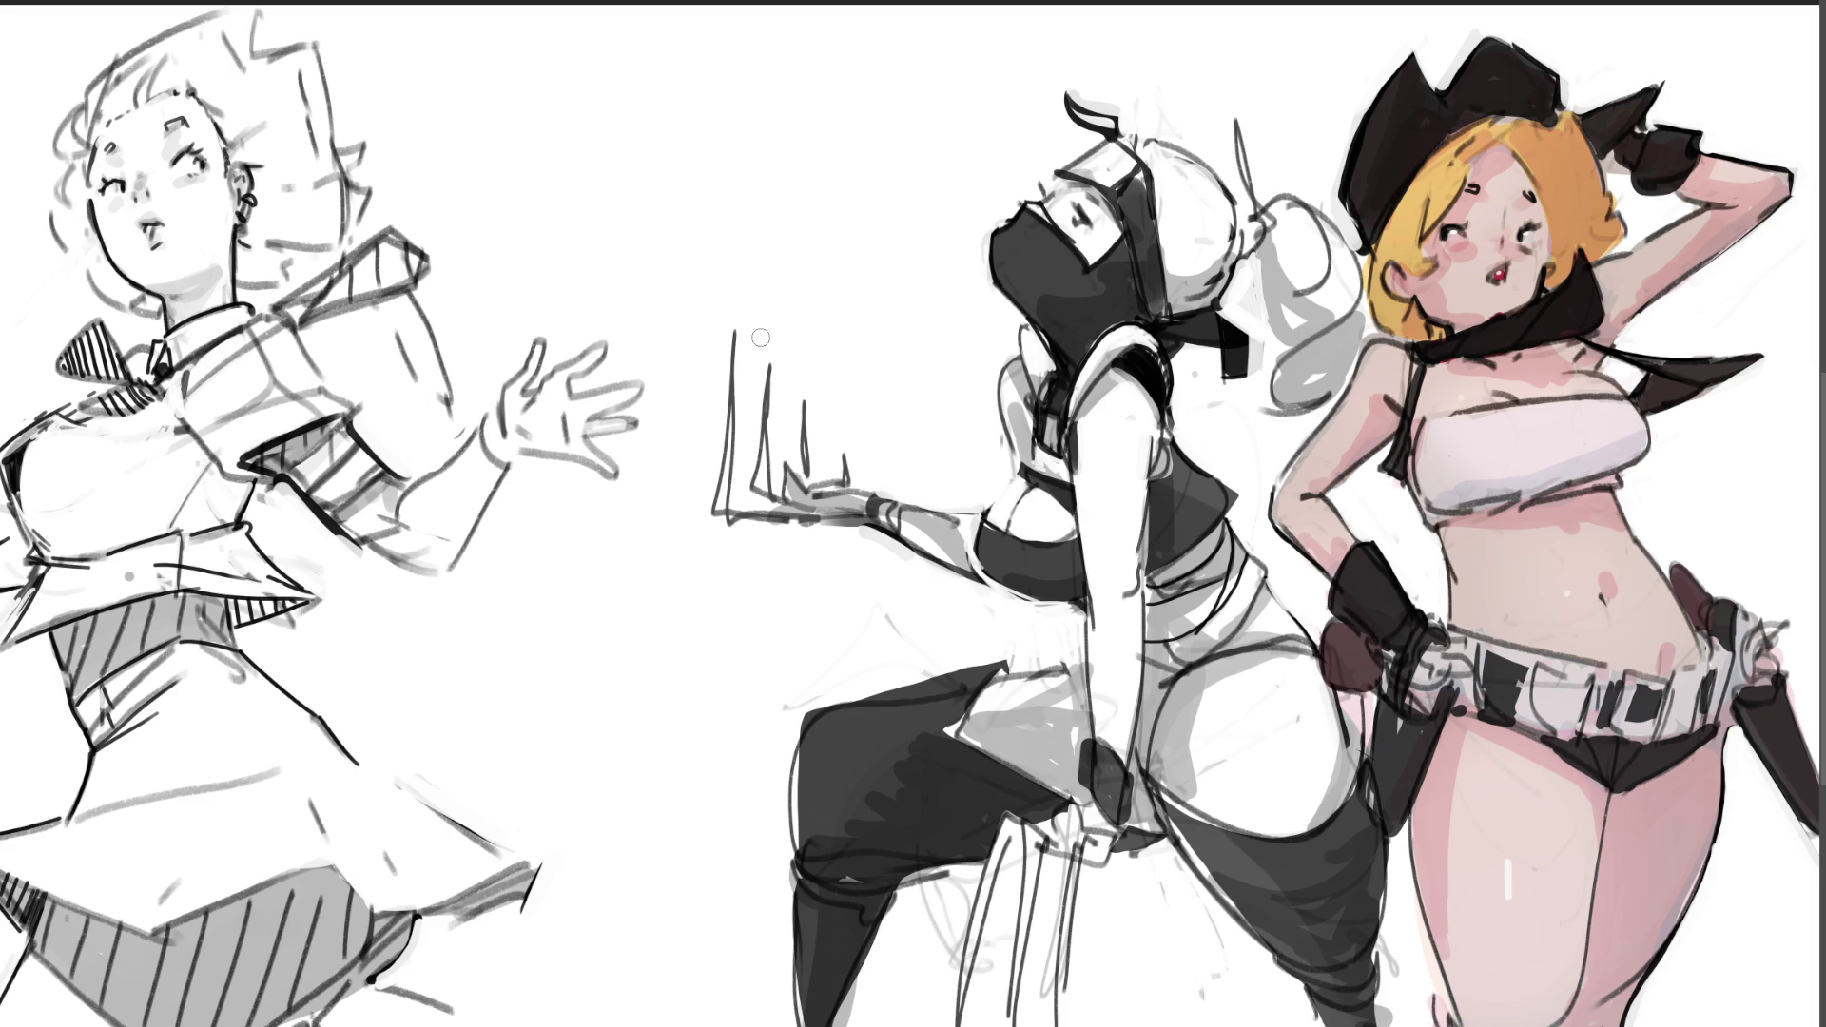
Step: With a finer brush, sketch finger, palm and guide lines around the outstretched hand
key("bracketleft")
key("bracketleft")
key("bracketleft")
mouse_move(776, 495)
left_mouse_down()
mouse_move(787, 452)
mouse_move(797, 520)
mouse_move(824, 515)
mouse_move(786, 490)
left_mouse_up()
left_click_drag(784, 487, 822, 500)
mouse_move(786, 461)
left_mouse_down()
mouse_move(842, 335)
mouse_move(831, 360)
mouse_move(816, 337)
left_mouse_up()
mouse_move(820, 325)
left_mouse_down()
mouse_move(840, 449)
mouse_move(814, 314)
left_mouse_up()
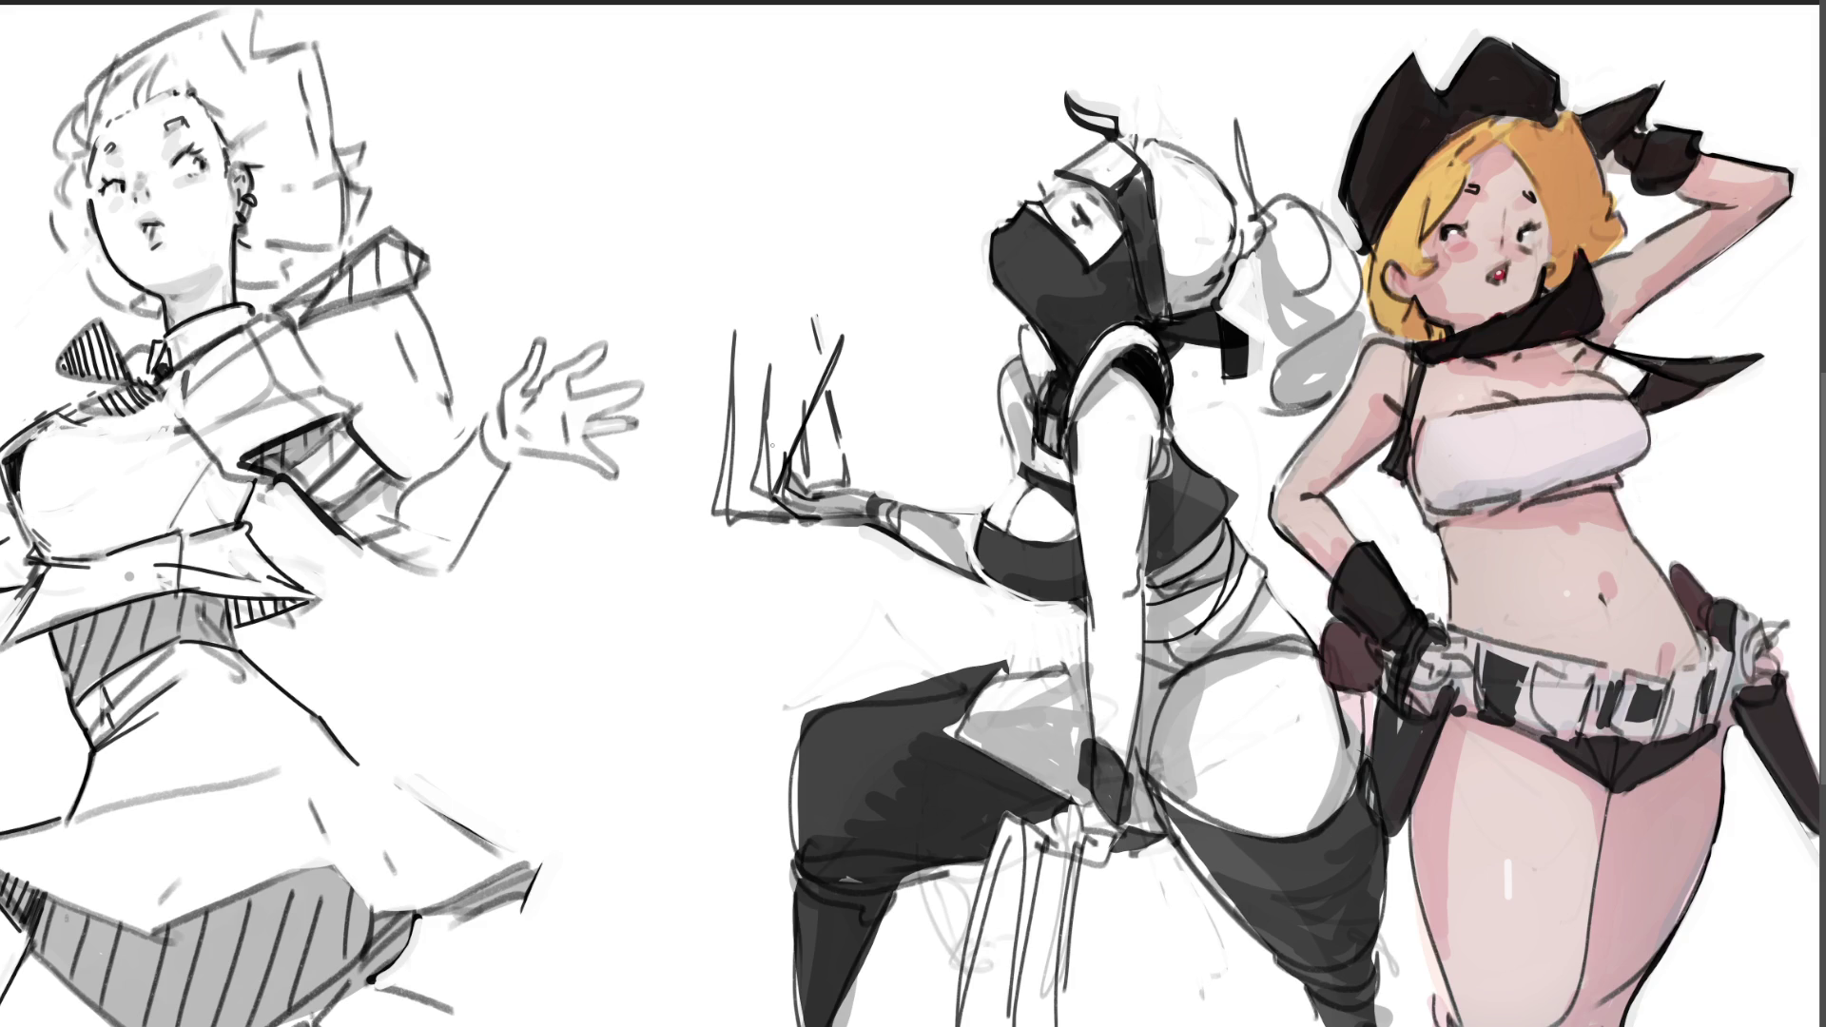
mouse_move(749, 494)
left_mouse_down()
mouse_move(784, 515)
mouse_move(775, 492)
left_mouse_up()
left_click_drag(755, 344, 755, 502)
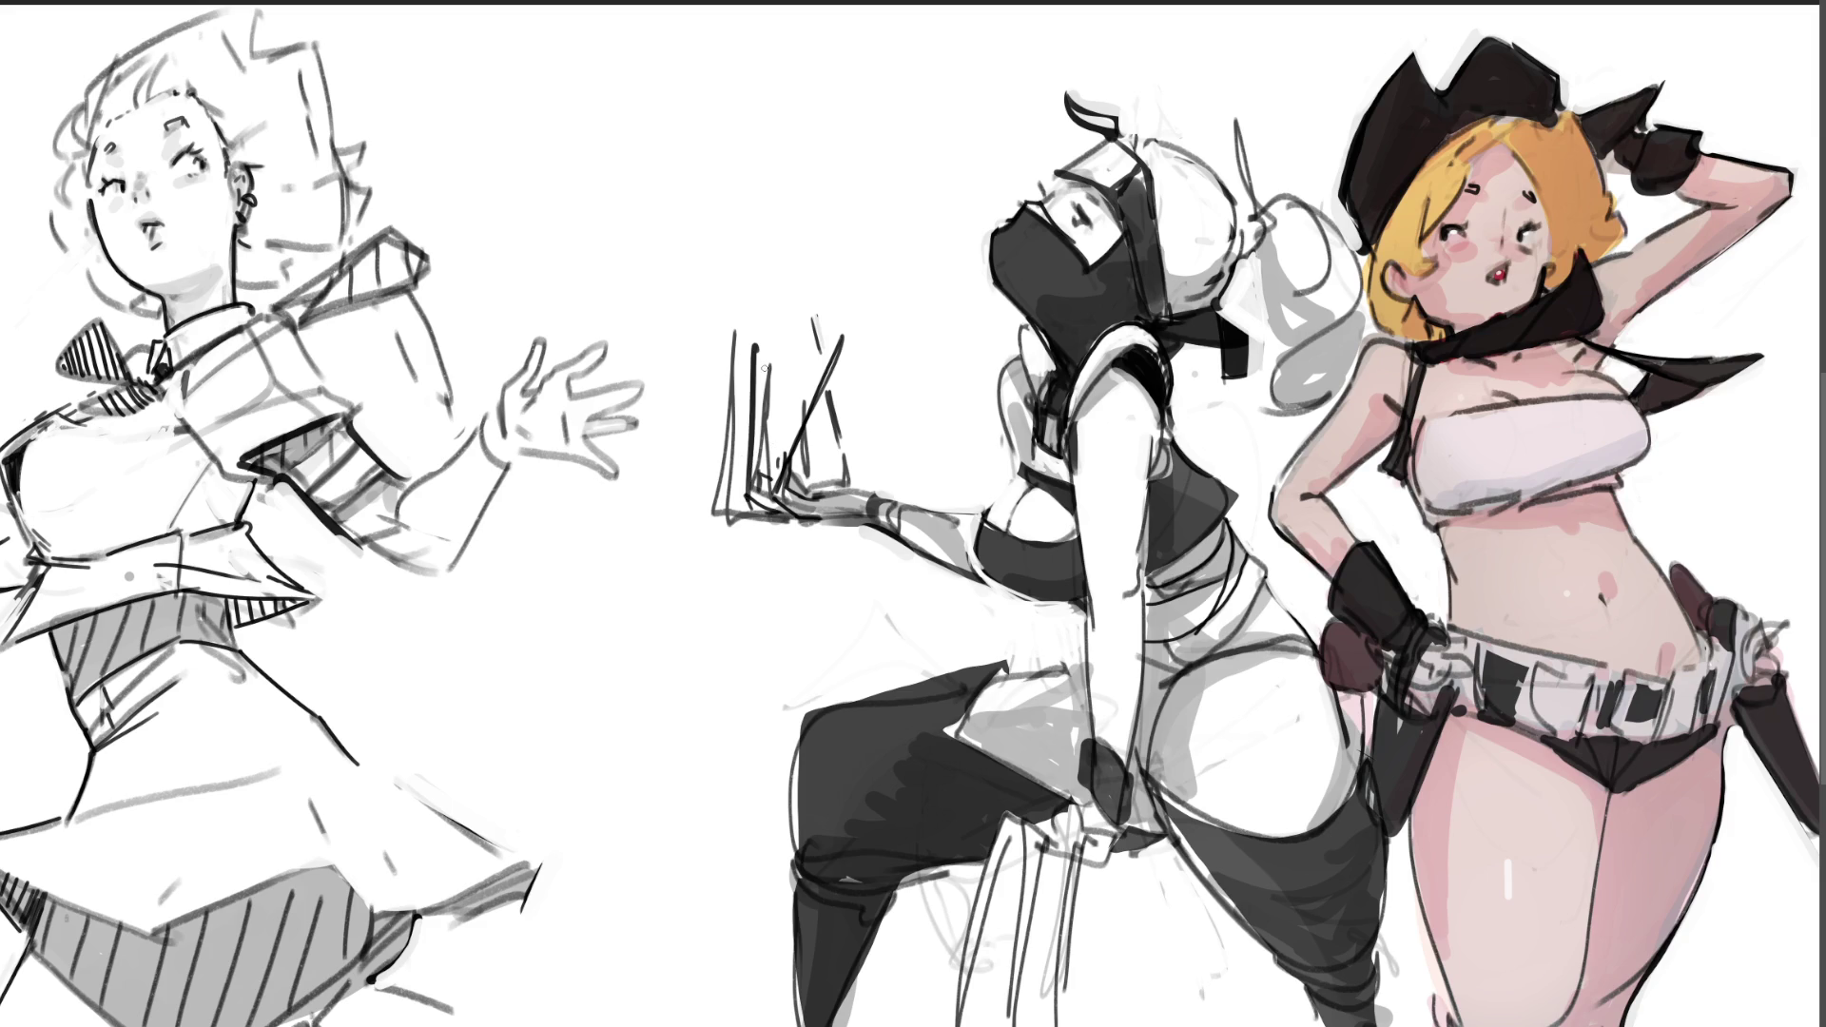
Step: Erase faint sketch lines beside the raised hand and lighten the dark palm lines
left_click_drag(727, 328, 725, 519)
mouse_move(730, 365)
left_mouse_down()
mouse_move(732, 543)
mouse_move(770, 411)
mouse_move(764, 471)
left_mouse_up()
left_click_drag(761, 407, 773, 483)
left_click_drag(776, 332, 773, 460)
mouse_move(793, 356)
left_mouse_down()
mouse_move(785, 447)
mouse_move(807, 471)
mouse_move(824, 432)
left_mouse_up()
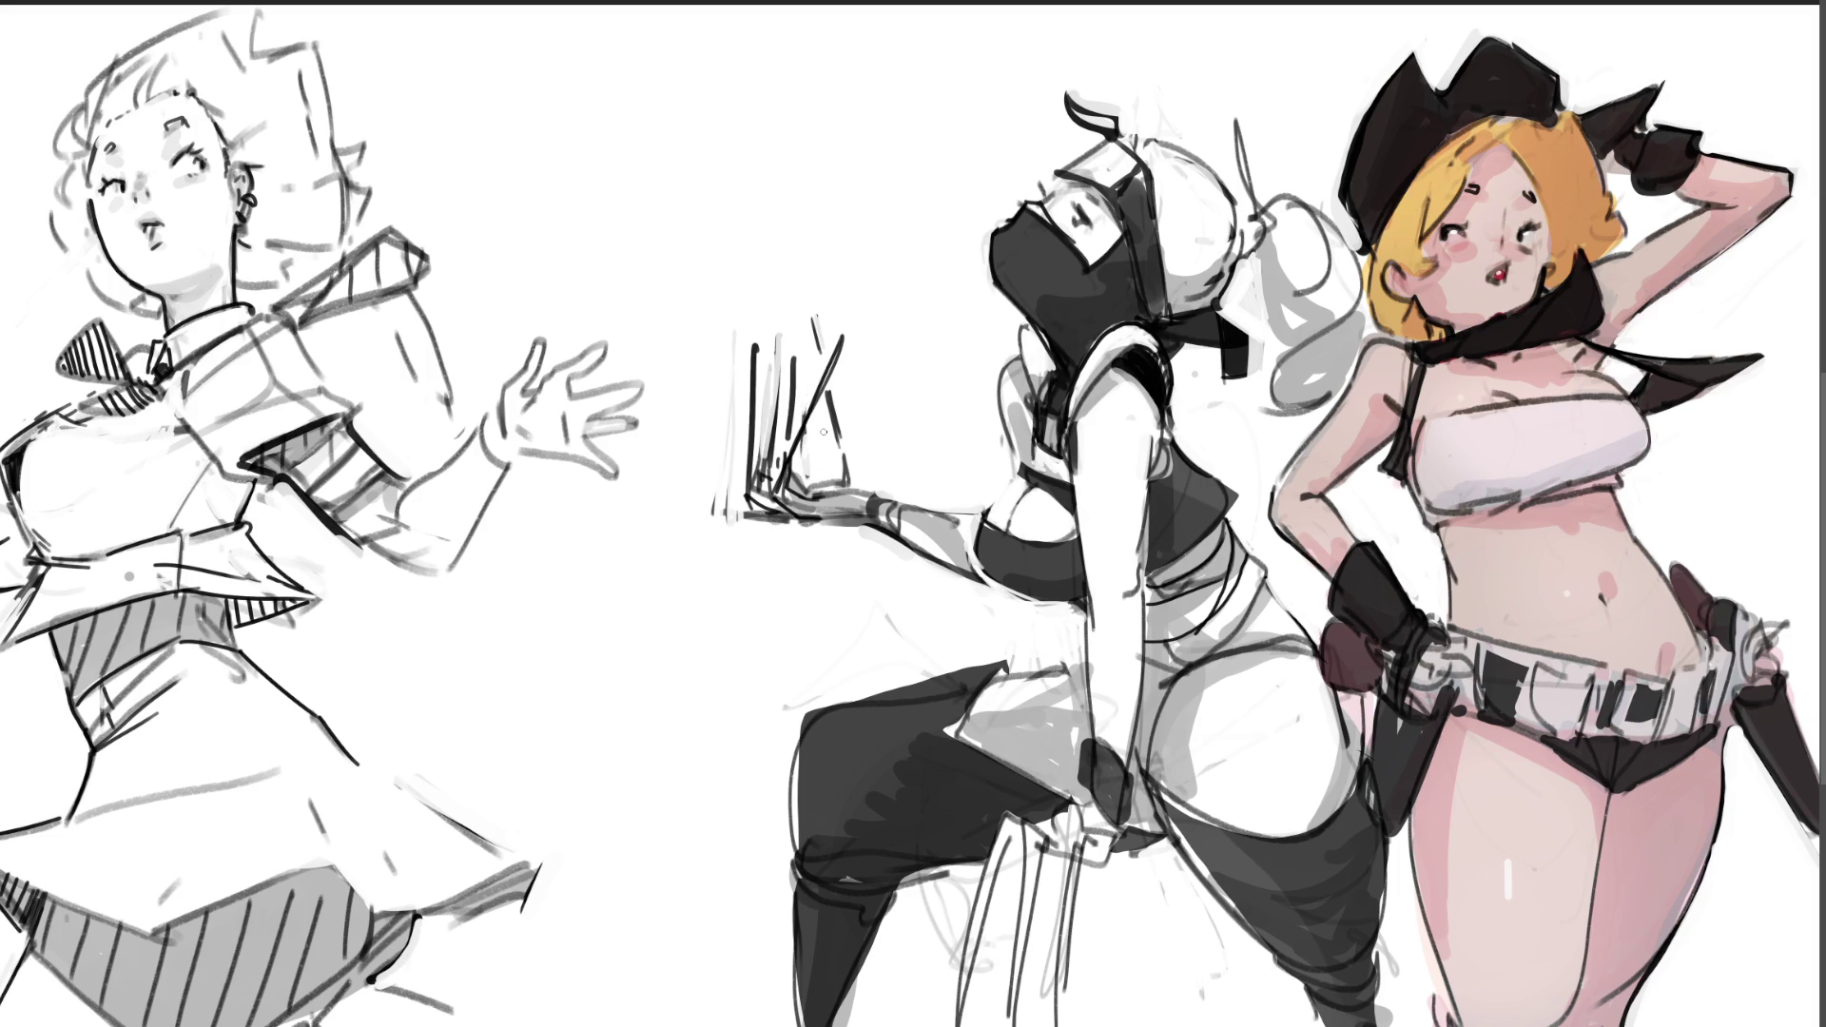
mouse_move(731, 385)
left_mouse_down()
mouse_move(715, 514)
mouse_move(748, 520)
left_mouse_up()
left_click_drag(775, 392, 761, 434)
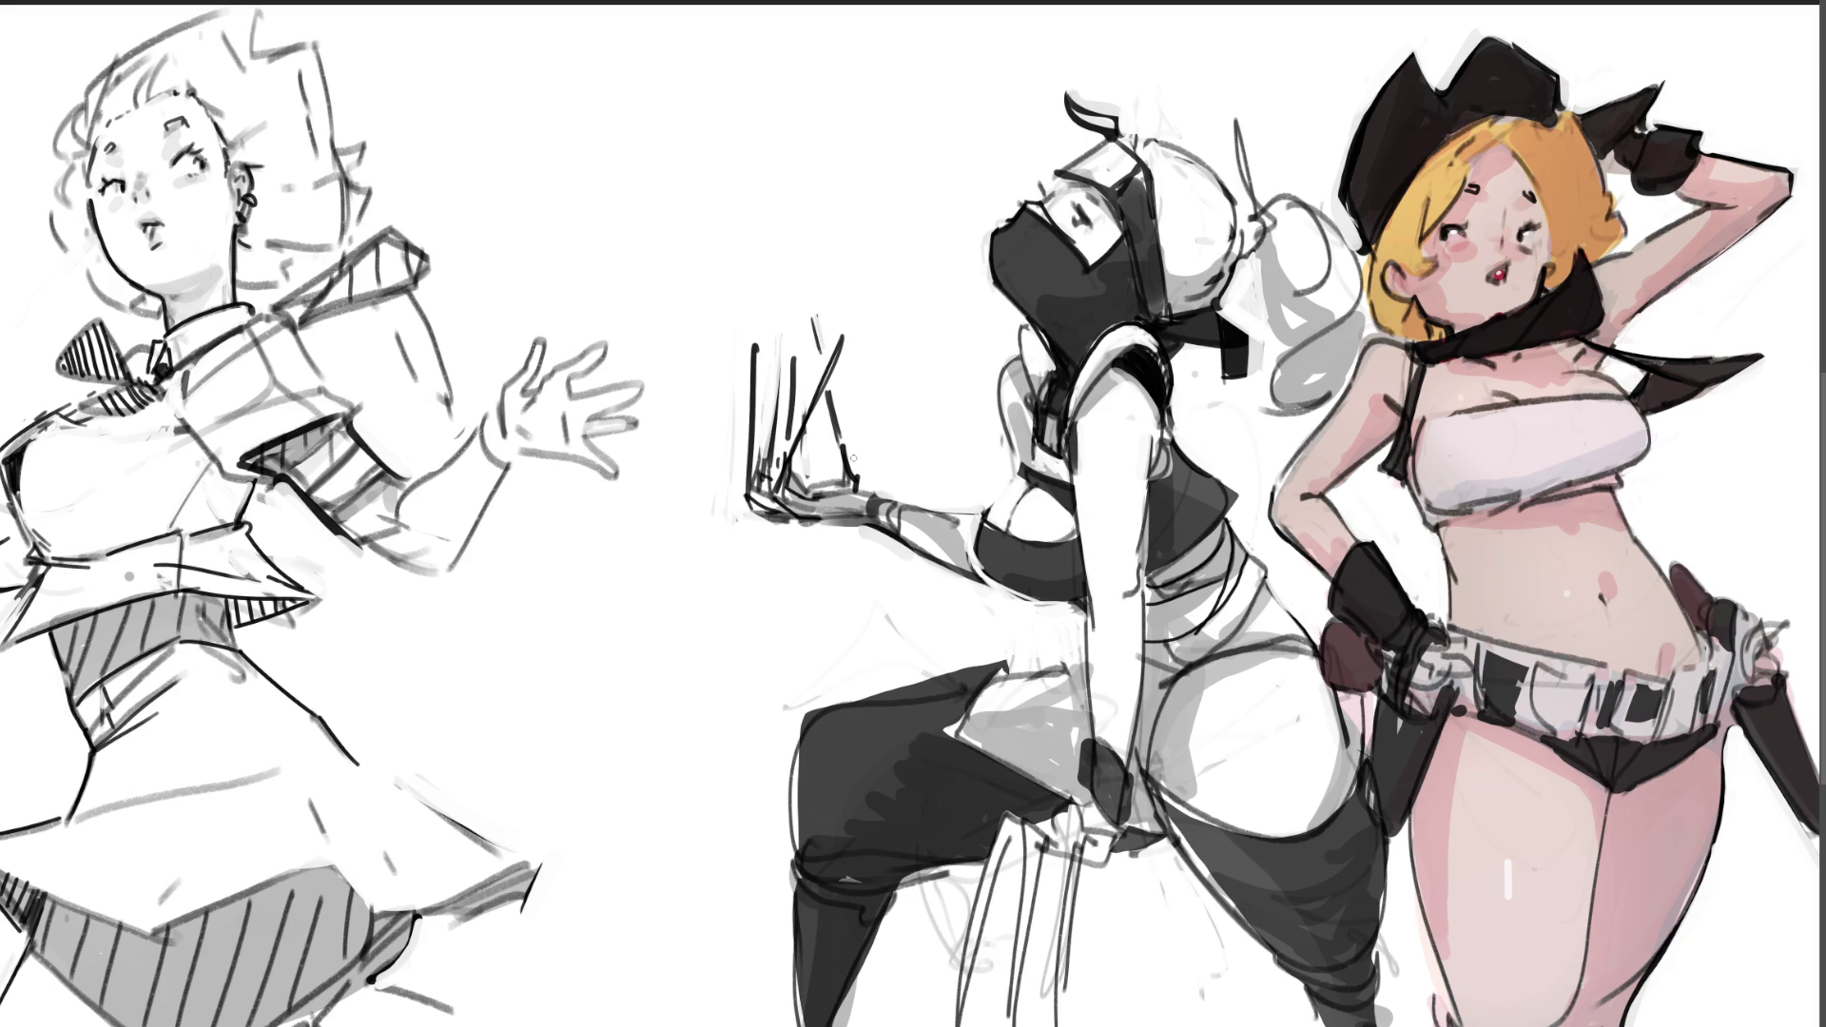
left_click_drag(835, 449, 837, 481)
left_click_drag(806, 497, 856, 492)
left_click_drag(752, 519, 780, 504)
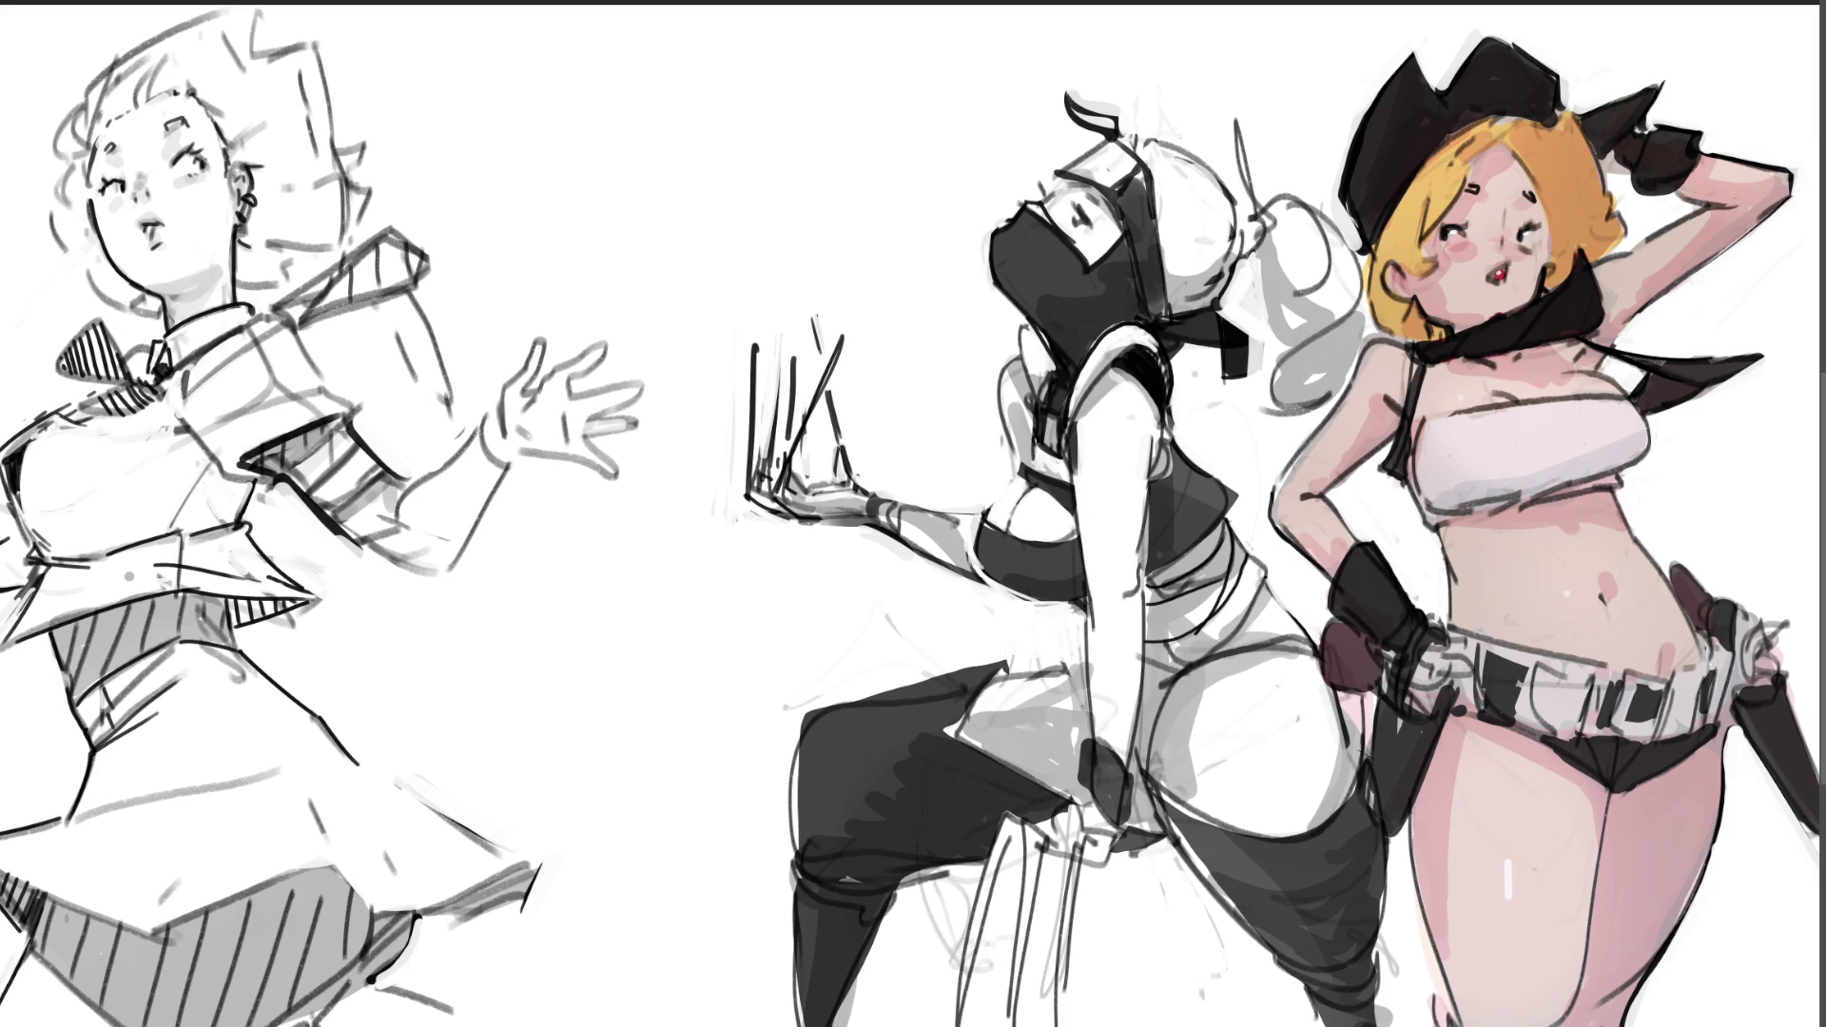
Step: Ink the collar corner, the strap's lower edge and the sleeve's right edge
mouse_move(302, 291)
left_mouse_down()
mouse_move(325, 309)
mouse_move(301, 304)
mouse_move(323, 282)
mouse_move(294, 302)
mouse_move(376, 237)
left_mouse_up()
mouse_move(293, 304)
left_mouse_down()
mouse_move(400, 225)
mouse_move(332, 259)
mouse_move(384, 233)
mouse_move(430, 268)
mouse_move(411, 288)
left_mouse_up()
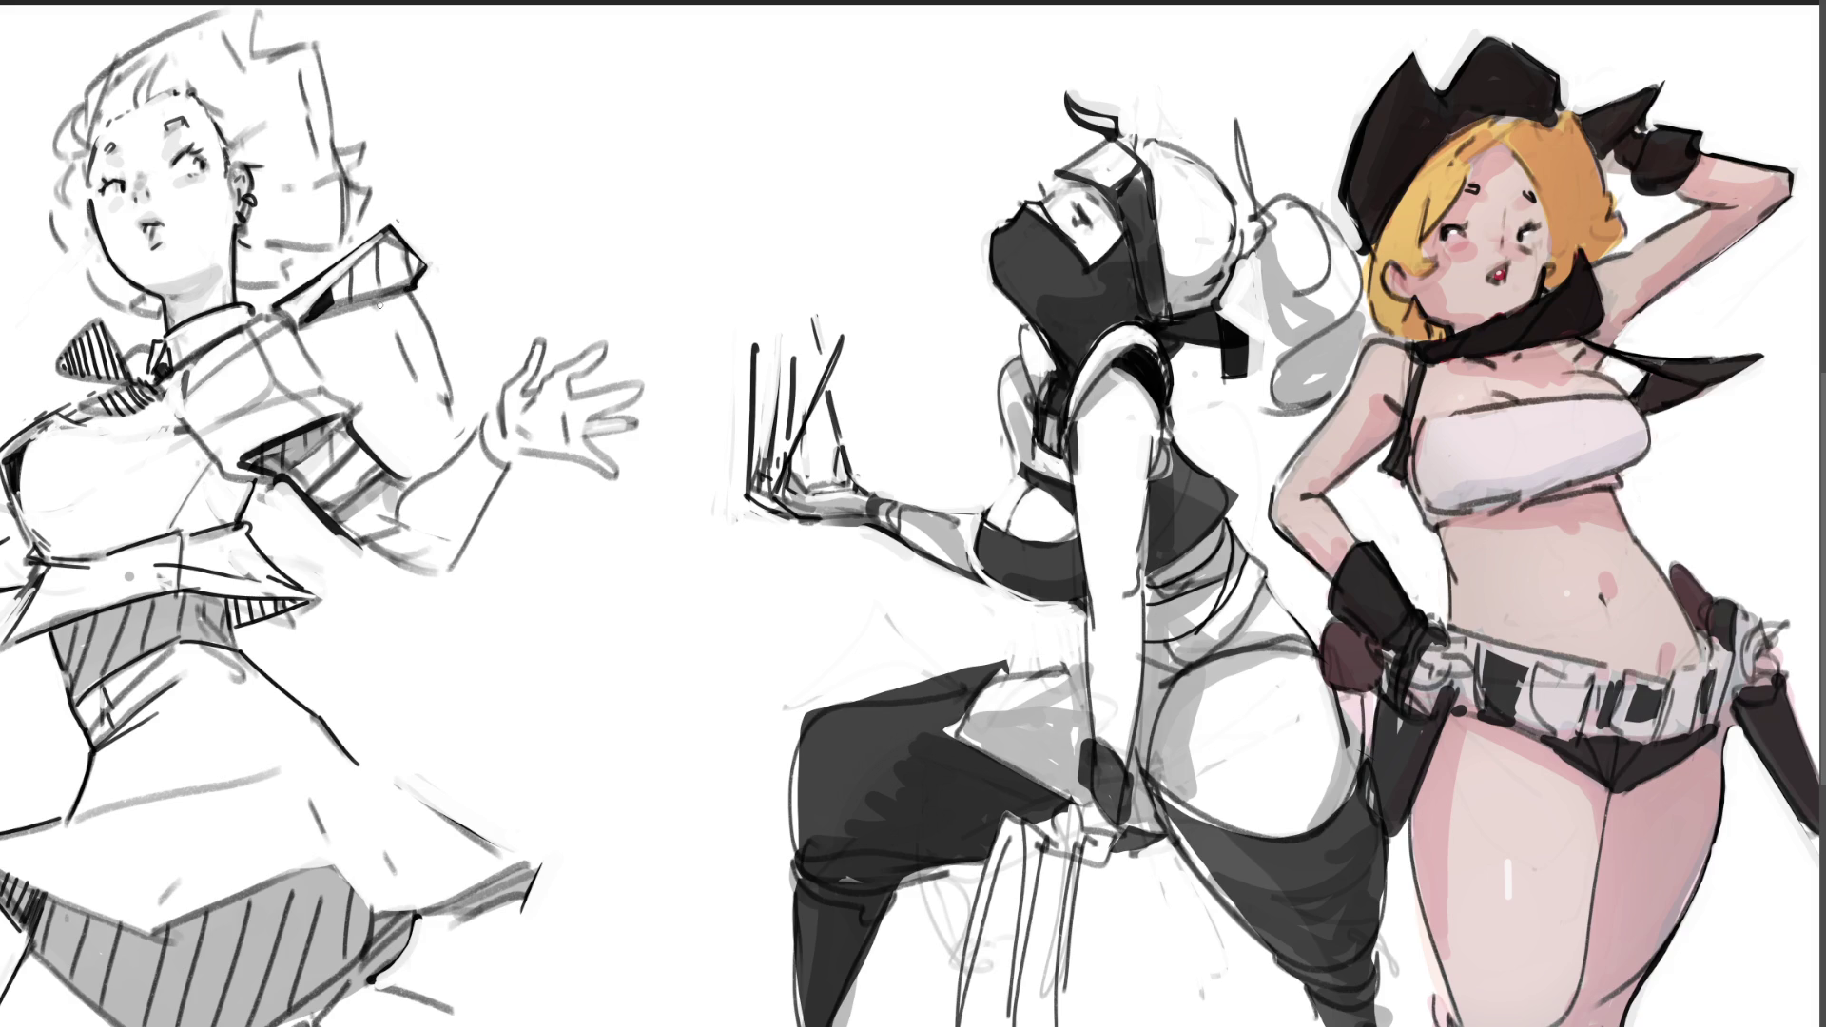
left_click_drag(325, 314, 390, 307)
key("ctrl+z")
left_click_drag(413, 295, 454, 404)
key("ctrl+z")
left_click_drag(419, 287, 458, 411)
key("ctrl+z")
left_click_drag(418, 288, 457, 411)
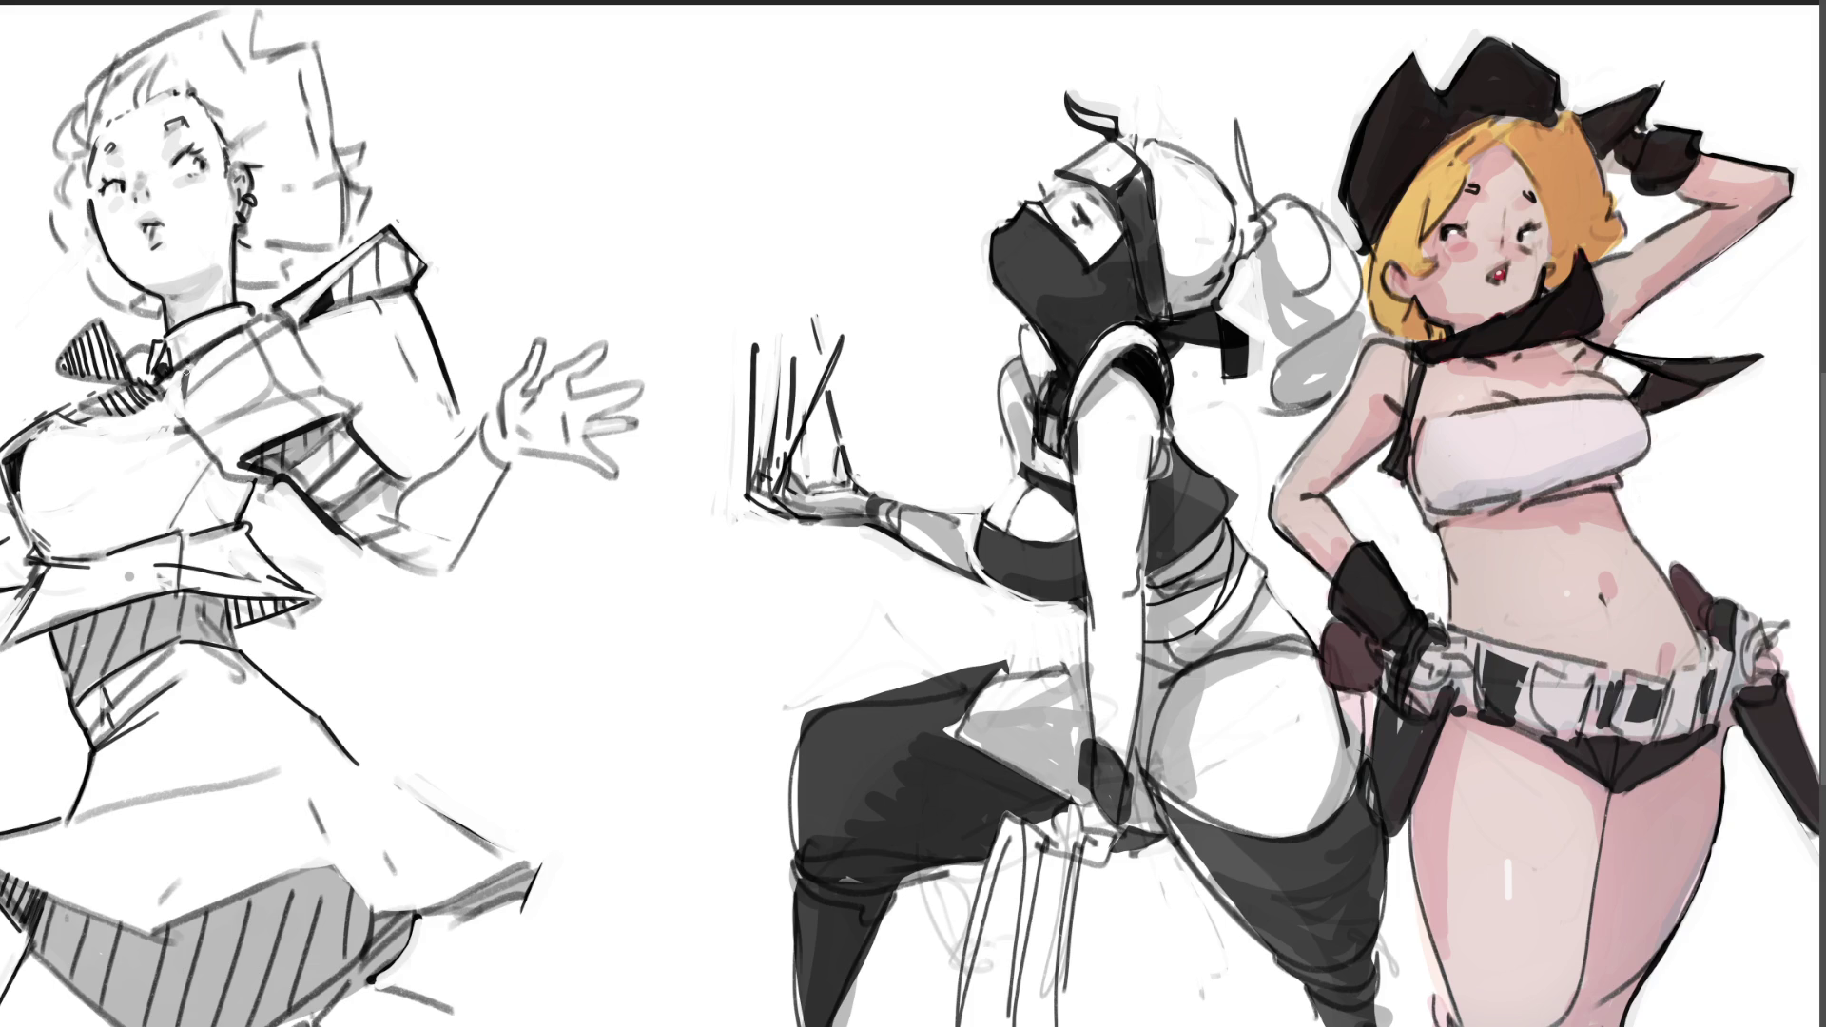
Step: Ink the tie and shirt lines, whiten the sleeve cuff, and lasso the outstretched hand
mouse_move(164, 372)
left_mouse_down()
mouse_move(166, 422)
mouse_move(209, 466)
left_mouse_up()
key("ctrl+z")
key("ctrl+z")
left_click_drag(238, 482, 267, 490)
mouse_move(270, 506)
left_mouse_down()
mouse_move(280, 550)
mouse_move(344, 563)
left_mouse_up()
left_click_drag(348, 578, 378, 566)
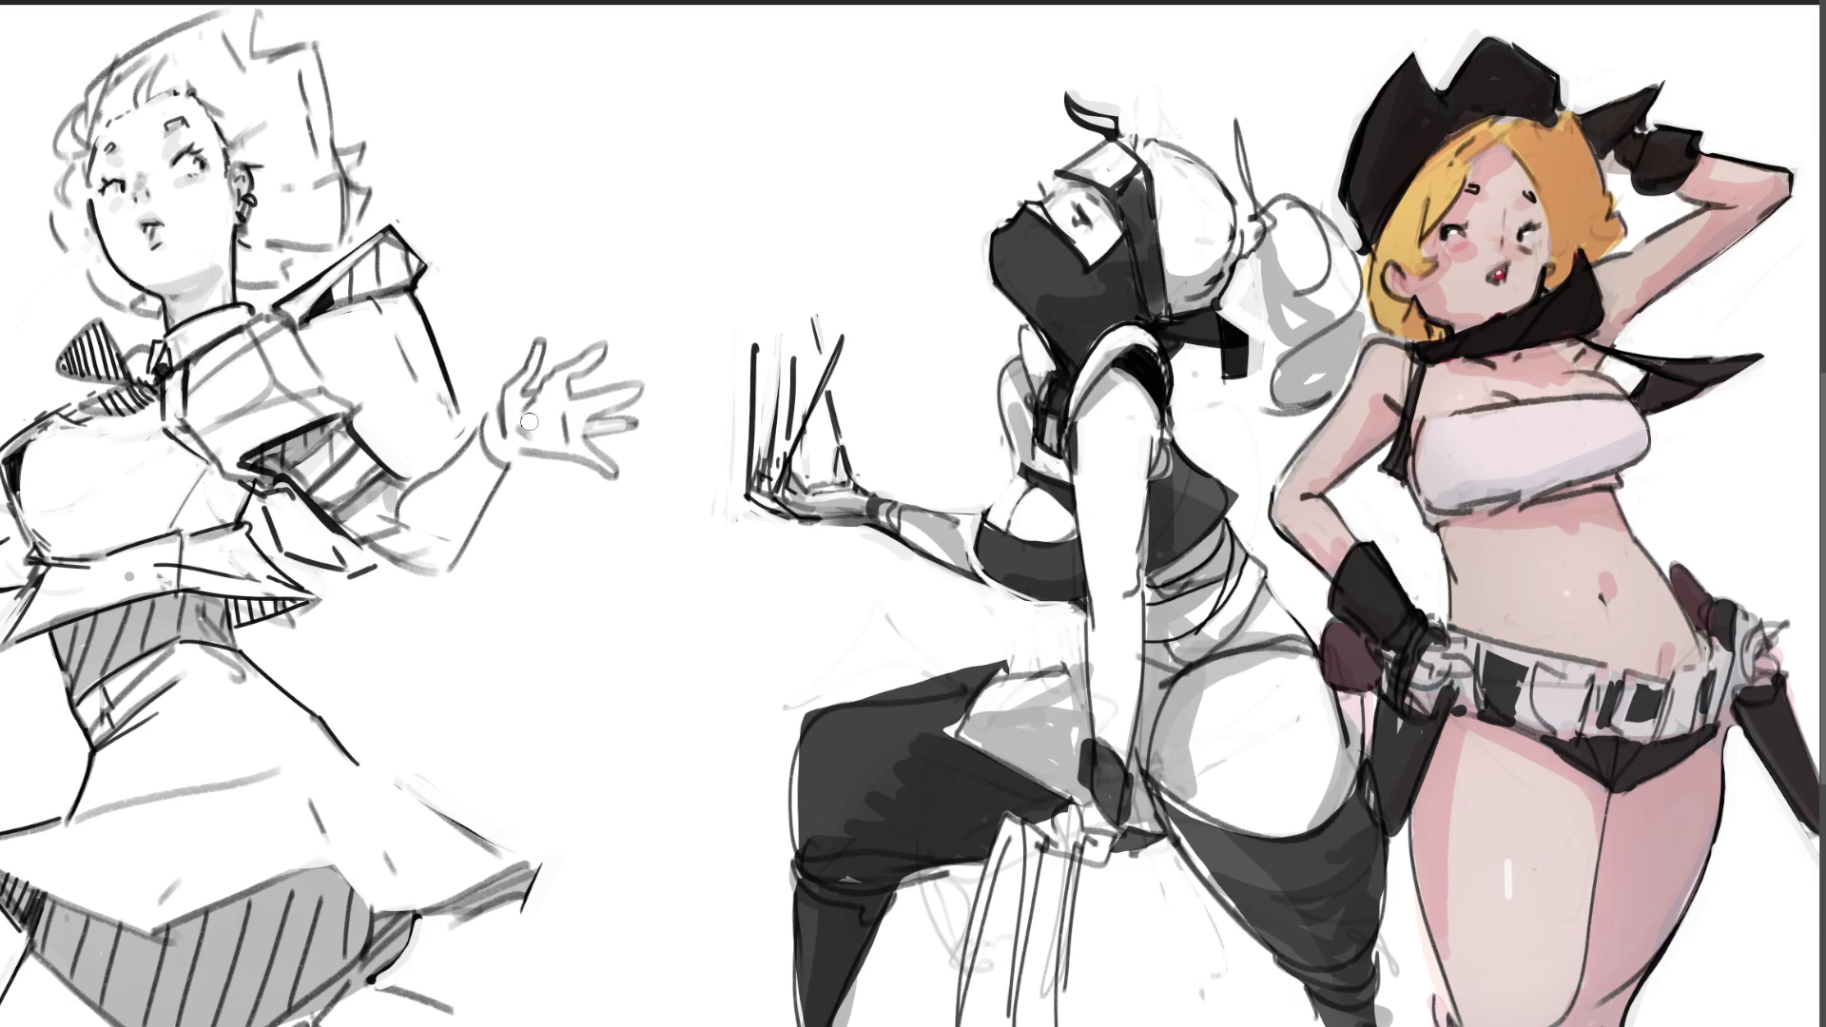
key("bracketright")
left_click_drag(359, 425, 391, 454)
mouse_move(644, 509)
left_mouse_down()
mouse_move(677, 455)
mouse_move(515, 382)
mouse_move(453, 462)
mouse_move(402, 483)
mouse_move(403, 529)
mouse_move(376, 562)
mouse_move(499, 575)
left_mouse_up()
Step: Rotate the selected hand slightly clockwise, shift it up-left, apply and deselect
key("ctrl+t")
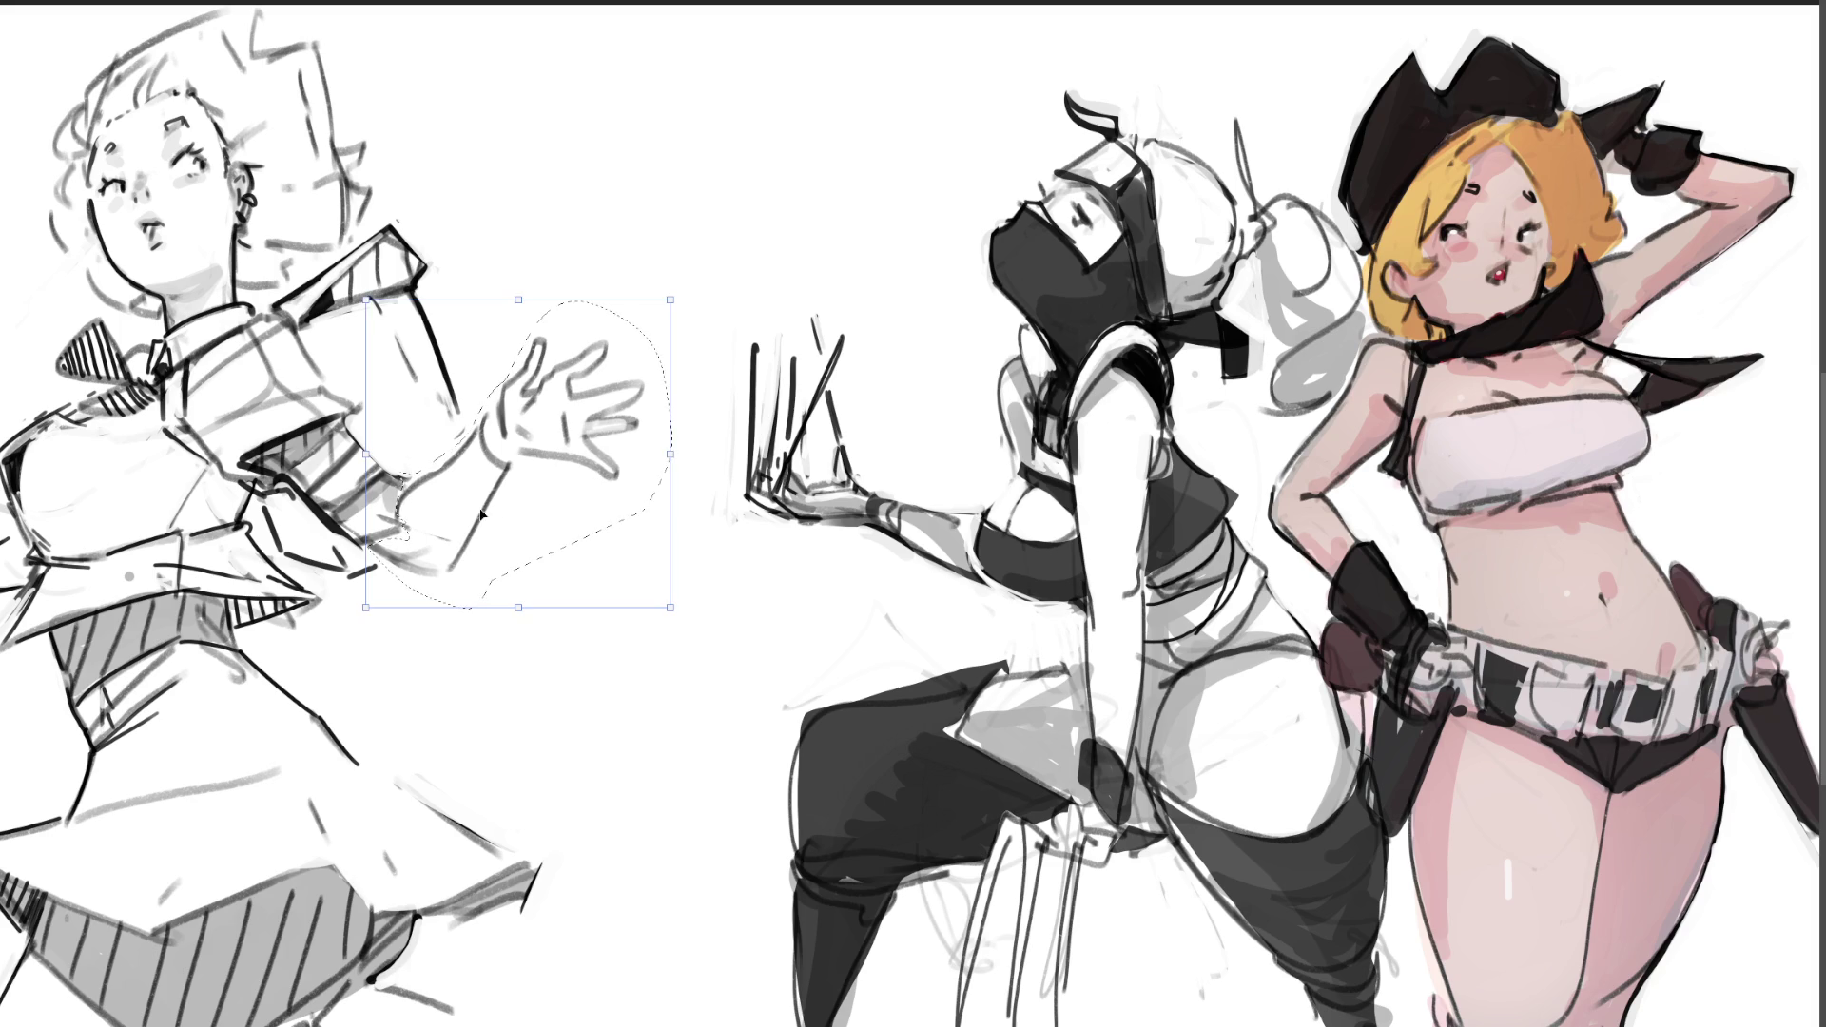
left_click_drag(539, 462, 519, 459)
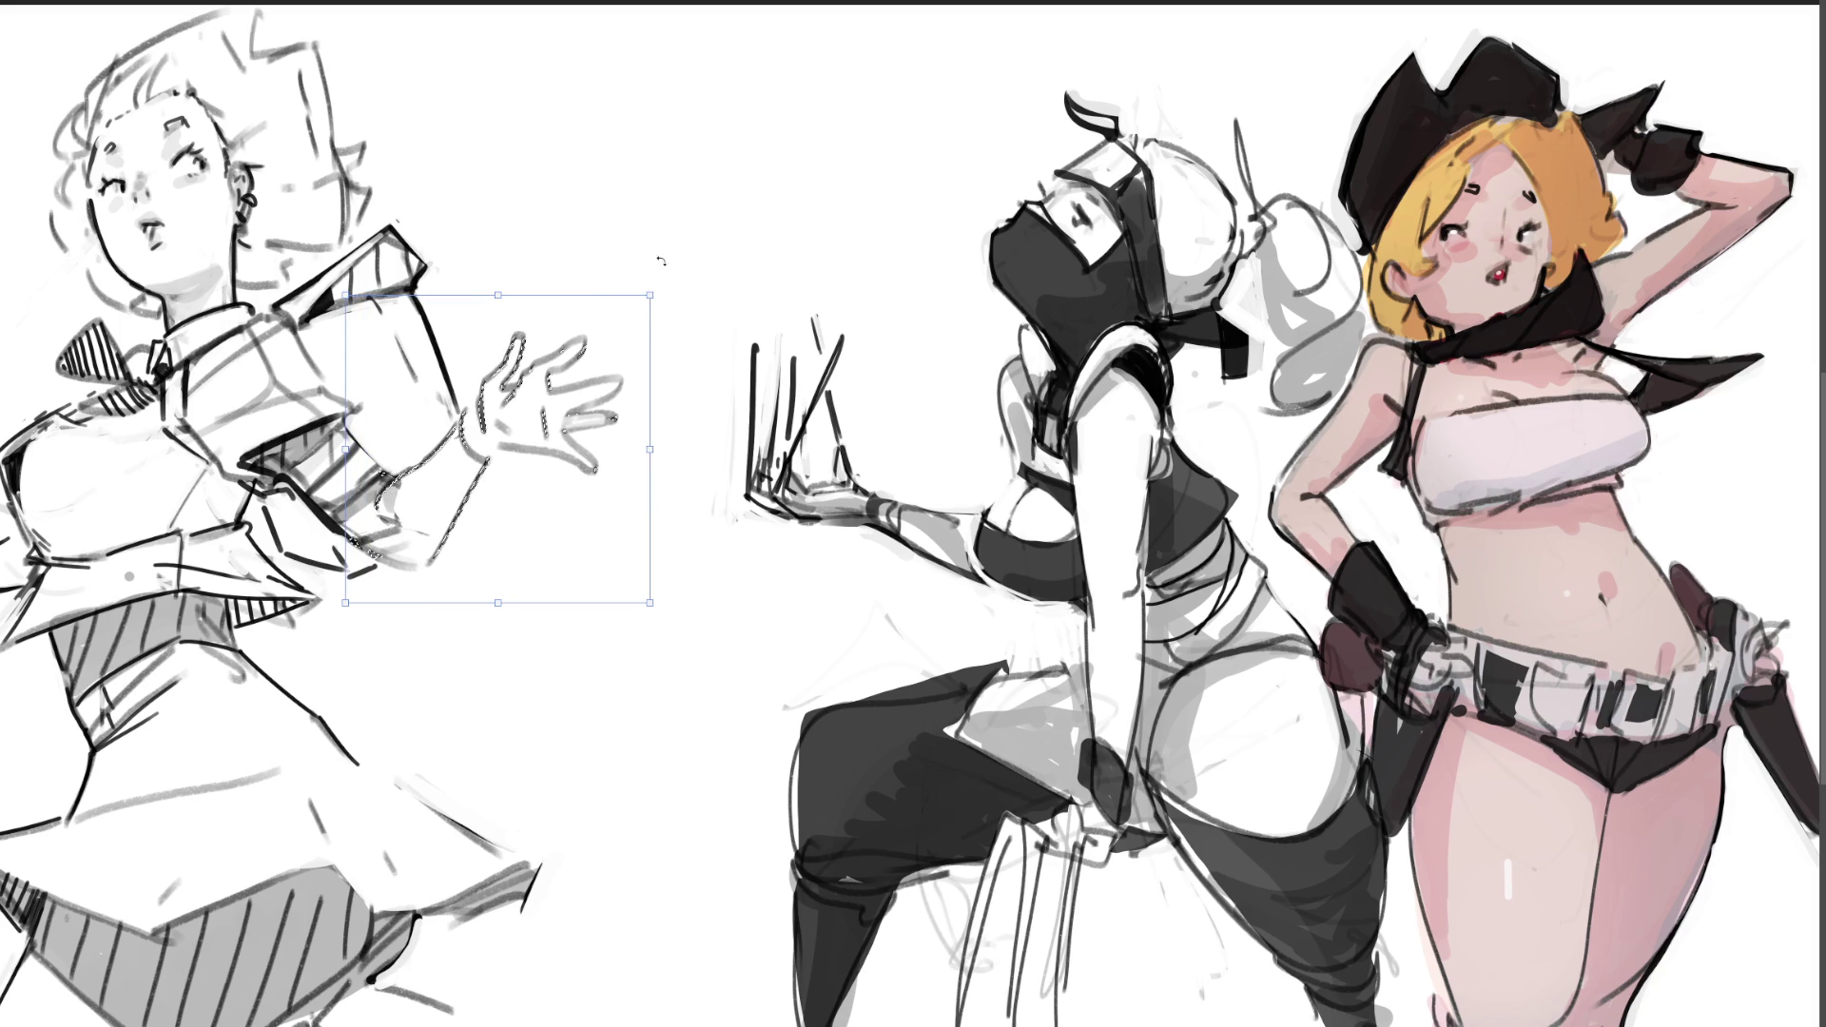
left_click_drag(665, 255, 673, 265)
left_click_drag(551, 391, 538, 384)
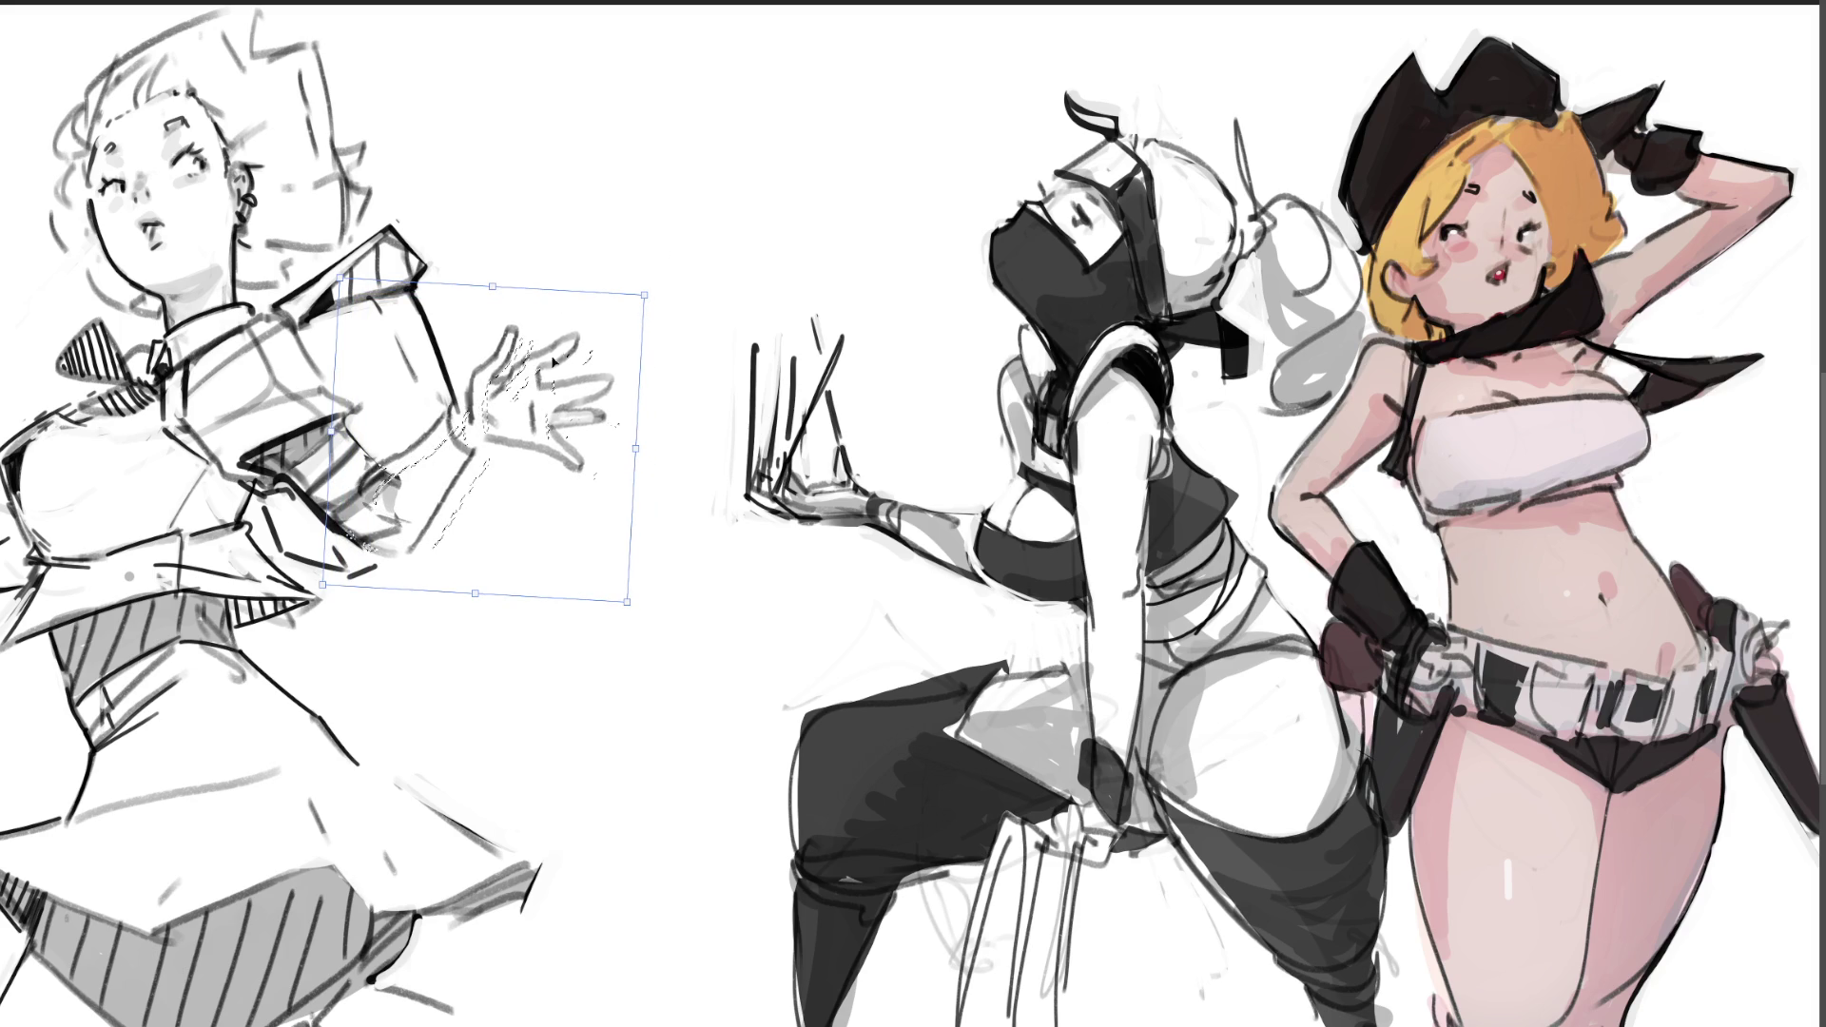
key("Return")
key("ctrl+d")
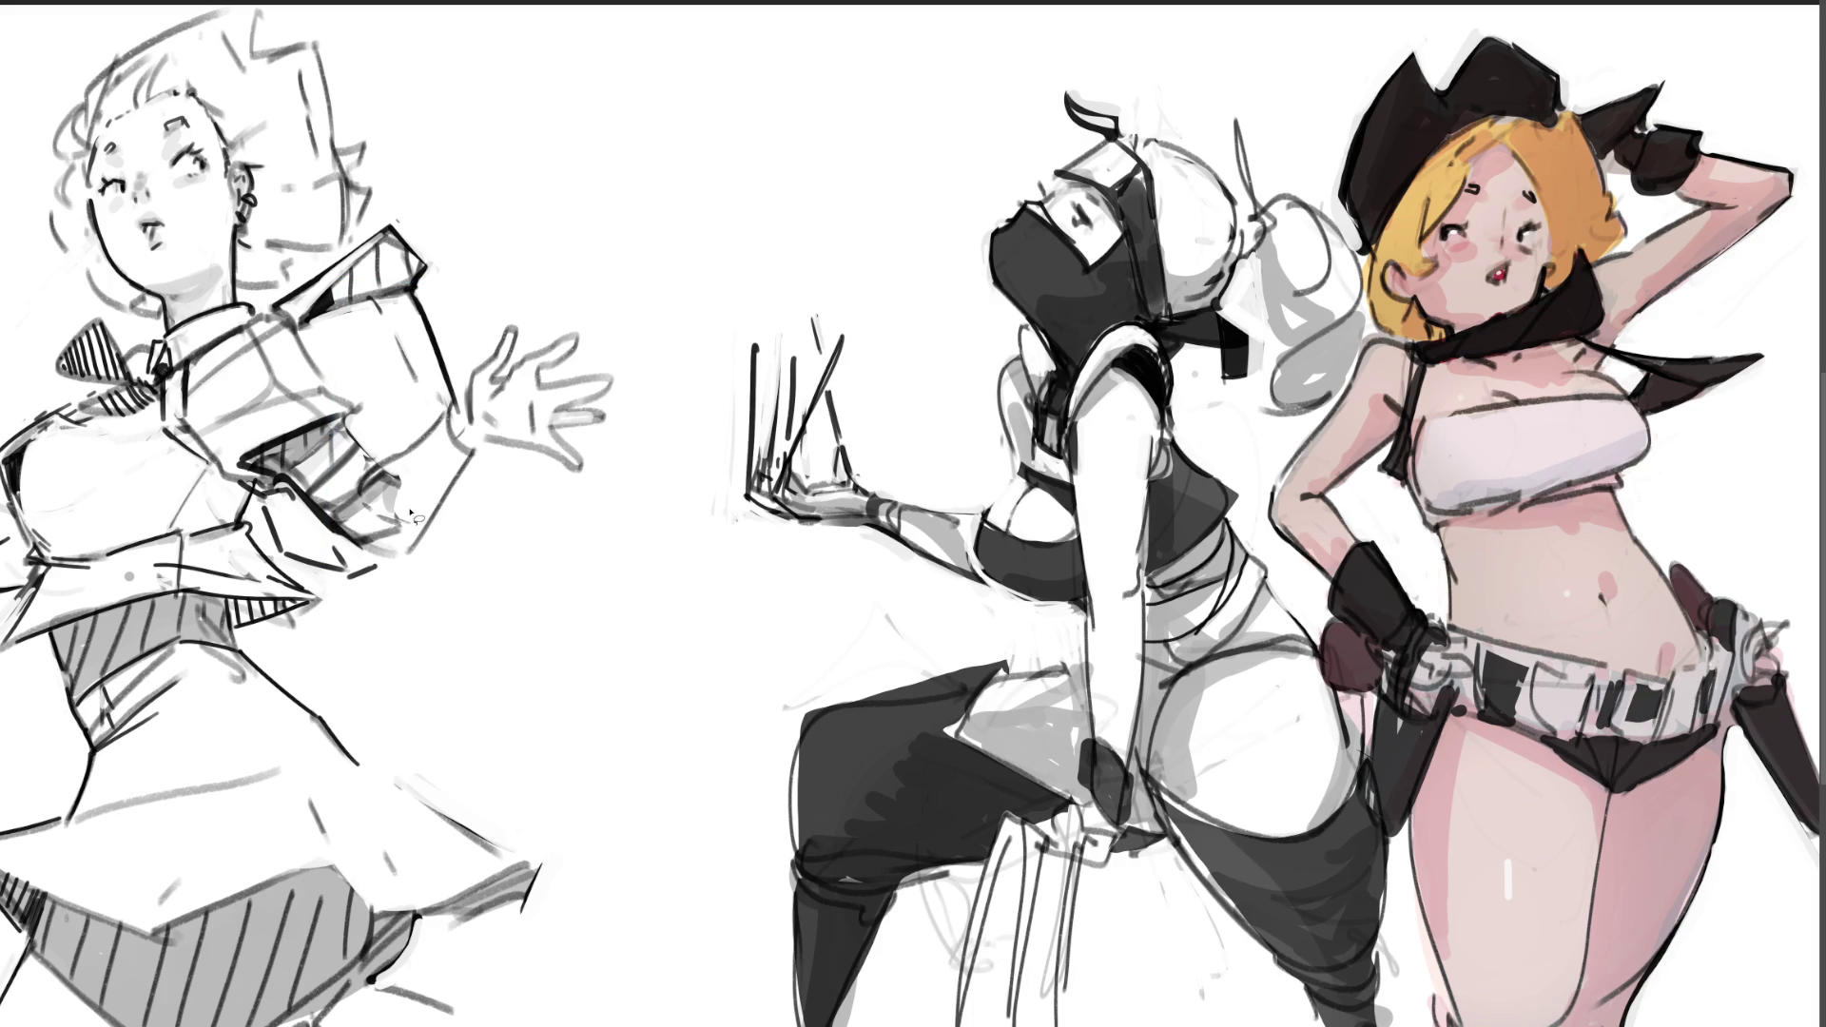
Step: Erase the forearm's grey sketch strokes, ink its lower edge, and fill the skirt gap black
mouse_move(414, 459)
left_mouse_down()
mouse_move(380, 490)
mouse_move(385, 532)
mouse_move(432, 508)
mouse_move(403, 560)
mouse_move(404, 543)
mouse_move(430, 547)
mouse_move(413, 537)
mouse_move(430, 513)
left_mouse_up()
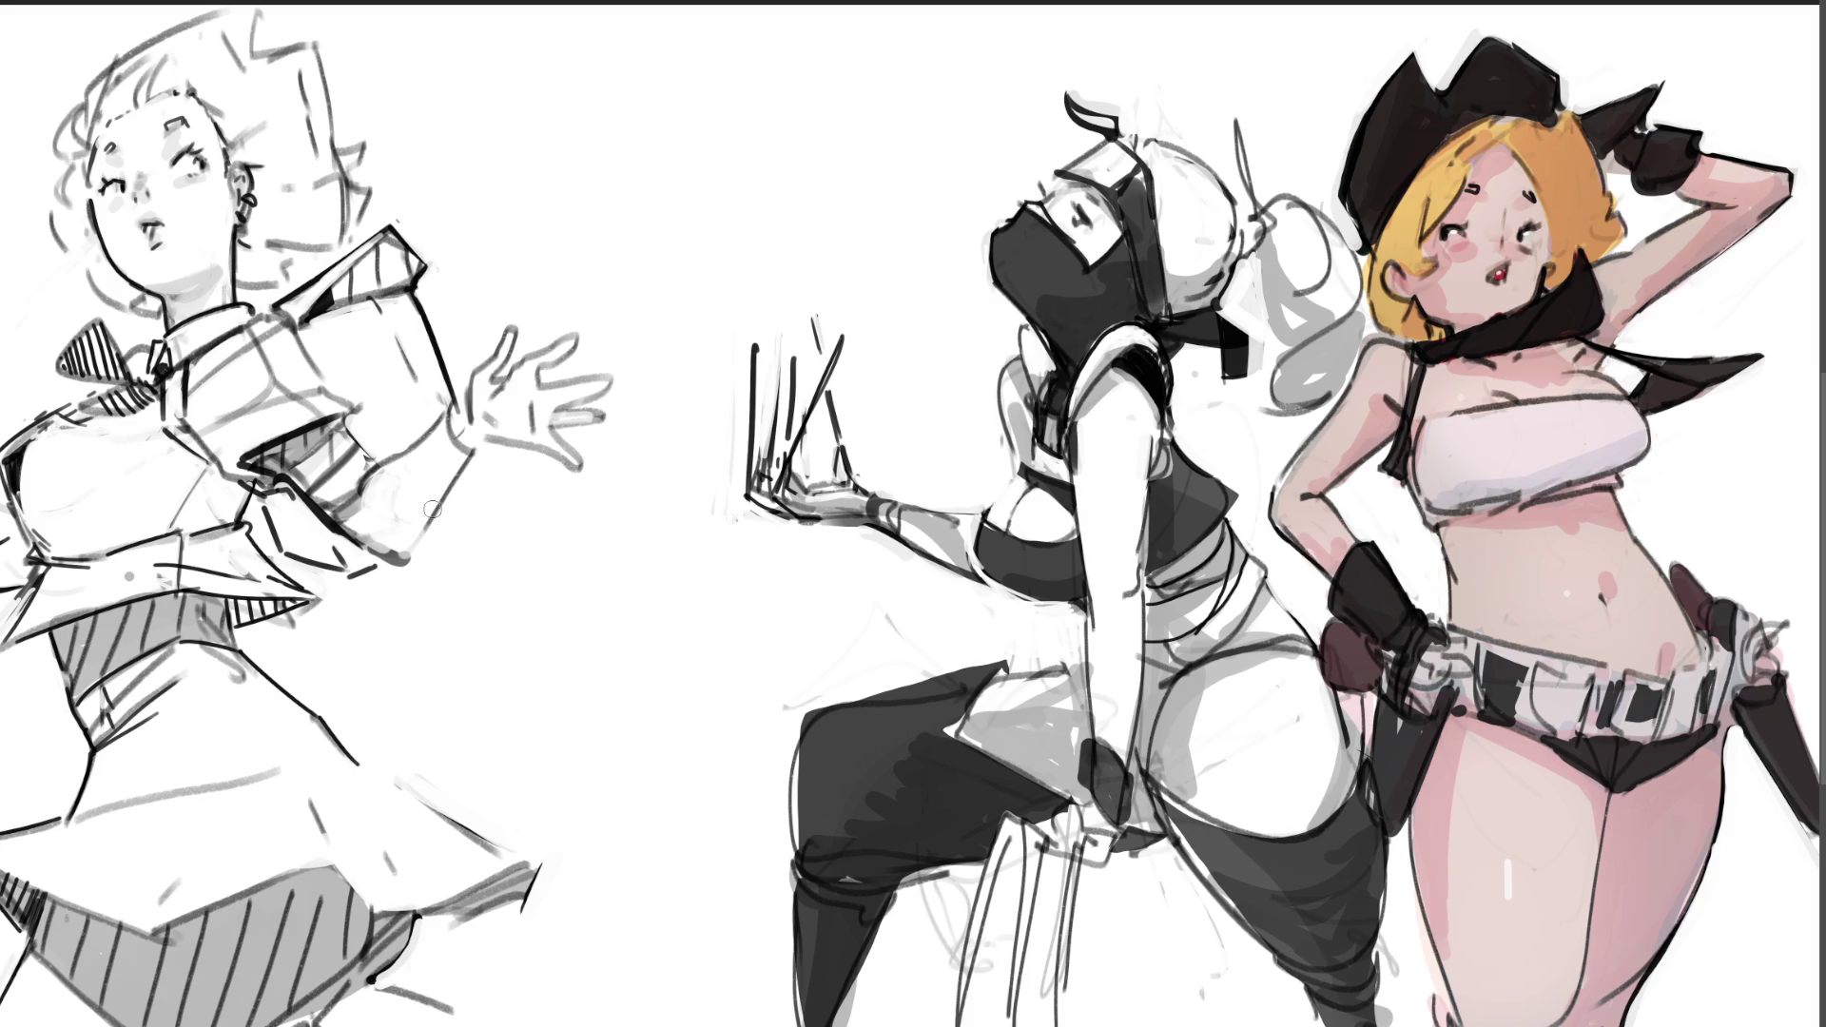
mouse_move(419, 533)
left_mouse_down()
mouse_move(402, 550)
mouse_move(438, 480)
left_mouse_up()
mouse_move(505, 361)
left_mouse_down()
mouse_move(514, 325)
mouse_move(523, 344)
left_mouse_up()
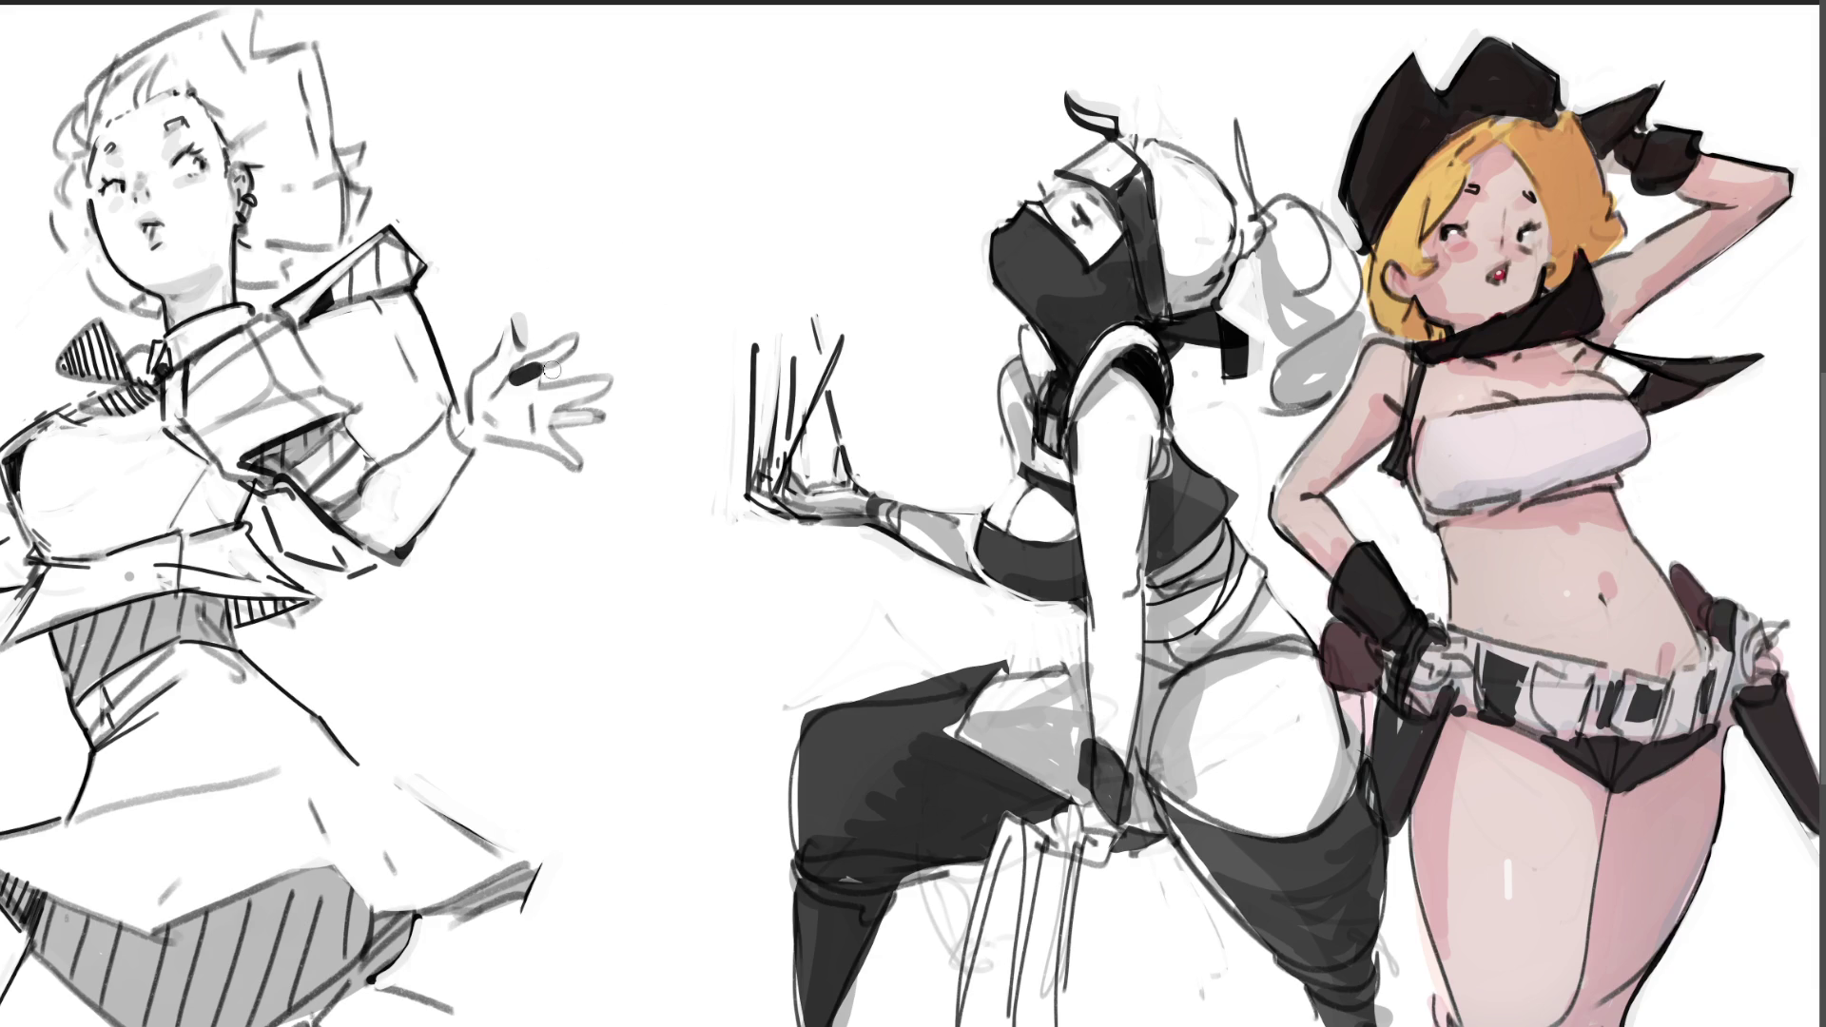
left_click_drag(515, 374, 590, 334)
key("ctrl+z")
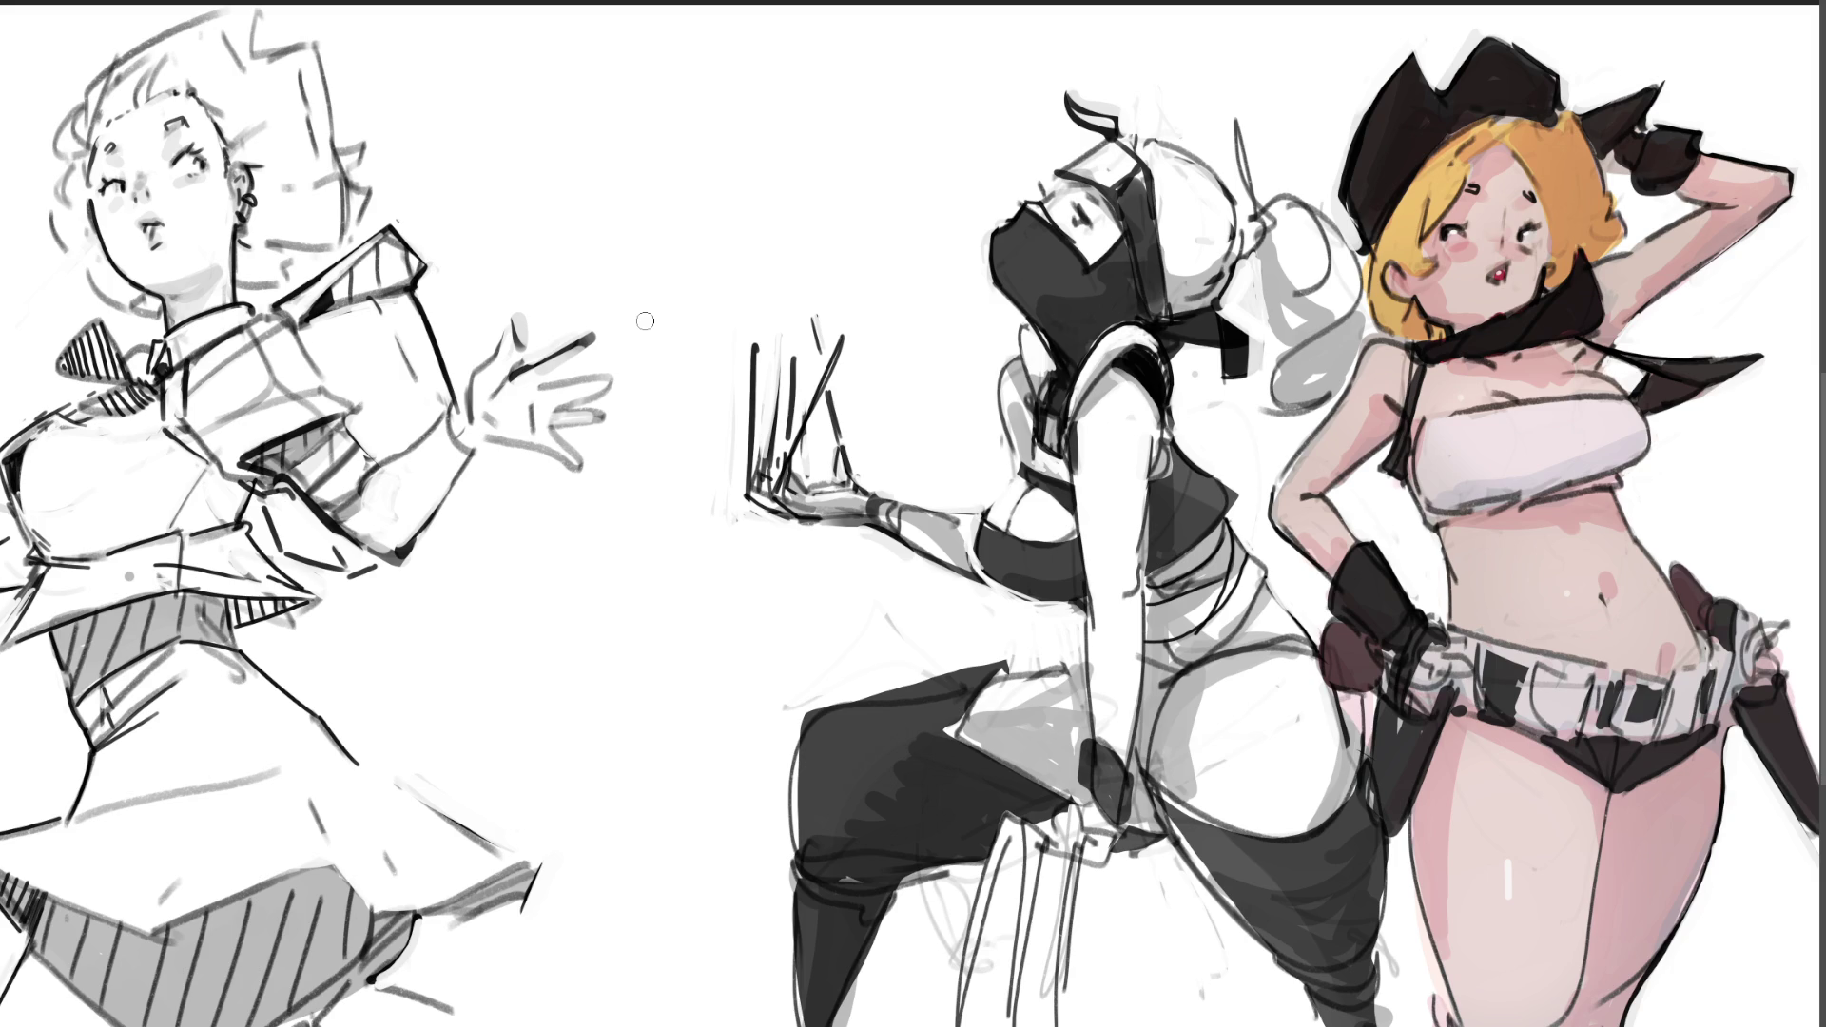
mouse_move(375, 920)
left_mouse_down()
mouse_move(382, 937)
mouse_move(376, 918)
mouse_move(453, 909)
left_mouse_up()
Step: Extend the skirt's striped shading and sleeve line, then darken and thicken the tie line
key("ctrl+z")
left_click_drag(11, 869, 43, 896)
left_click_drag(329, 422, 346, 415)
left_click_drag(211, 466, 208, 494)
key("ctrl+z")
key("ctrl+z")
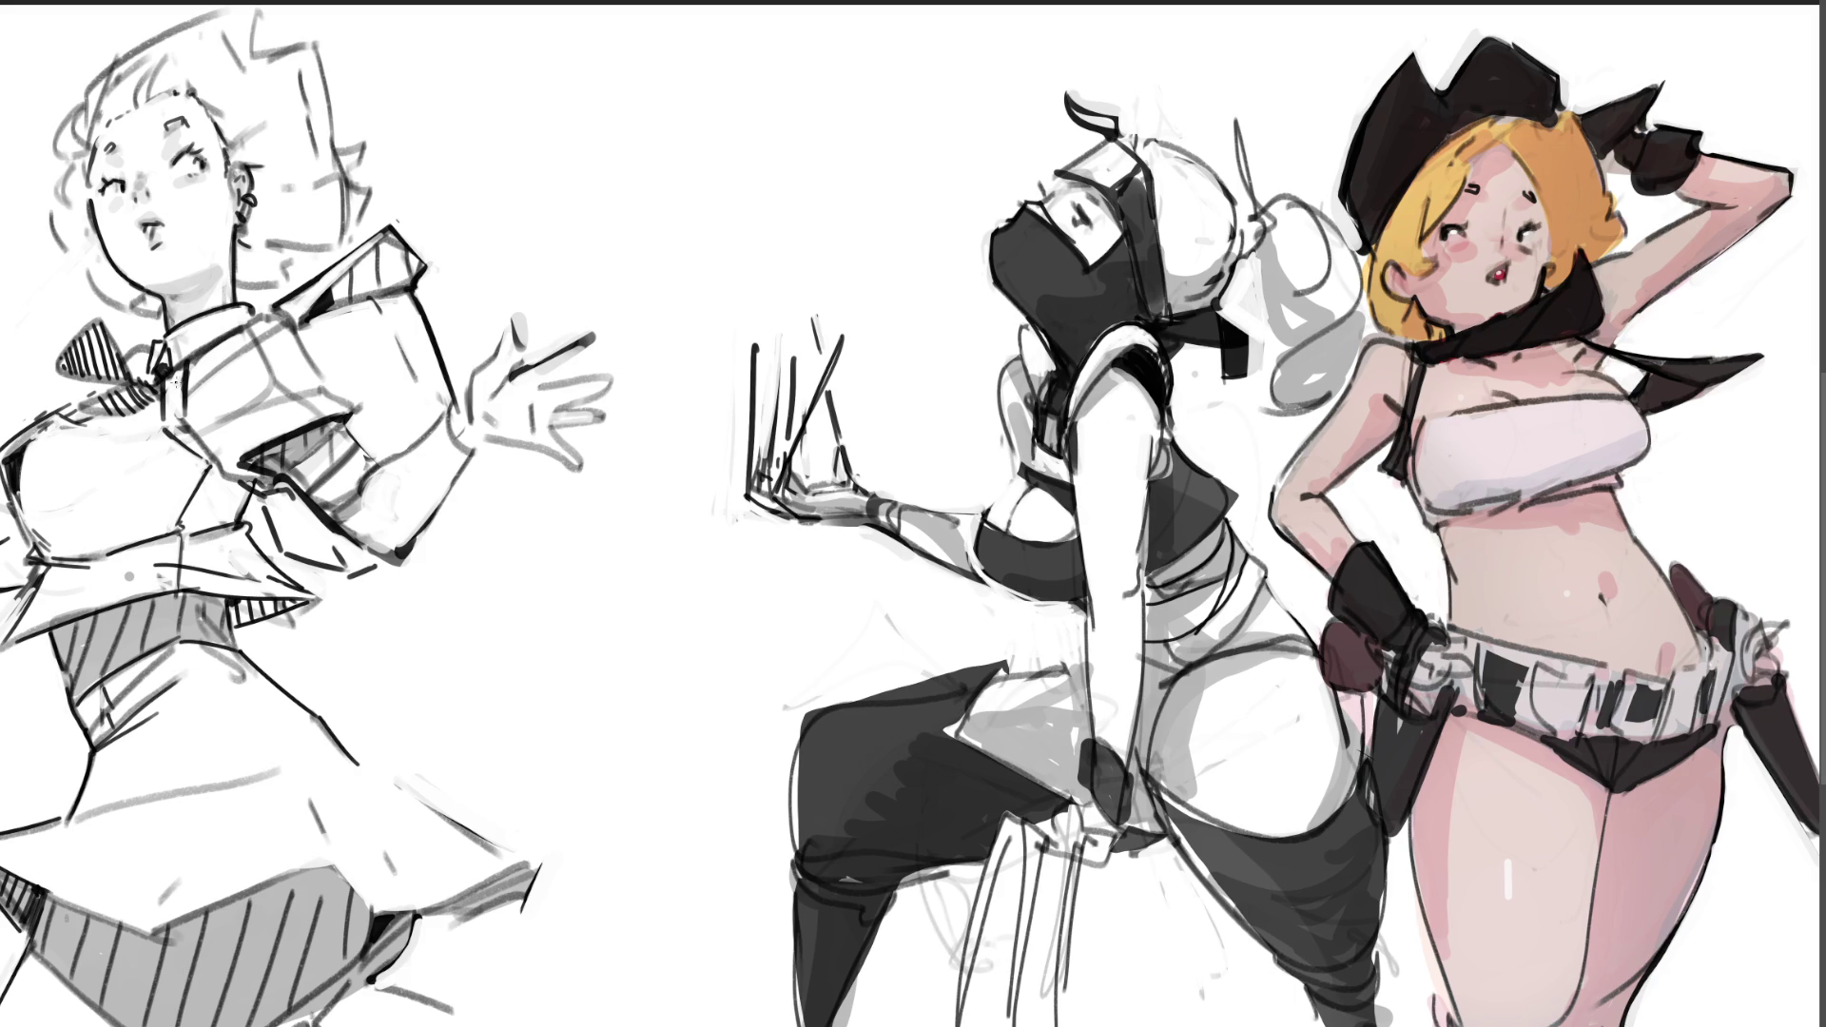
left_click_drag(176, 379, 171, 436)
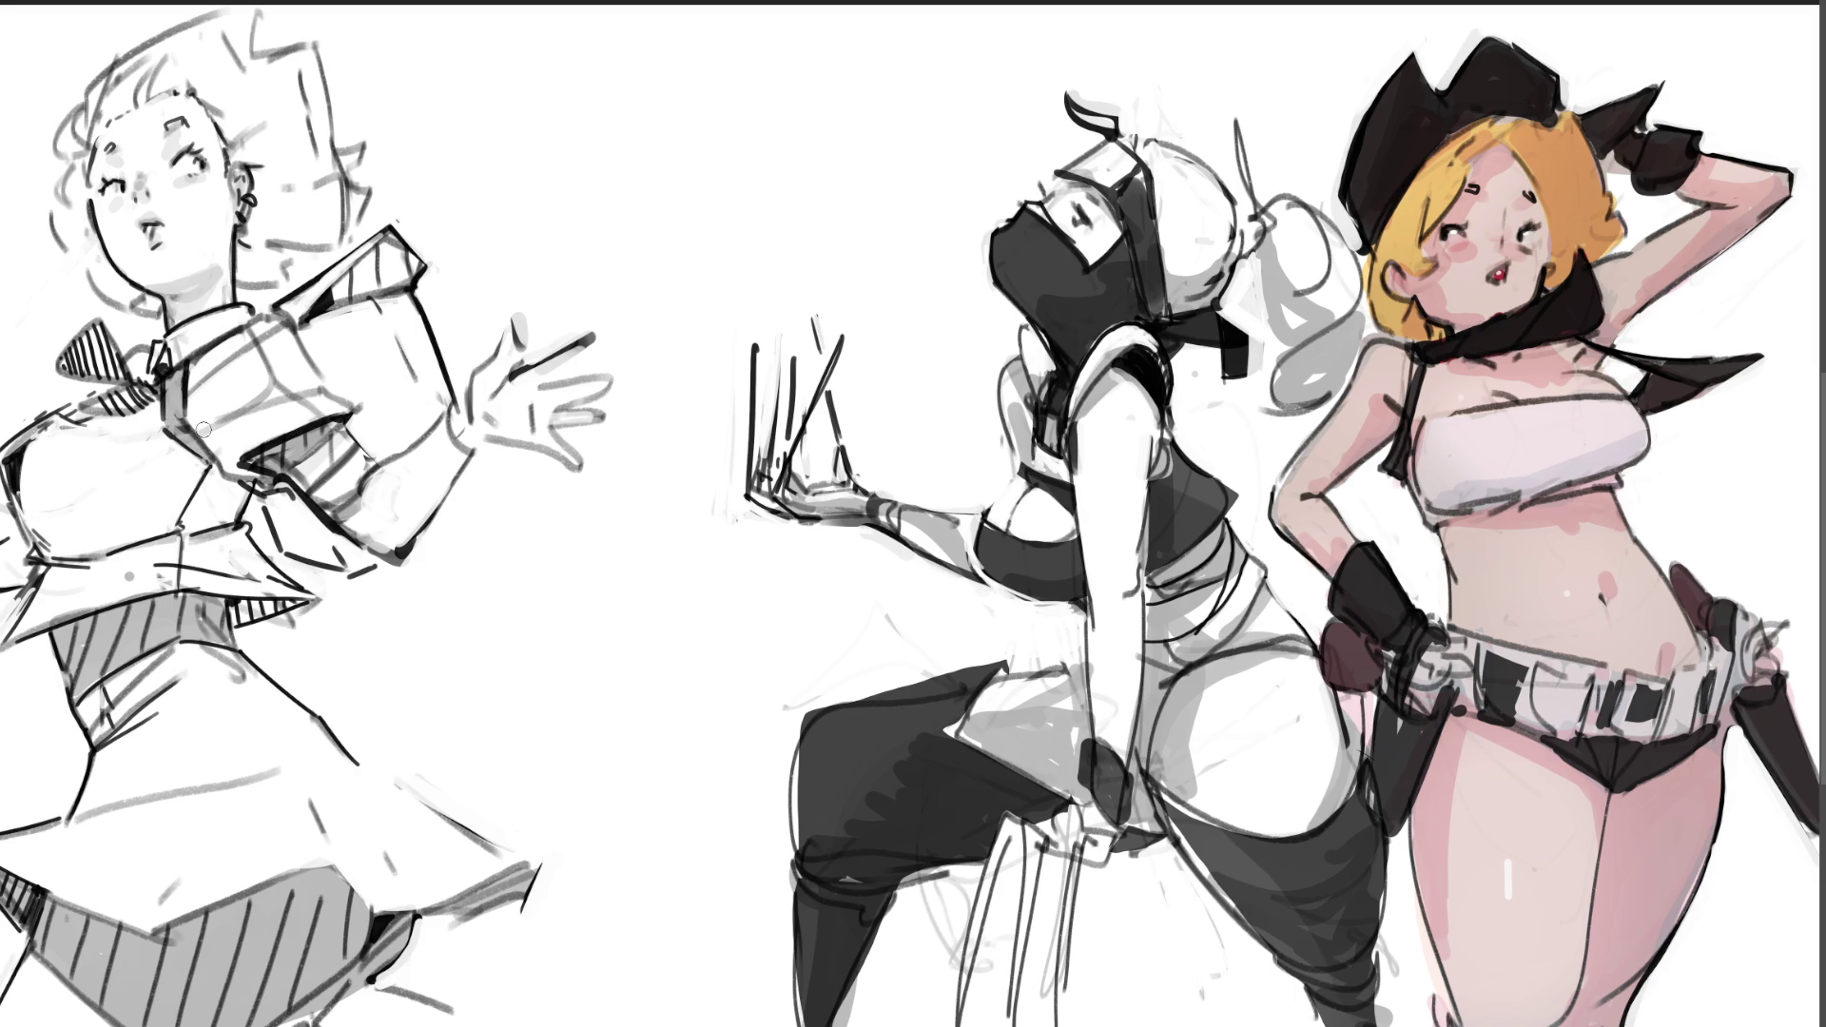
Step: Shade the cuff, sleeve and shoulder with grey
left_click_drag(265, 485, 287, 554)
mouse_move(283, 485)
left_mouse_down()
mouse_move(303, 547)
mouse_move(378, 568)
left_mouse_up()
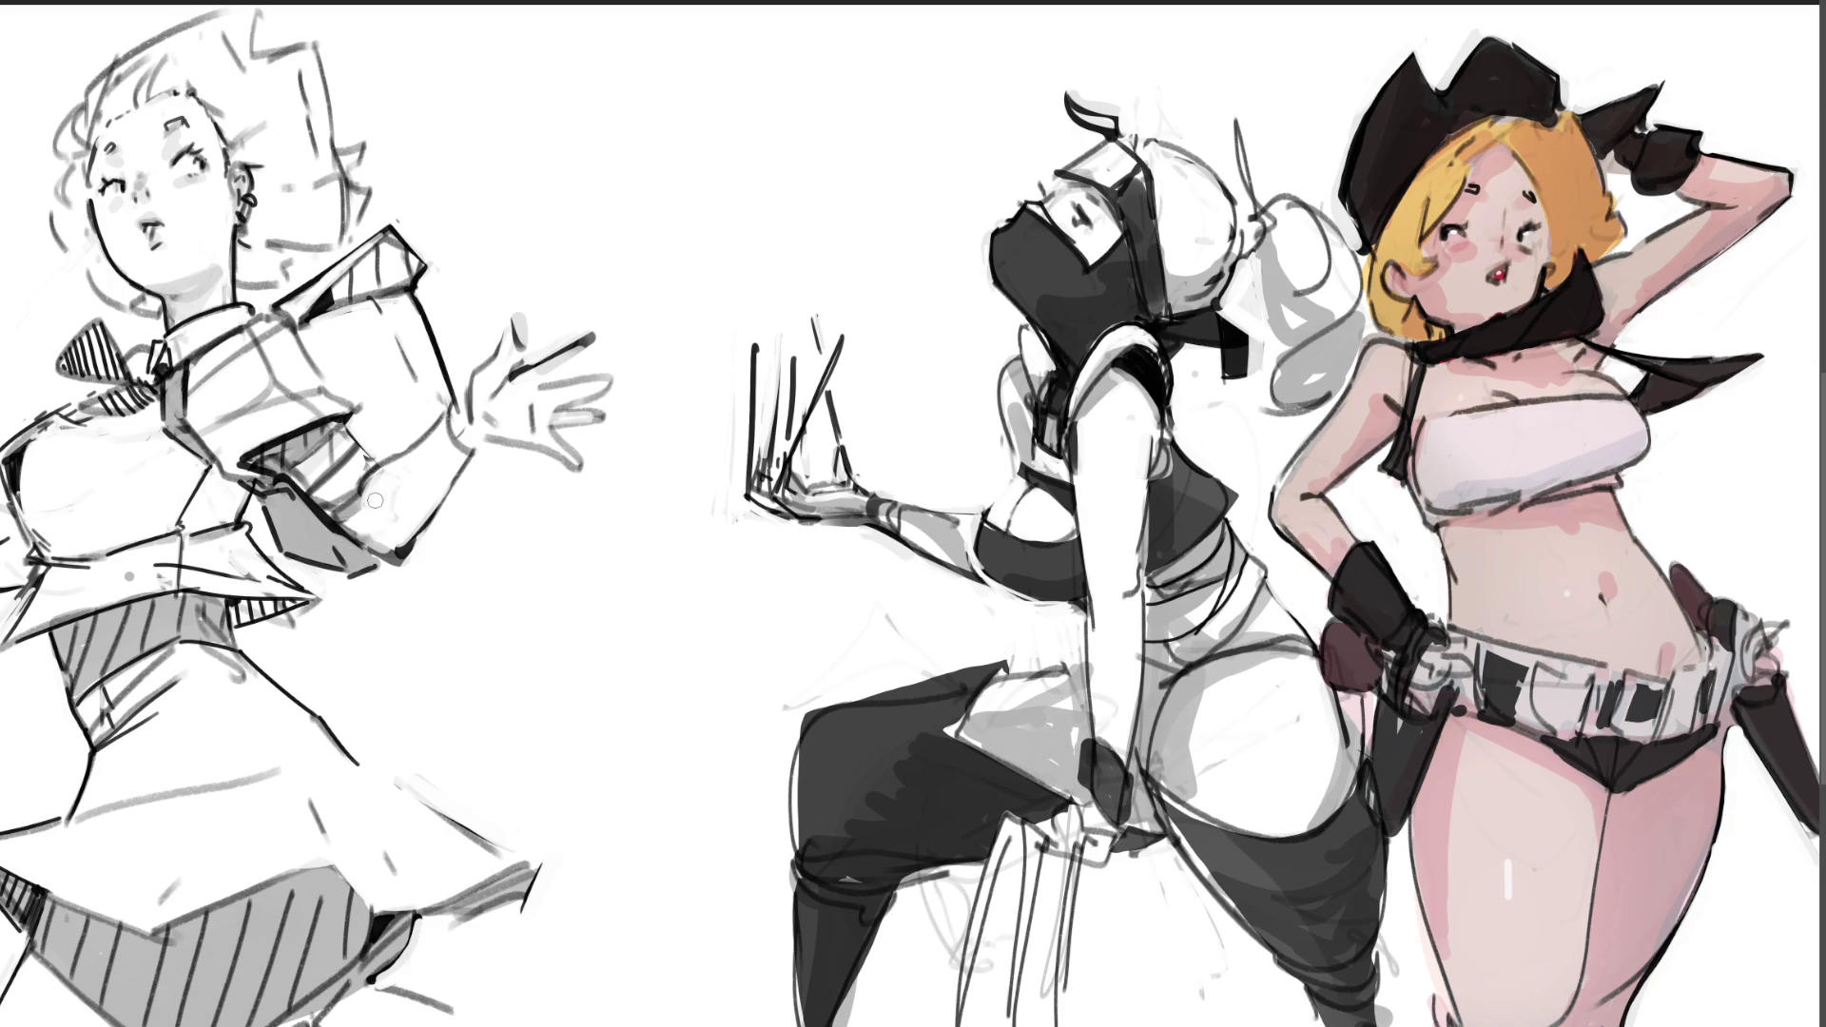
mouse_move(297, 310)
left_mouse_down()
mouse_move(371, 445)
mouse_move(401, 443)
mouse_move(441, 404)
mouse_move(400, 242)
mouse_move(335, 277)
mouse_move(322, 331)
mouse_move(385, 445)
mouse_move(380, 313)
mouse_move(409, 423)
mouse_move(428, 395)
left_mouse_up()
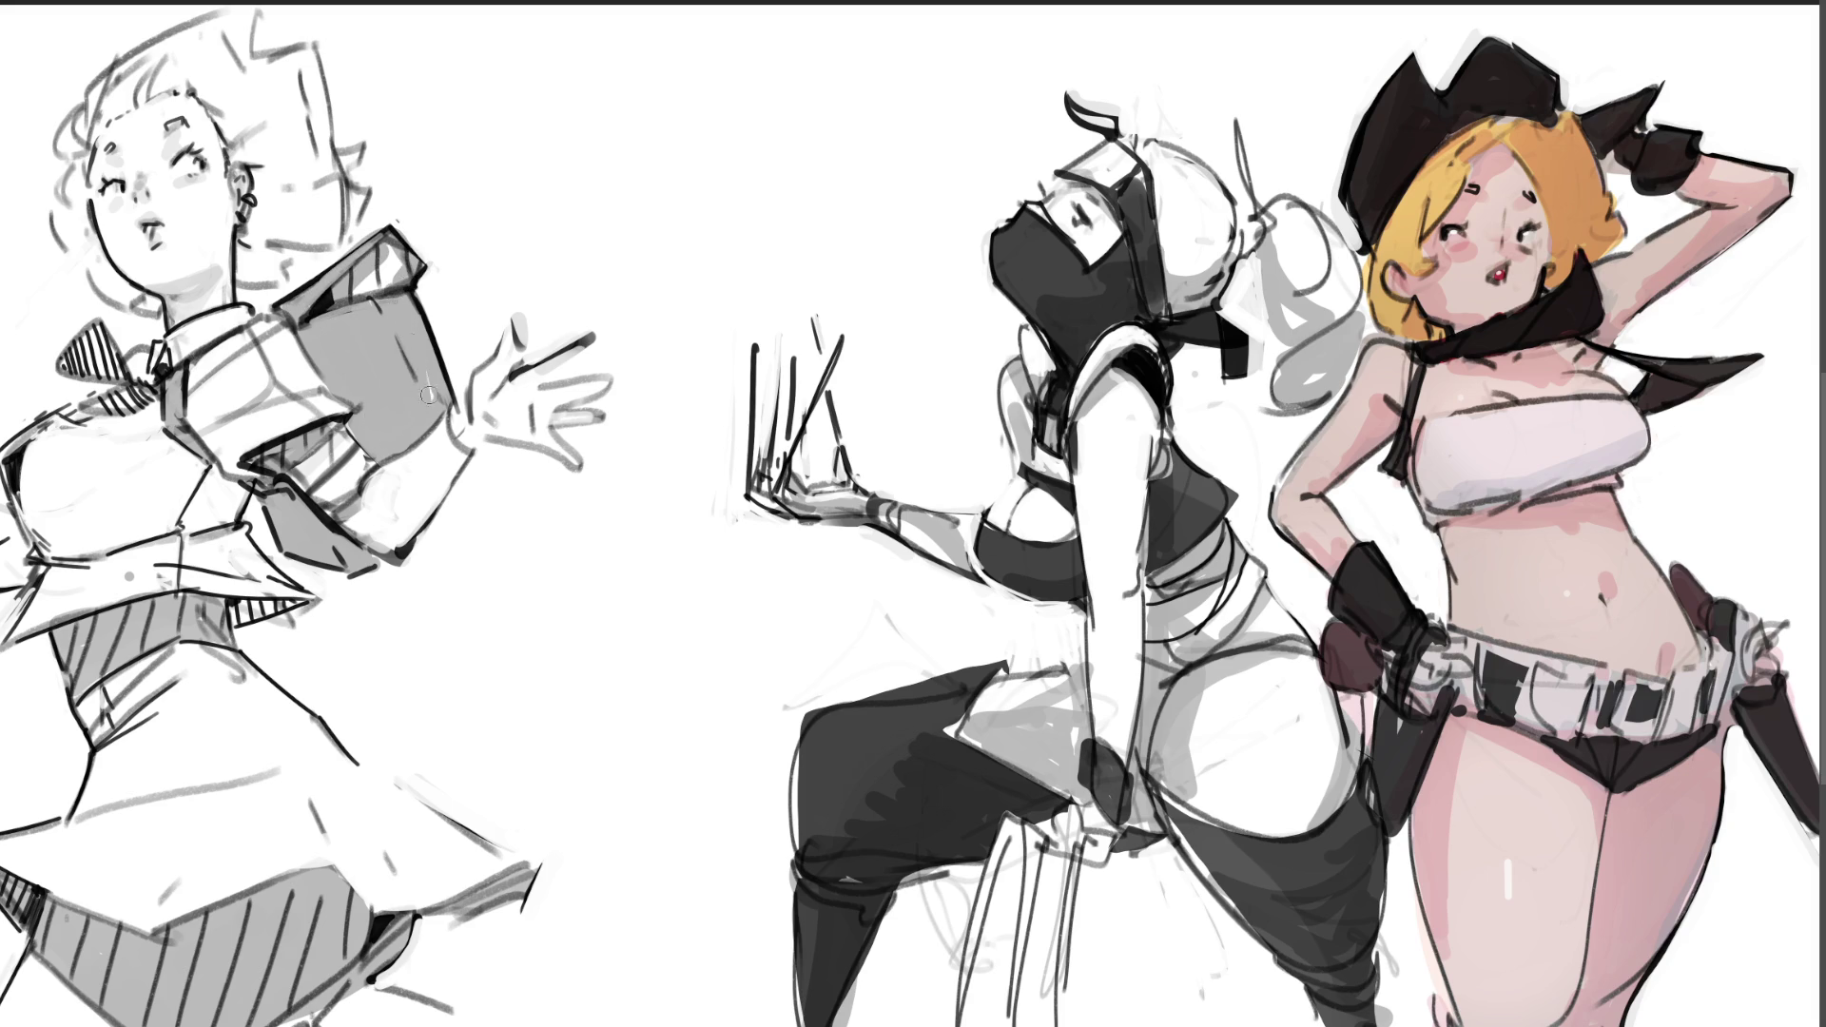
Step: Deepen the shoulder and forearm shading, shade the wrist cuff, and undo the stray cuff stroke
mouse_move(360, 264)
left_mouse_down()
mouse_move(328, 295)
mouse_move(398, 245)
mouse_move(352, 296)
mouse_move(412, 265)
left_mouse_up()
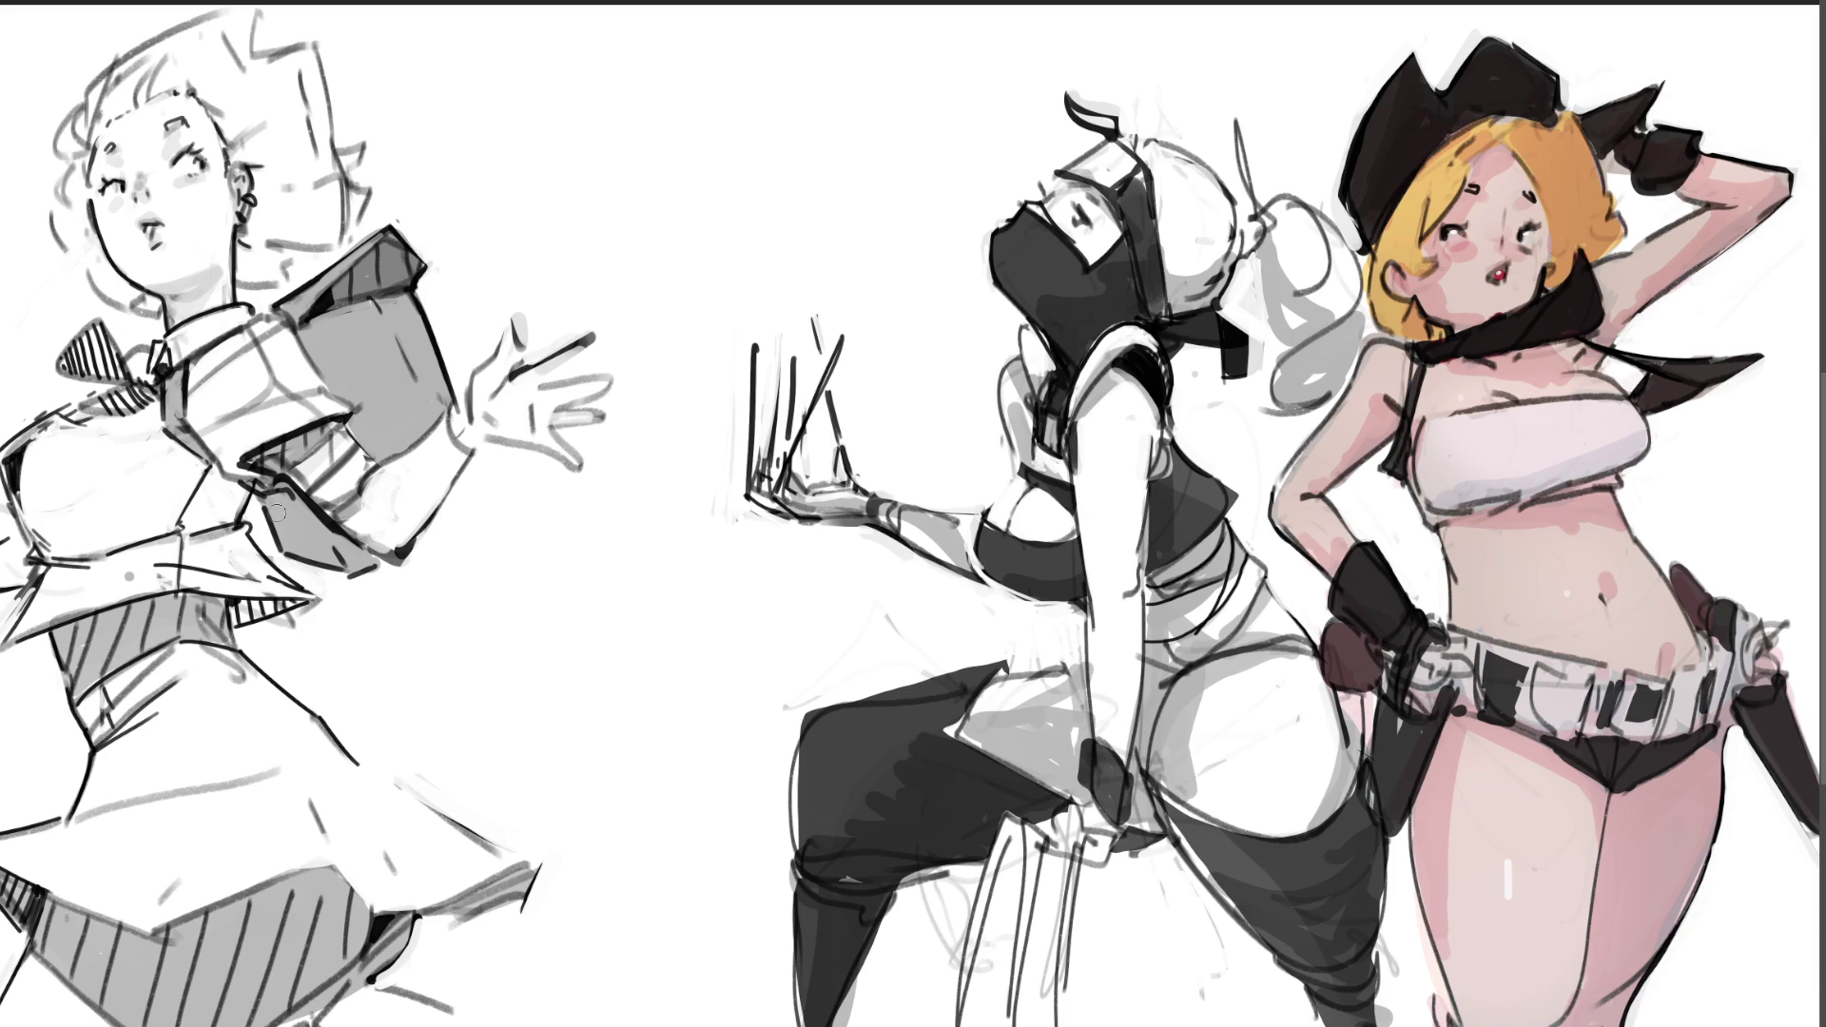
mouse_move(261, 490)
left_mouse_down()
mouse_move(292, 553)
mouse_move(305, 514)
mouse_move(342, 571)
mouse_move(346, 528)
left_mouse_up()
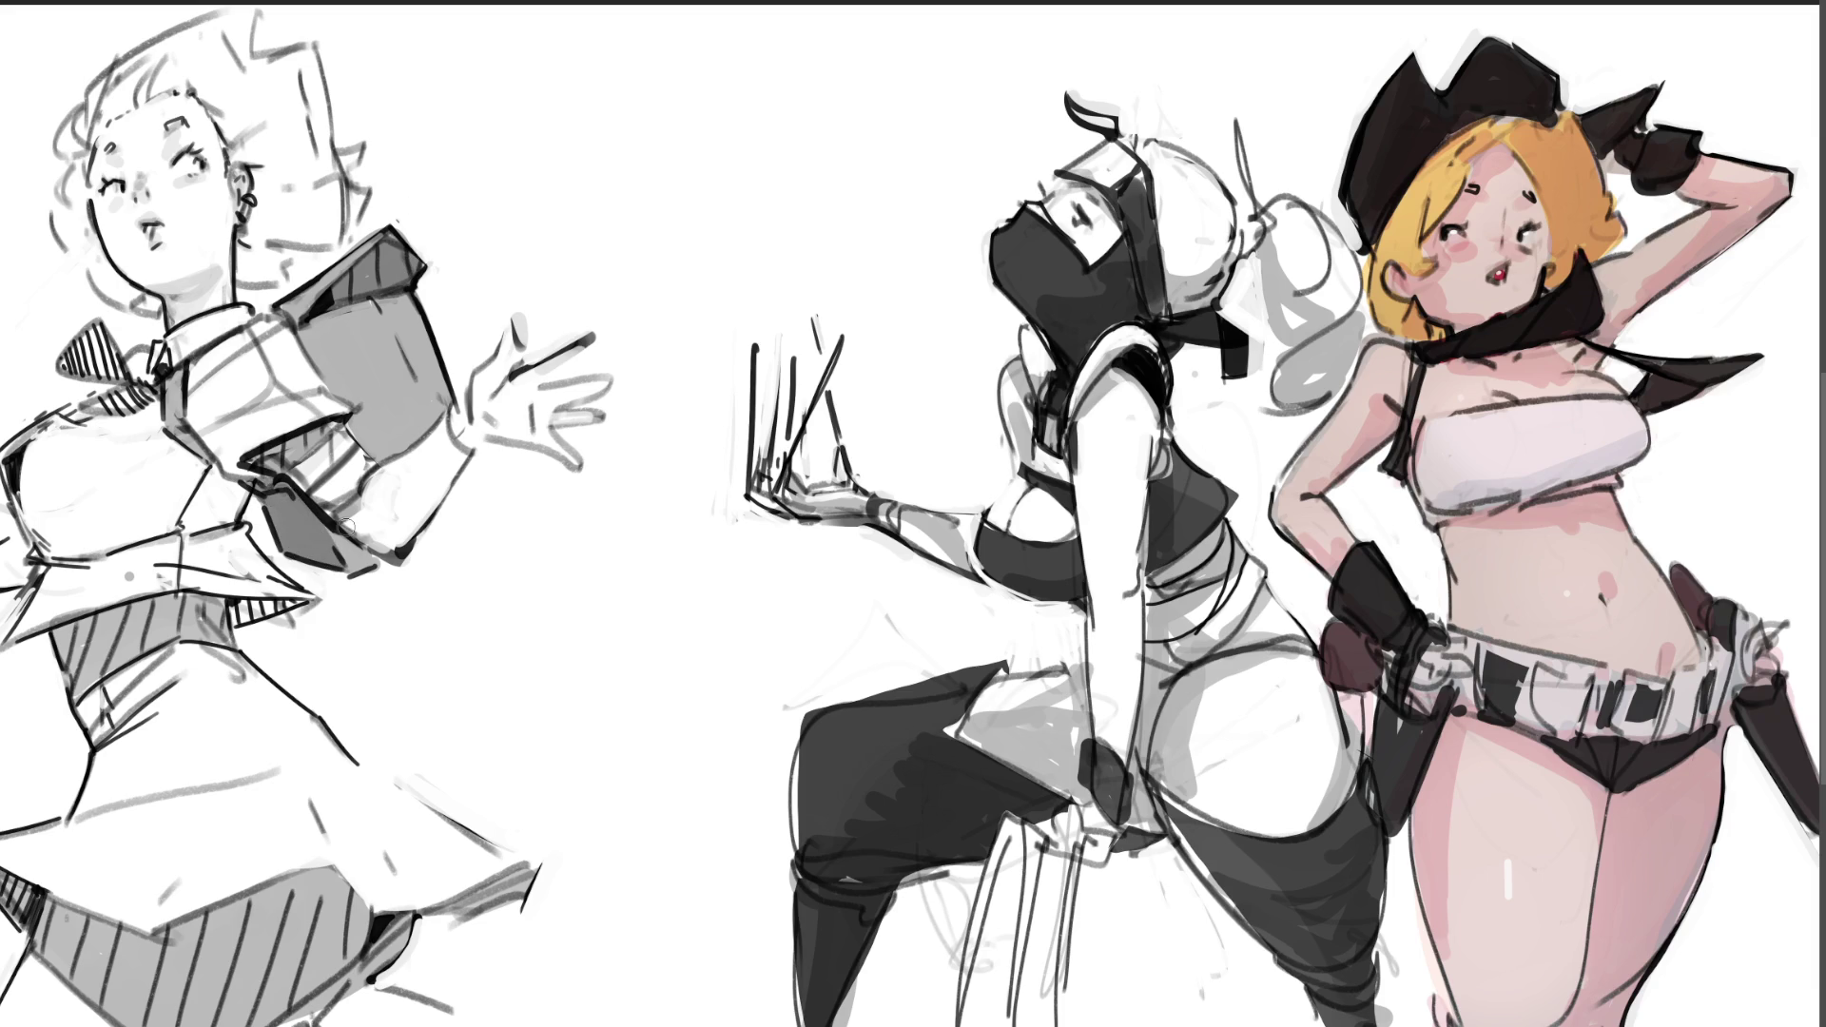
mouse_move(473, 475)
left_mouse_down()
mouse_move(462, 521)
mouse_move(432, 540)
mouse_move(469, 487)
left_mouse_up()
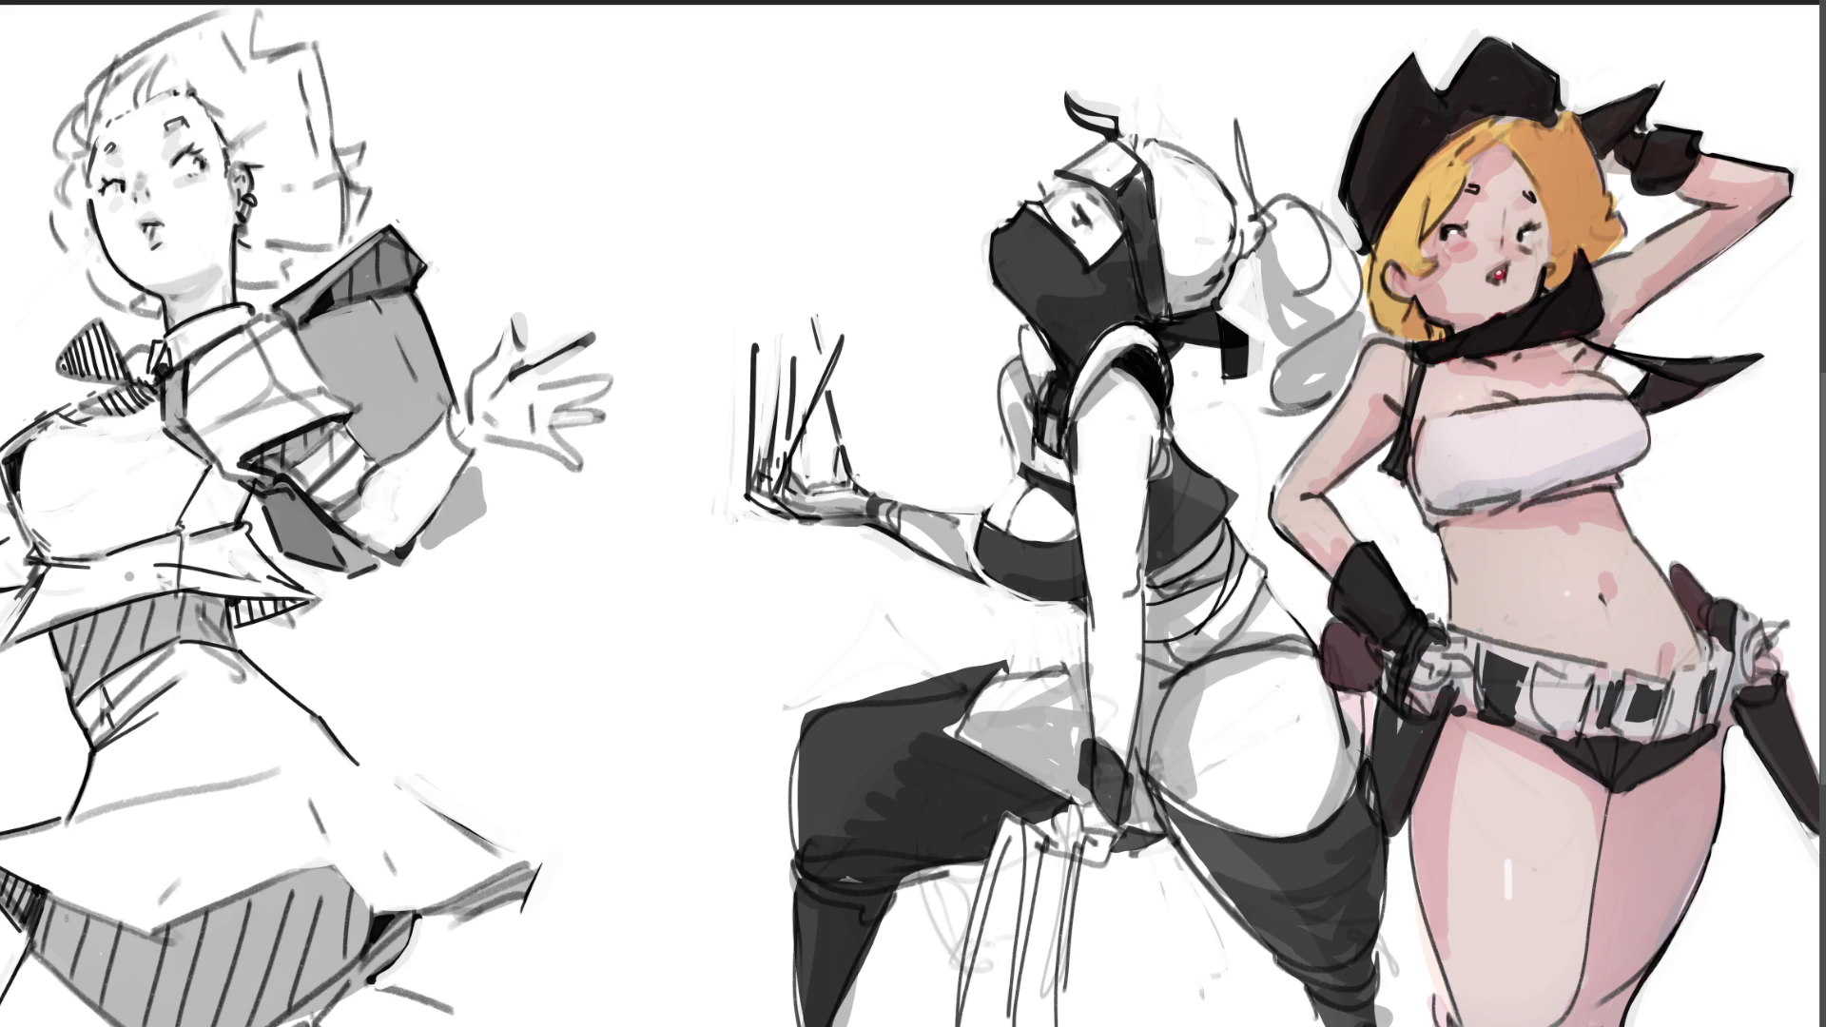
mouse_move(478, 460)
left_mouse_down()
mouse_move(479, 538)
mouse_move(415, 561)
left_mouse_up()
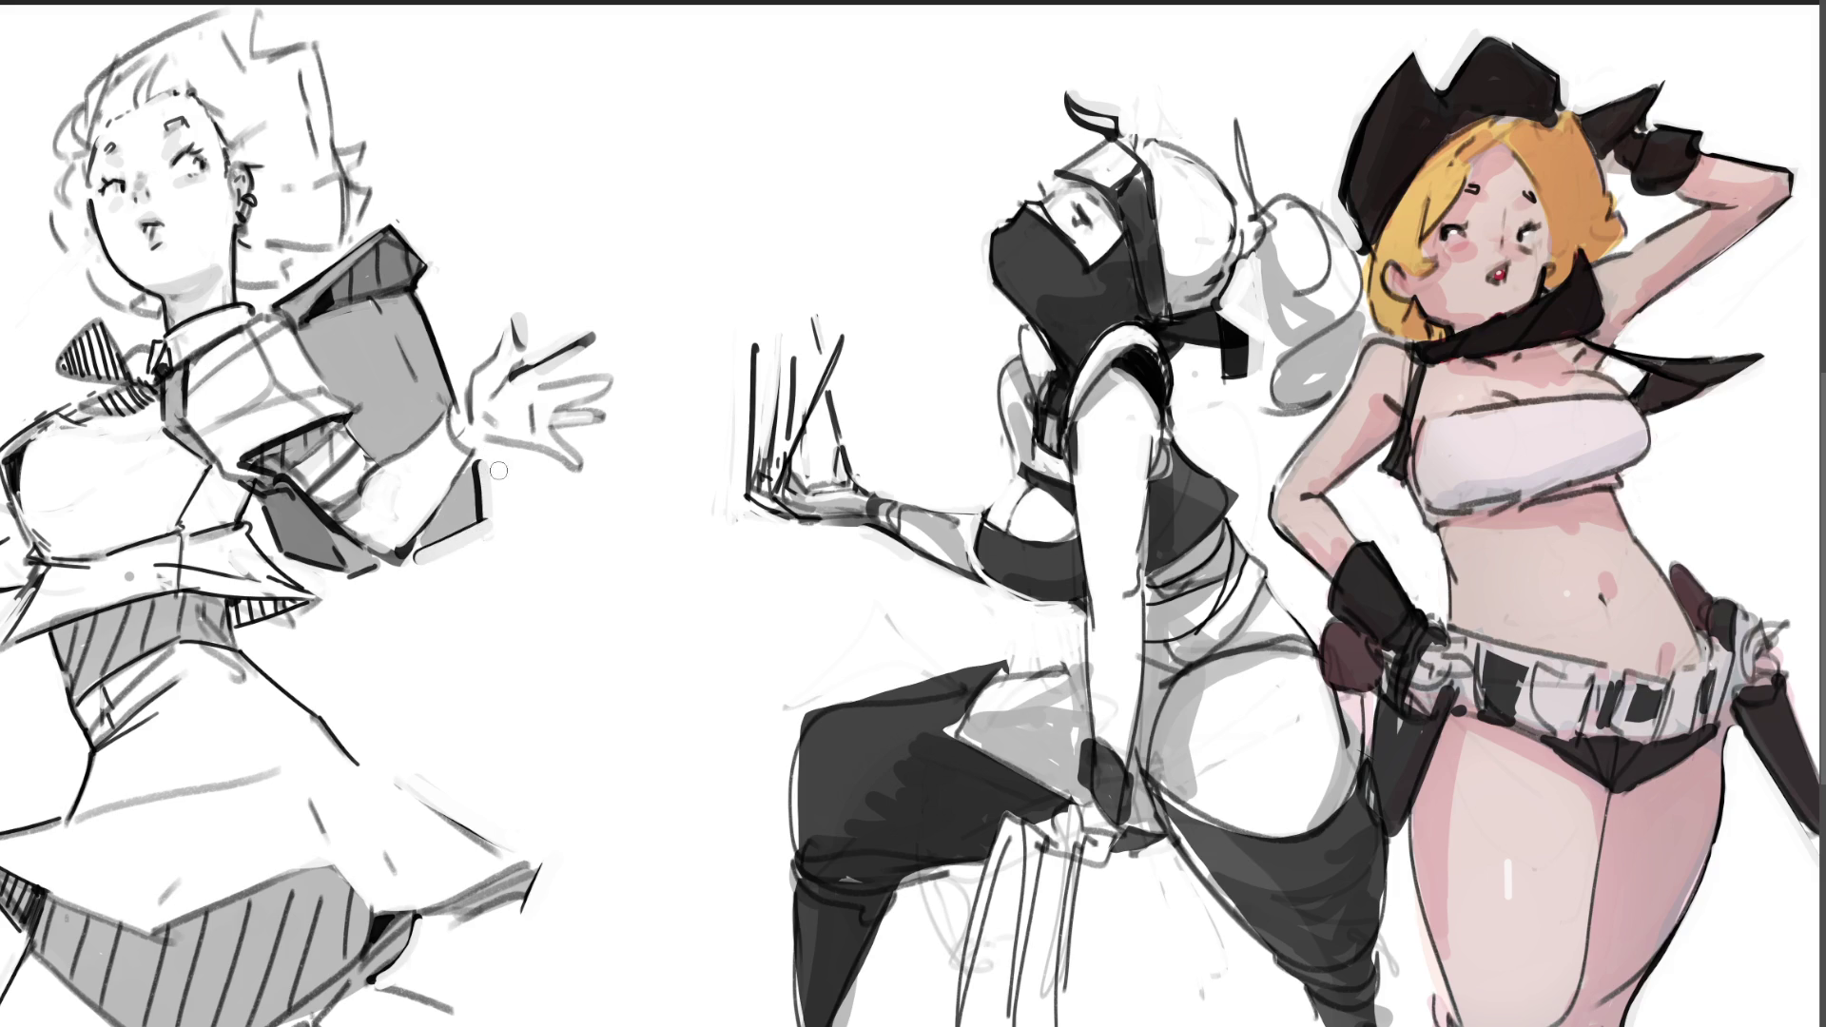
key("ctrl+z")
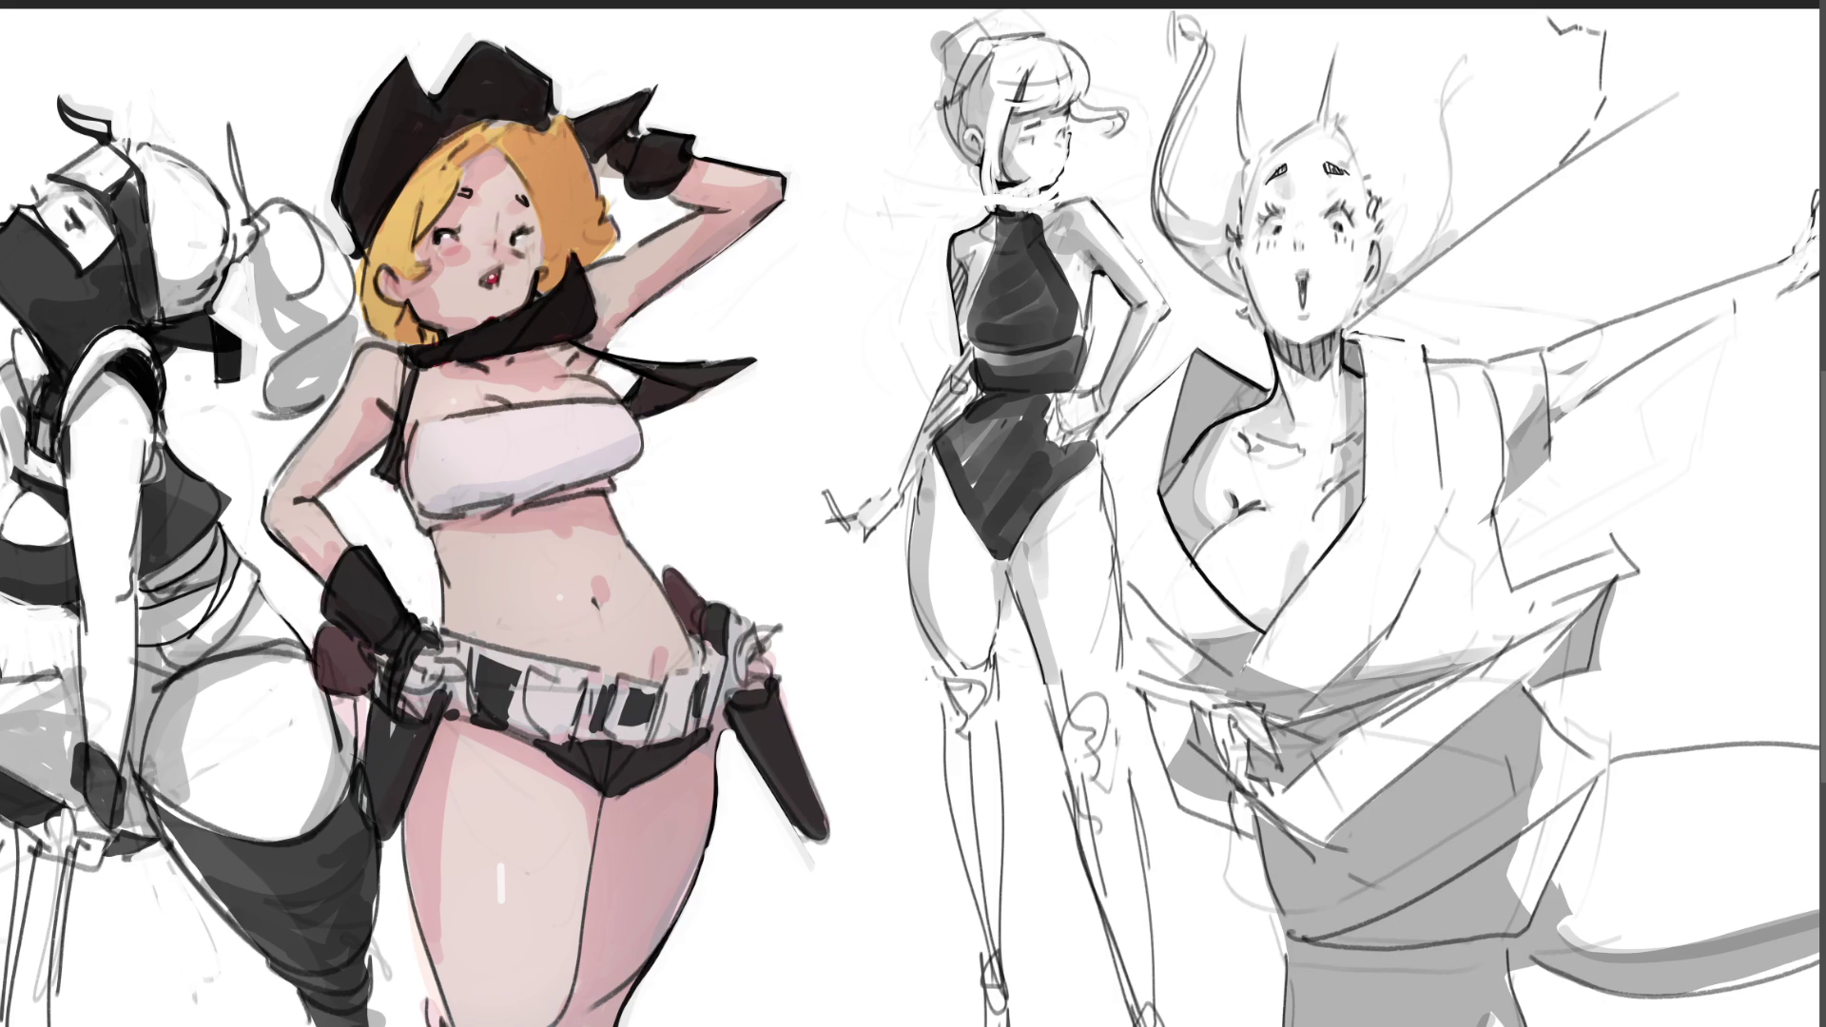
Step: Darken the leotard figure's neck, head and cheek outline and ink her hair bun with ribbon
mouse_move(1052, 174)
left_mouse_down()
mouse_move(1113, 155)
mouse_move(1089, 179)
mouse_move(1081, 158)
left_mouse_up()
key("ctrl+z")
key("ctrl+z")
key("ctrl+z")
key("ctrl+z")
mouse_move(1001, 184)
left_mouse_down()
mouse_move(1000, 213)
mouse_move(1063, 183)
left_mouse_up()
left_click_drag(942, 105, 982, 170)
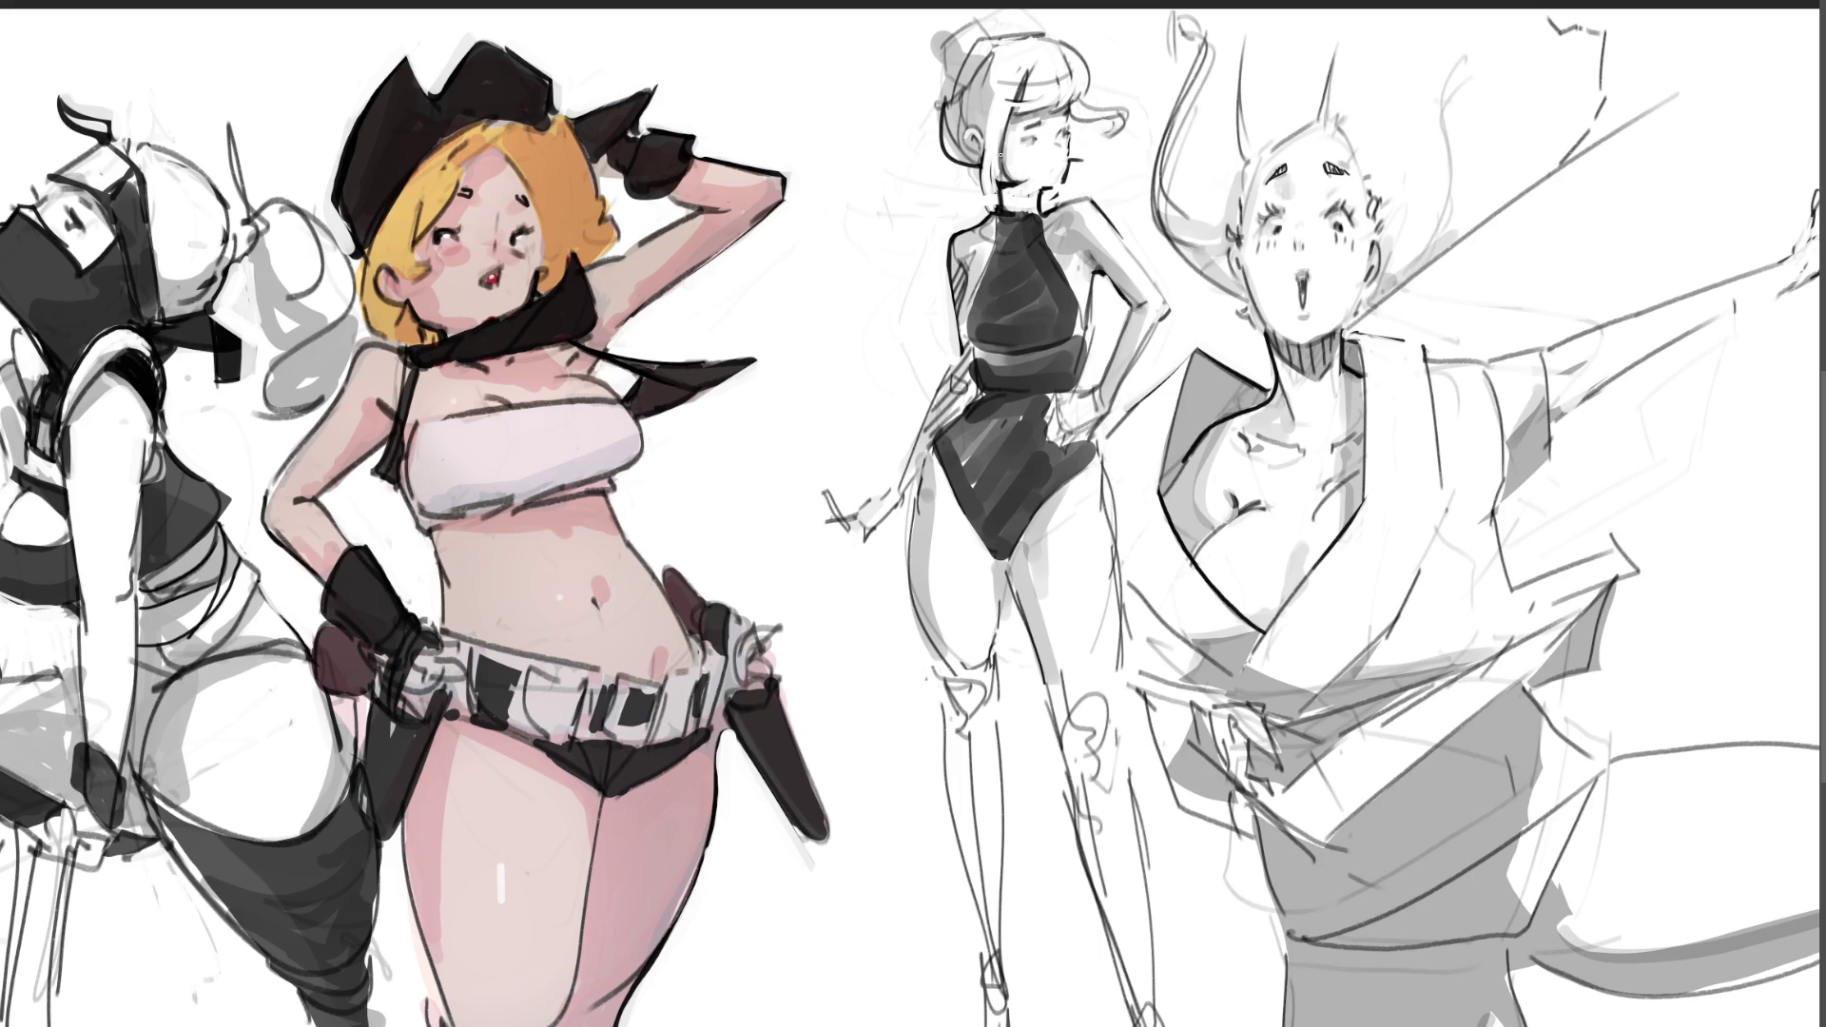
mouse_move(928, 83)
left_mouse_down()
mouse_move(955, 93)
mouse_move(983, 9)
mouse_move(990, 36)
mouse_move(1089, 44)
mouse_move(1076, 163)
left_mouse_up()
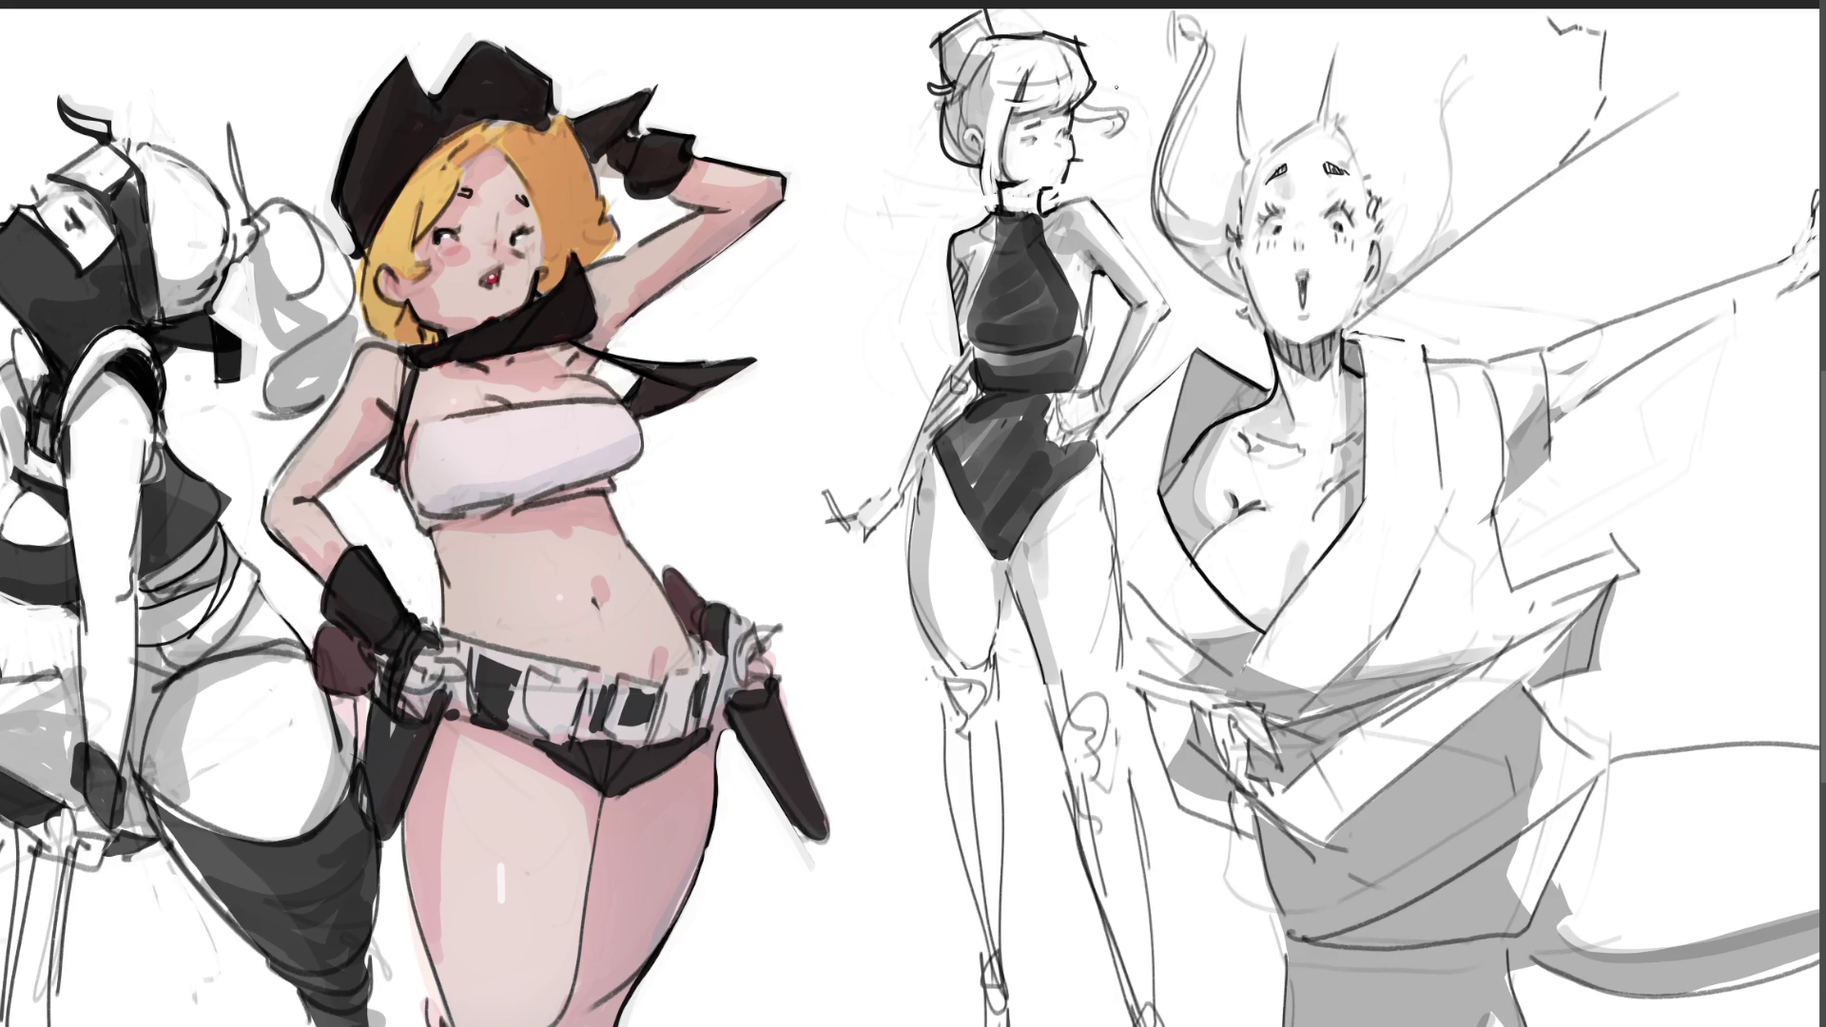
Step: Try and undo several short strokes beside the leotard figure's ear
left_click_drag(965, 132, 981, 139)
key("ctrl+z")
left_click_drag(969, 130, 983, 150)
key("ctrl+z")
key("ctrl+z")
mouse_move(971, 138)
left_mouse_down()
mouse_move(995, 170)
mouse_move(975, 150)
left_mouse_up()
key("ctrl+z")
key("ctrl+z")
key("ctrl+z")
Step: Draw a collar line and bow, darken the face's left edge and soften the bangs
mouse_move(1002, 210)
left_mouse_down()
mouse_move(1042, 208)
mouse_move(999, 217)
left_mouse_up()
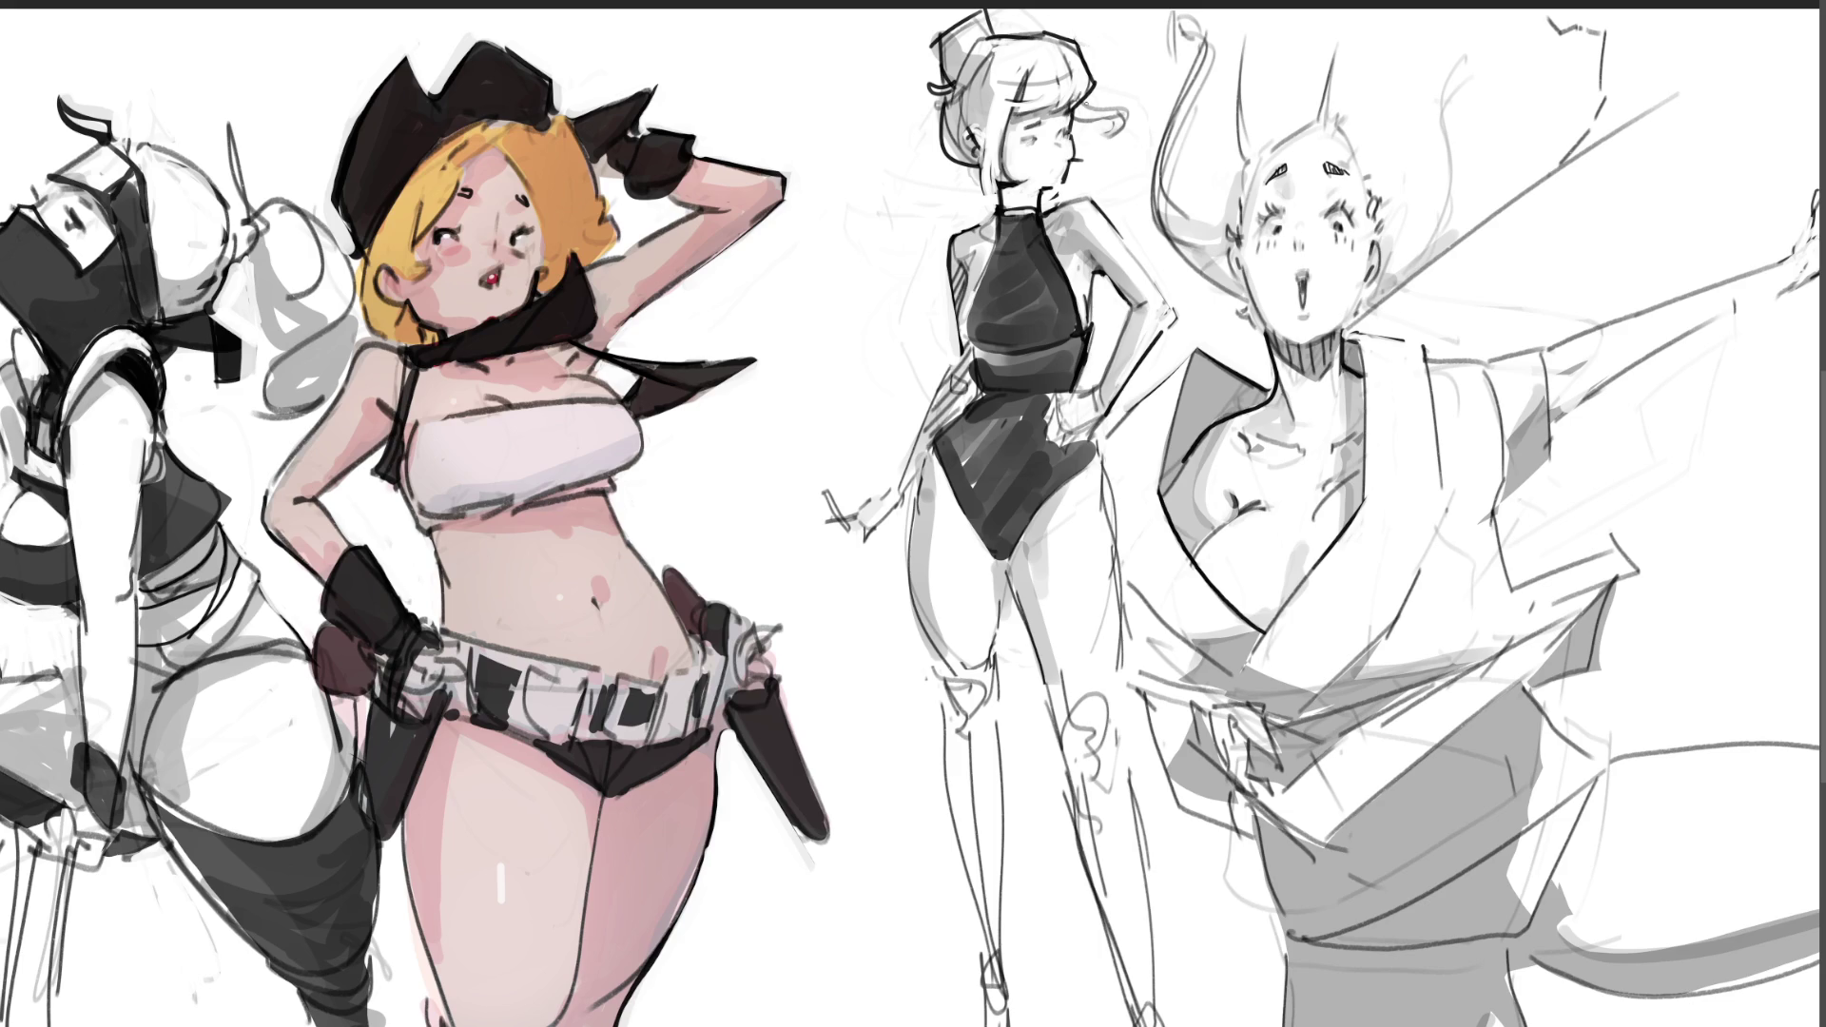
mouse_move(1077, 105)
left_mouse_down()
mouse_move(1145, 97)
mouse_move(1103, 149)
mouse_move(1074, 121)
mouse_move(1009, 155)
left_mouse_up()
key("ctrl+z")
key("ctrl+z")
key("ctrl+z")
key("ctrl+z")
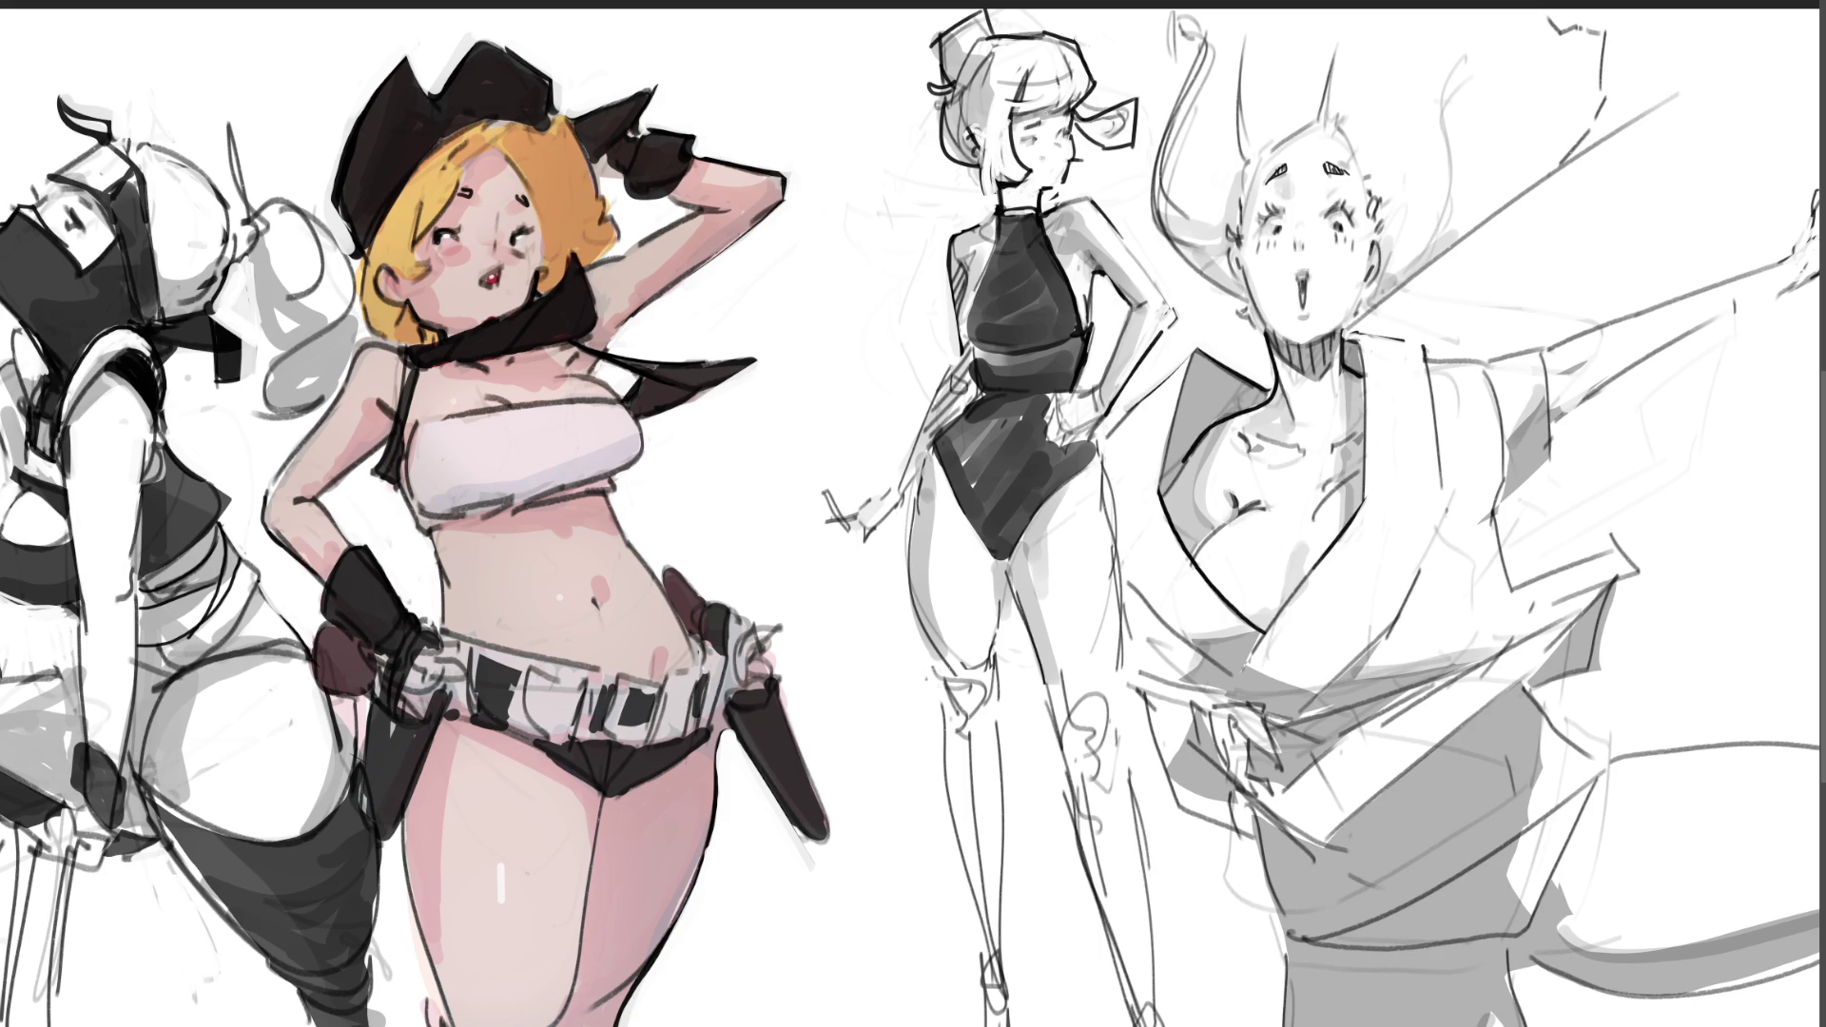
left_click_drag(998, 99, 985, 204)
mouse_move(1010, 131)
left_mouse_down()
mouse_move(1027, 67)
mouse_move(1033, 101)
left_mouse_up()
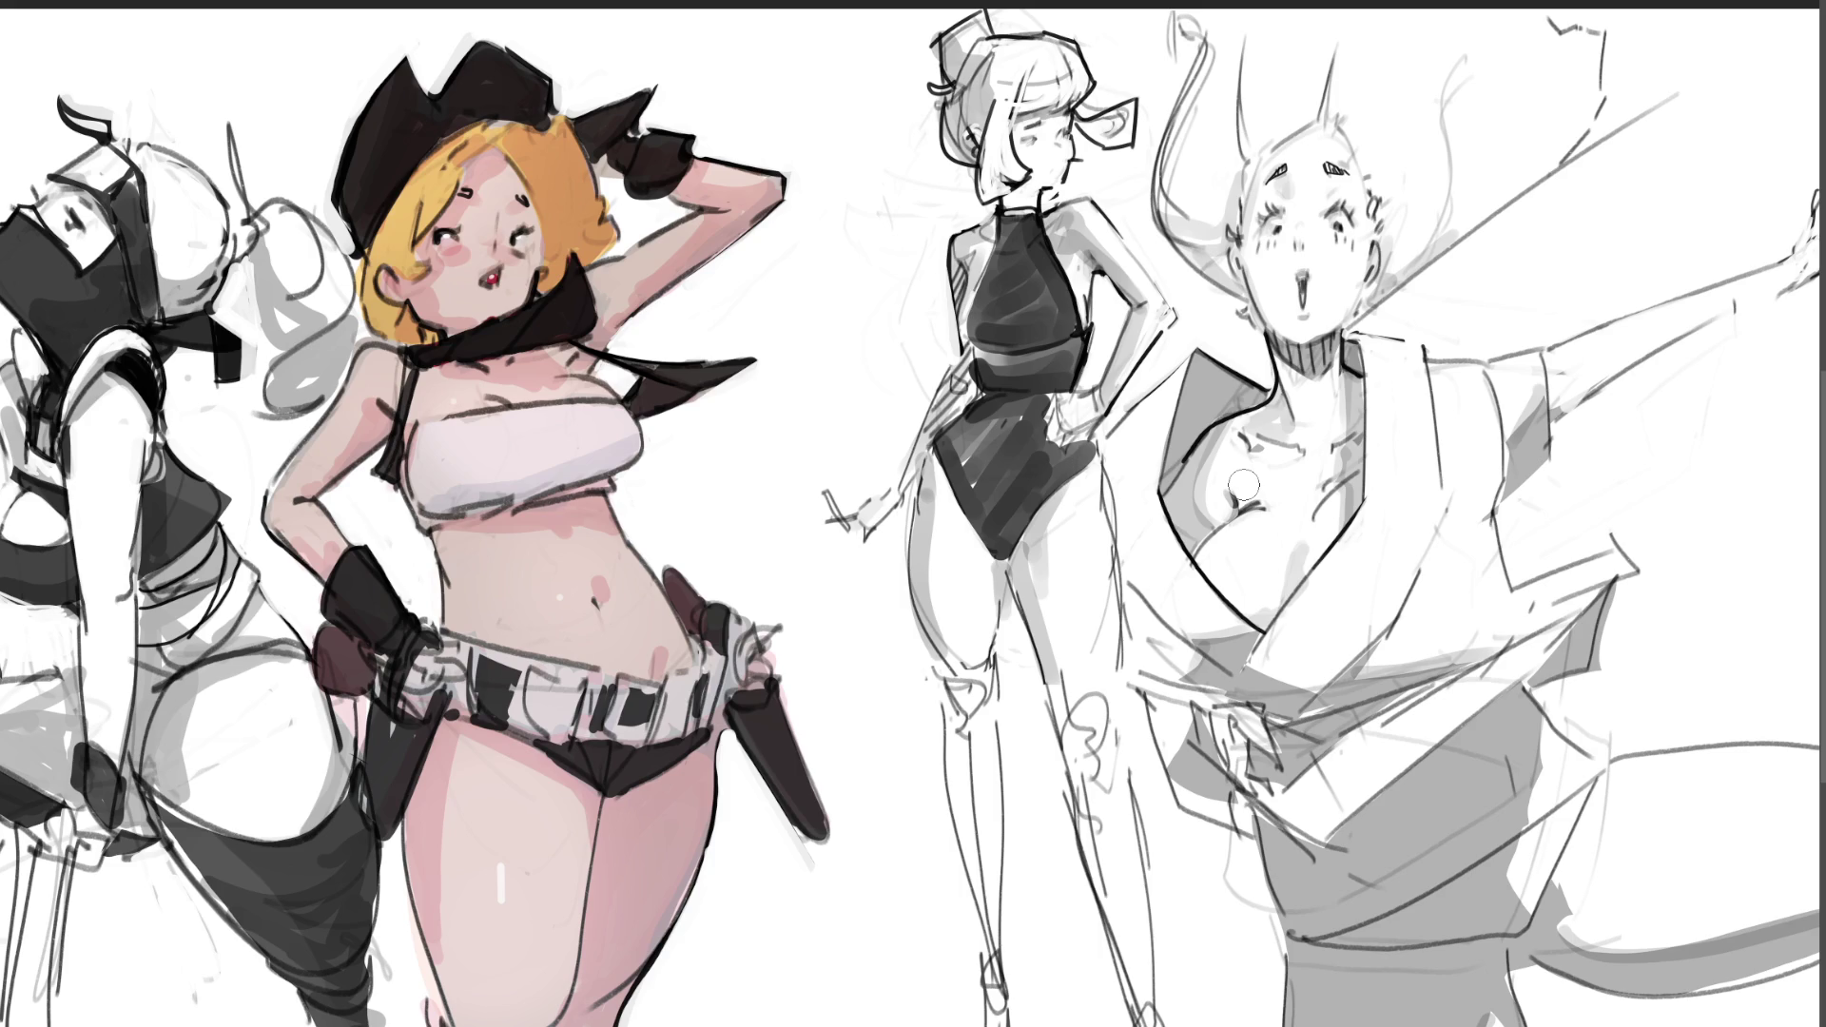
Step: Ink a line on the kimono sleeve and darken its top edge
left_click_drag(1492, 514, 1560, 447)
left_click_drag(1494, 360, 1546, 344)
left_click_drag(1436, 366, 1531, 354)
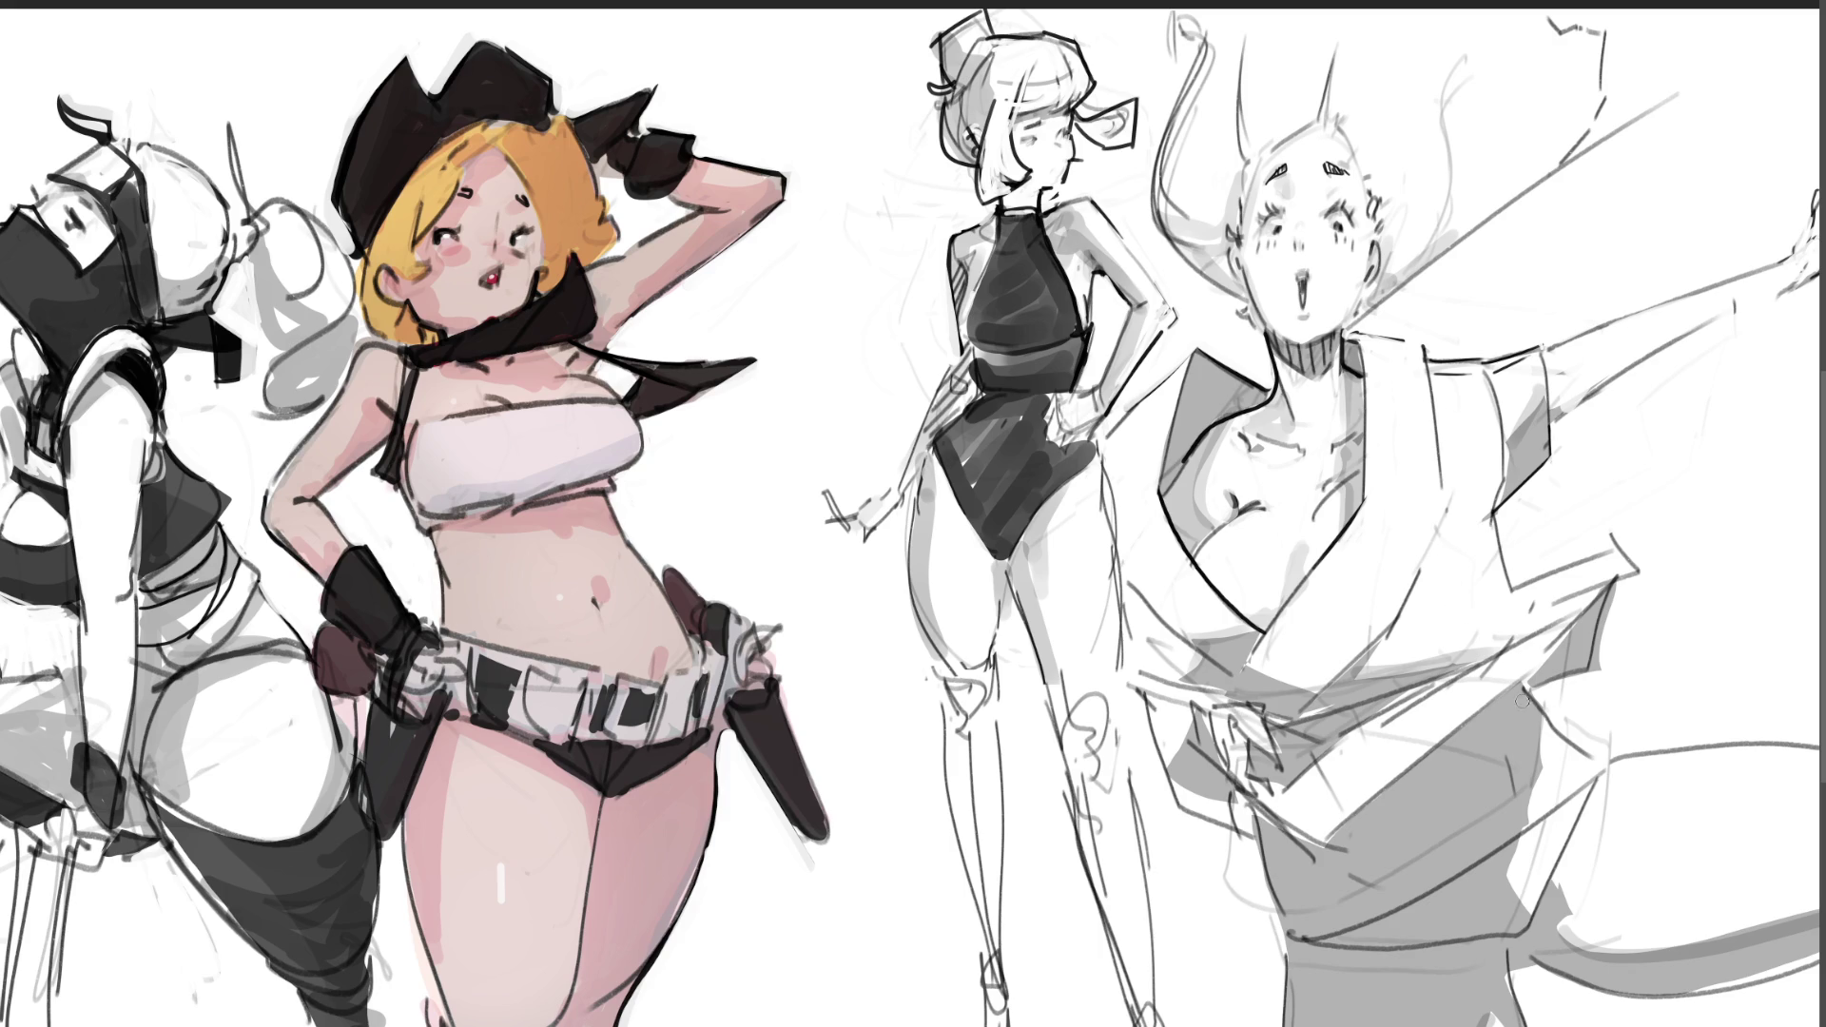
Step: Ink and retrace the robe fold lines, thicken their ends, and add a faint lower-robe stroke
left_click_drag(1514, 691, 1584, 758)
mouse_move(1529, 687)
left_mouse_down()
mouse_move(1565, 732)
mouse_move(1515, 688)
mouse_move(1589, 677)
left_mouse_up()
left_click_drag(1617, 586, 1590, 677)
left_click_drag(1617, 590, 1592, 675)
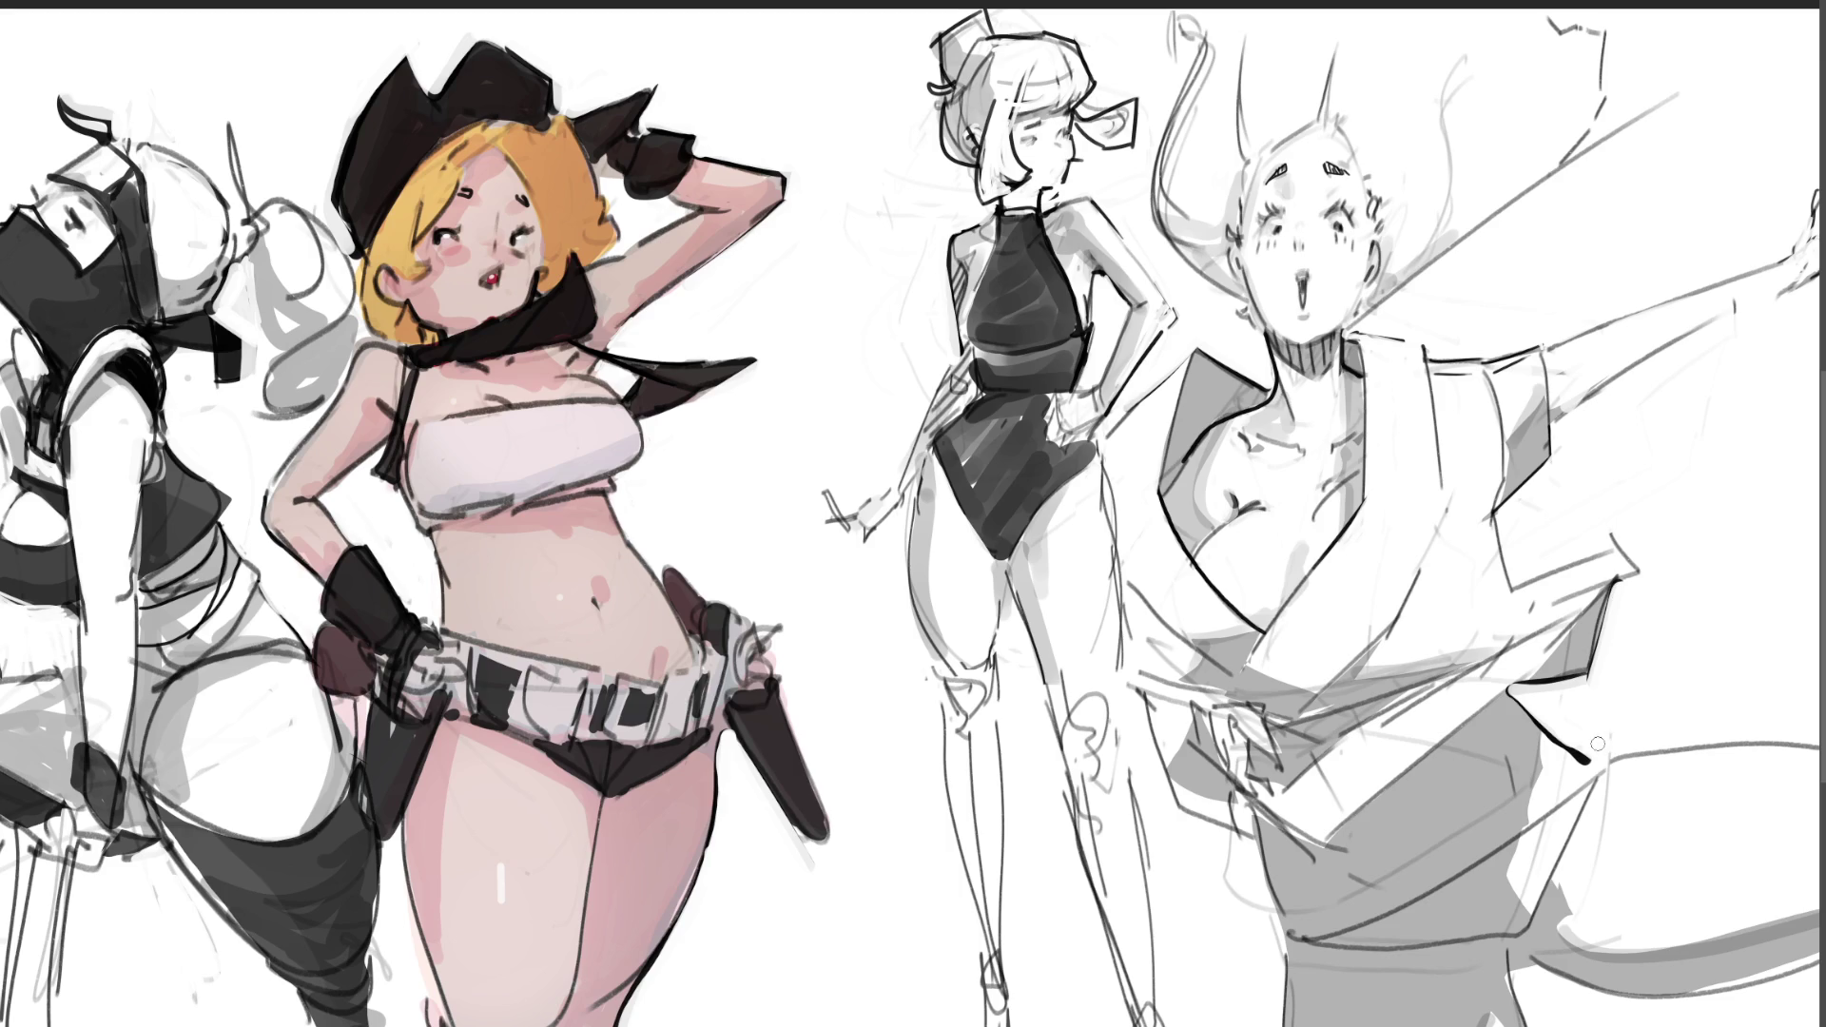
left_click_drag(1586, 761, 1598, 755)
left_click(1602, 760)
left_click(1604, 759)
left_click(1609, 753)
left_click(1606, 757)
left_click_drag(1423, 970, 1310, 965)
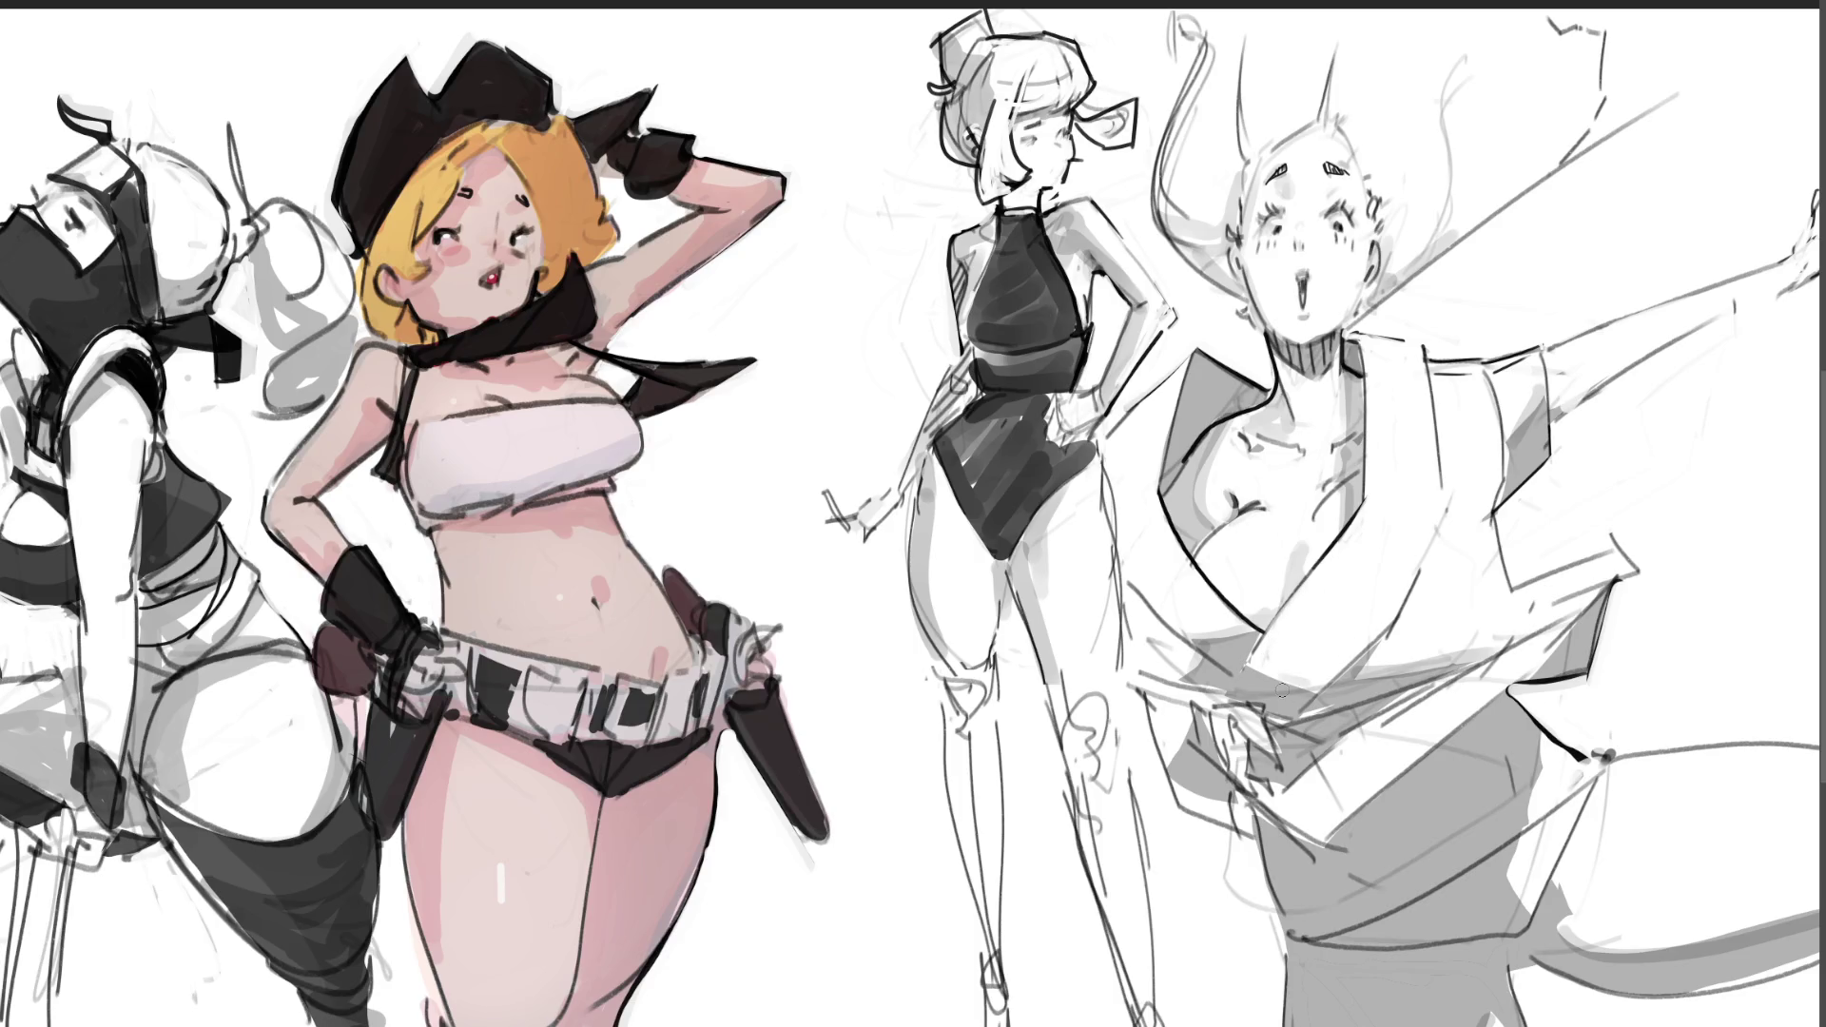
Step: Shade the kimono figure's sash, waist and sleeve in darker grey
mouse_move(1316, 666)
left_mouse_down()
mouse_move(1249, 683)
mouse_move(1263, 663)
left_mouse_up()
left_click_drag(1296, 729, 1381, 703)
left_click_drag(1332, 735, 1474, 664)
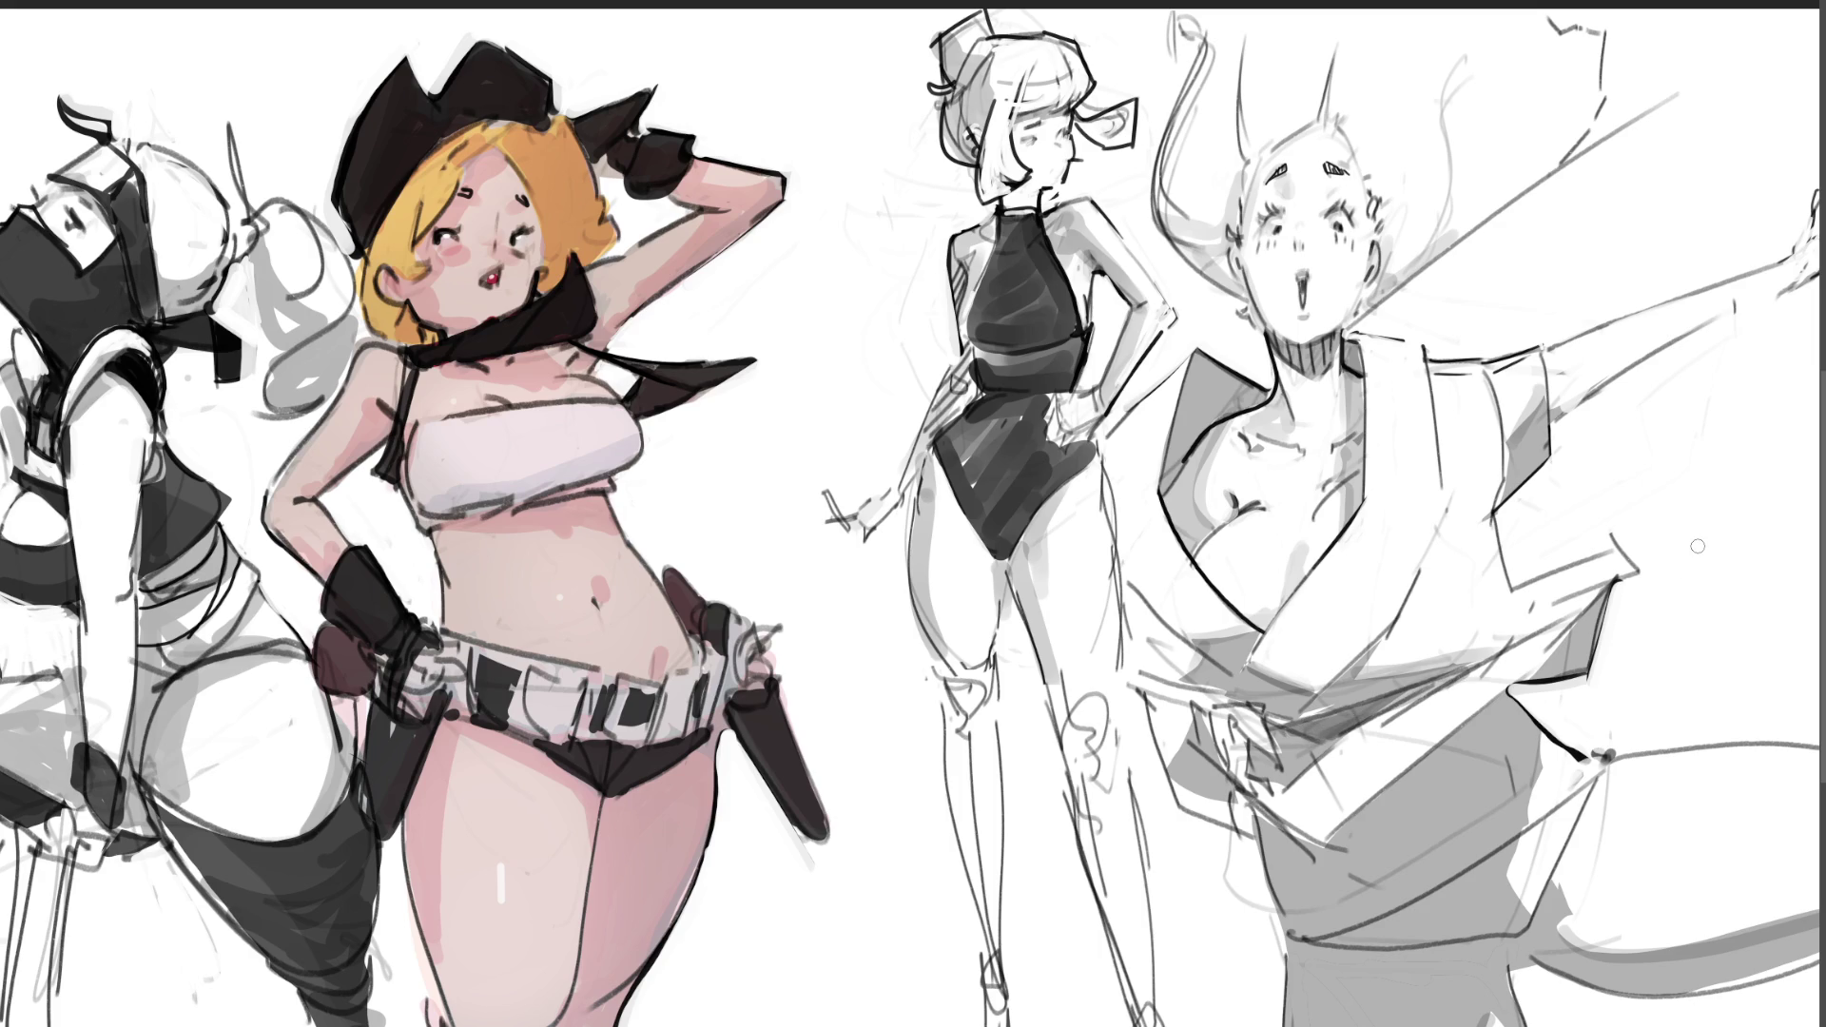
mouse_move(1524, 677)
left_mouse_down()
mouse_move(1588, 608)
mouse_move(1548, 667)
mouse_move(1560, 635)
mouse_move(1591, 633)
left_mouse_up()
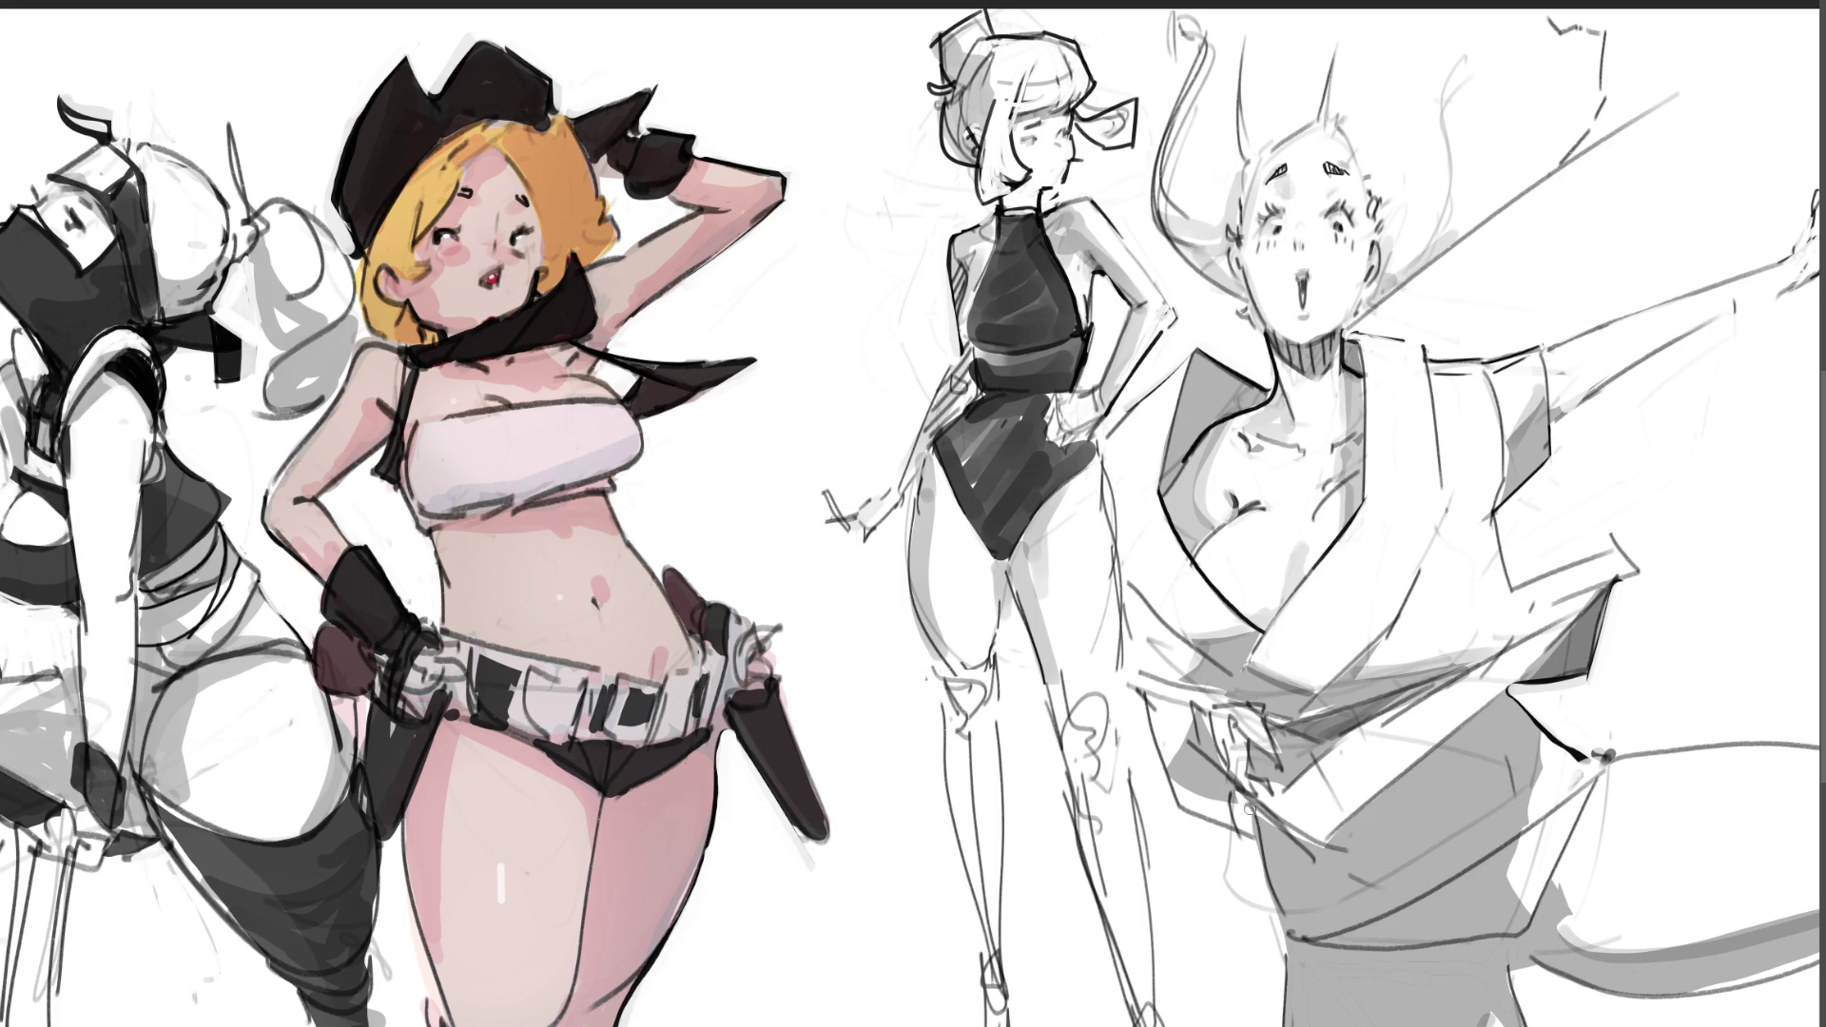
Step: Tidy the lower shading edge with light paint, then ink a dark line down the leotard figure's hip
left_click_drag(1250, 809, 1279, 917)
left_click_drag(1243, 811, 1246, 839)
left_click_drag(1092, 440, 1119, 556)
mouse_move(1094, 440)
left_mouse_down()
mouse_move(1117, 498)
mouse_move(1099, 540)
mouse_move(1116, 713)
mouse_move(1072, 696)
mouse_move(1072, 740)
mouse_move(1082, 685)
mouse_move(1099, 706)
mouse_move(1068, 674)
mouse_move(1100, 677)
mouse_move(1105, 741)
mouse_move(1118, 712)
mouse_move(1150, 836)
mouse_move(1165, 1025)
left_mouse_up()
Step: Dab shading on the leotard figure's knee, then redraw and lighten her shin line several times
left_click(1098, 689)
left_click(1104, 710)
mouse_move(1054, 731)
left_mouse_down()
mouse_move(1141, 1025)
mouse_move(1086, 873)
mouse_move(1136, 993)
left_mouse_up()
left_click_drag(1067, 789, 1134, 1008)
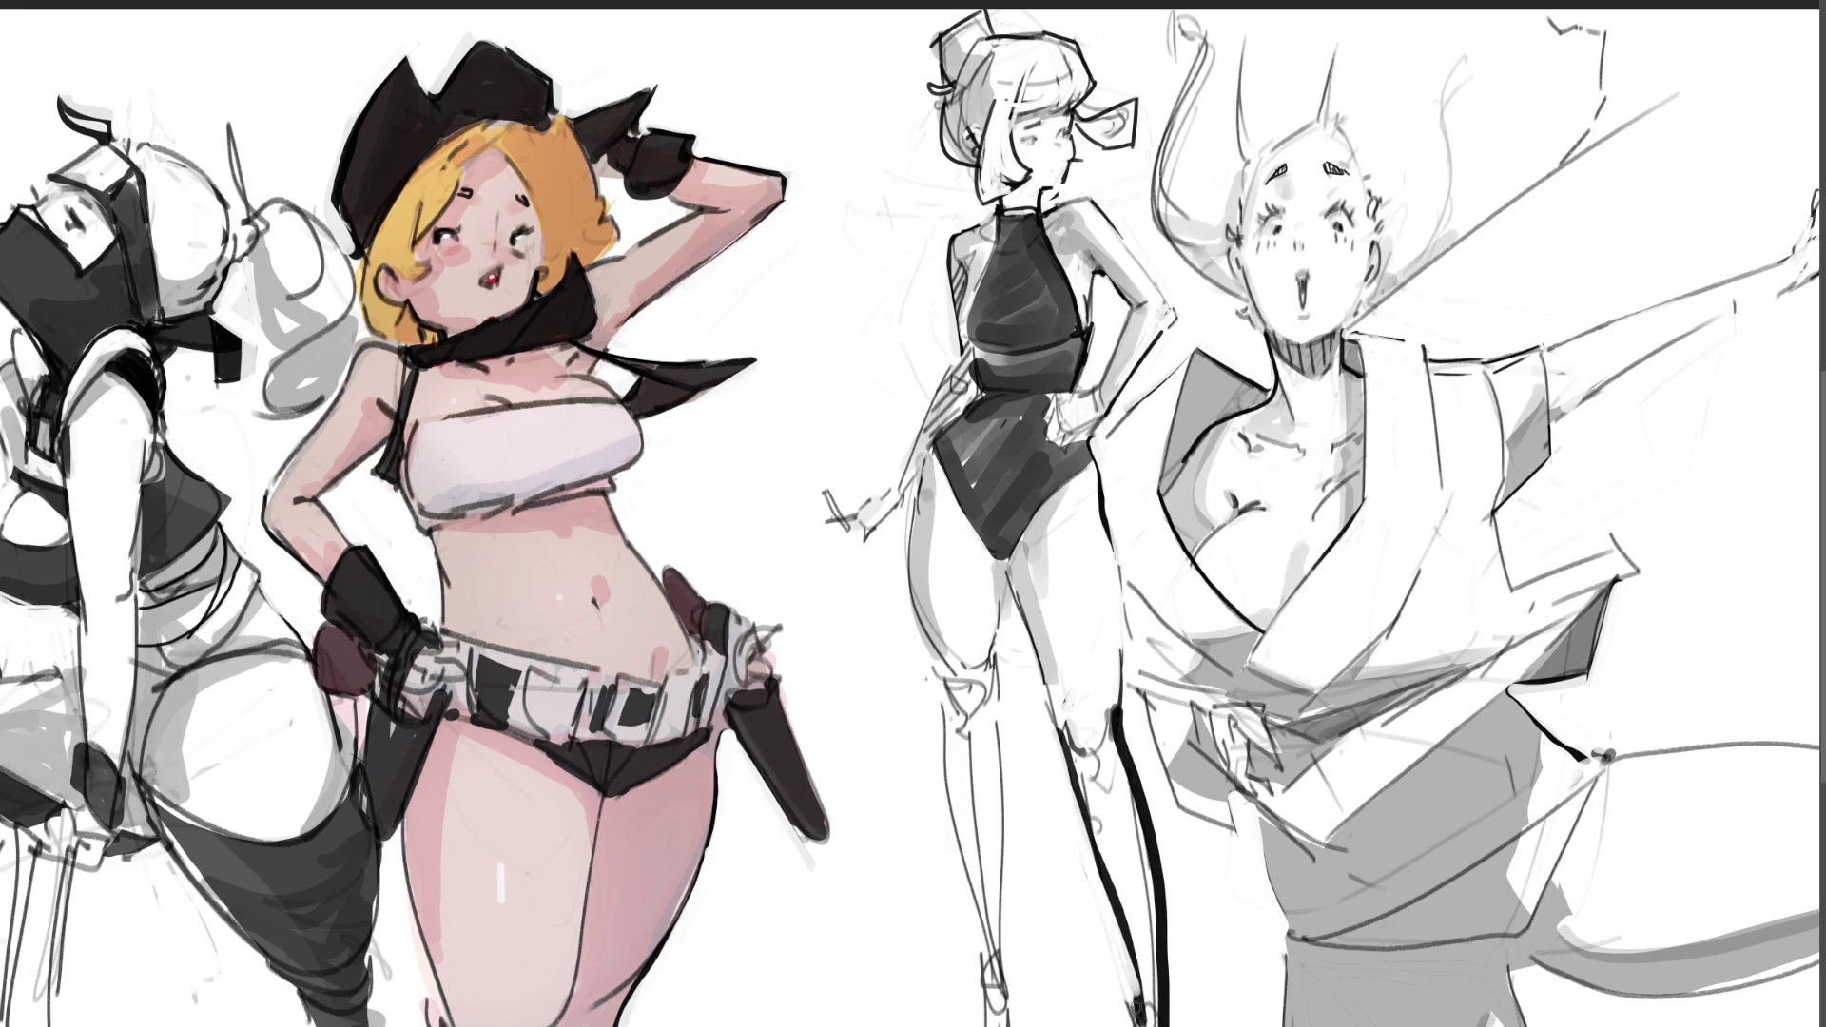
left_click_drag(1072, 765, 1122, 886)
left_click_drag(1077, 799, 1129, 942)
mouse_move(1046, 718)
left_mouse_down()
mouse_move(1146, 1008)
mouse_move(1065, 780)
mouse_move(1132, 984)
left_mouse_up()
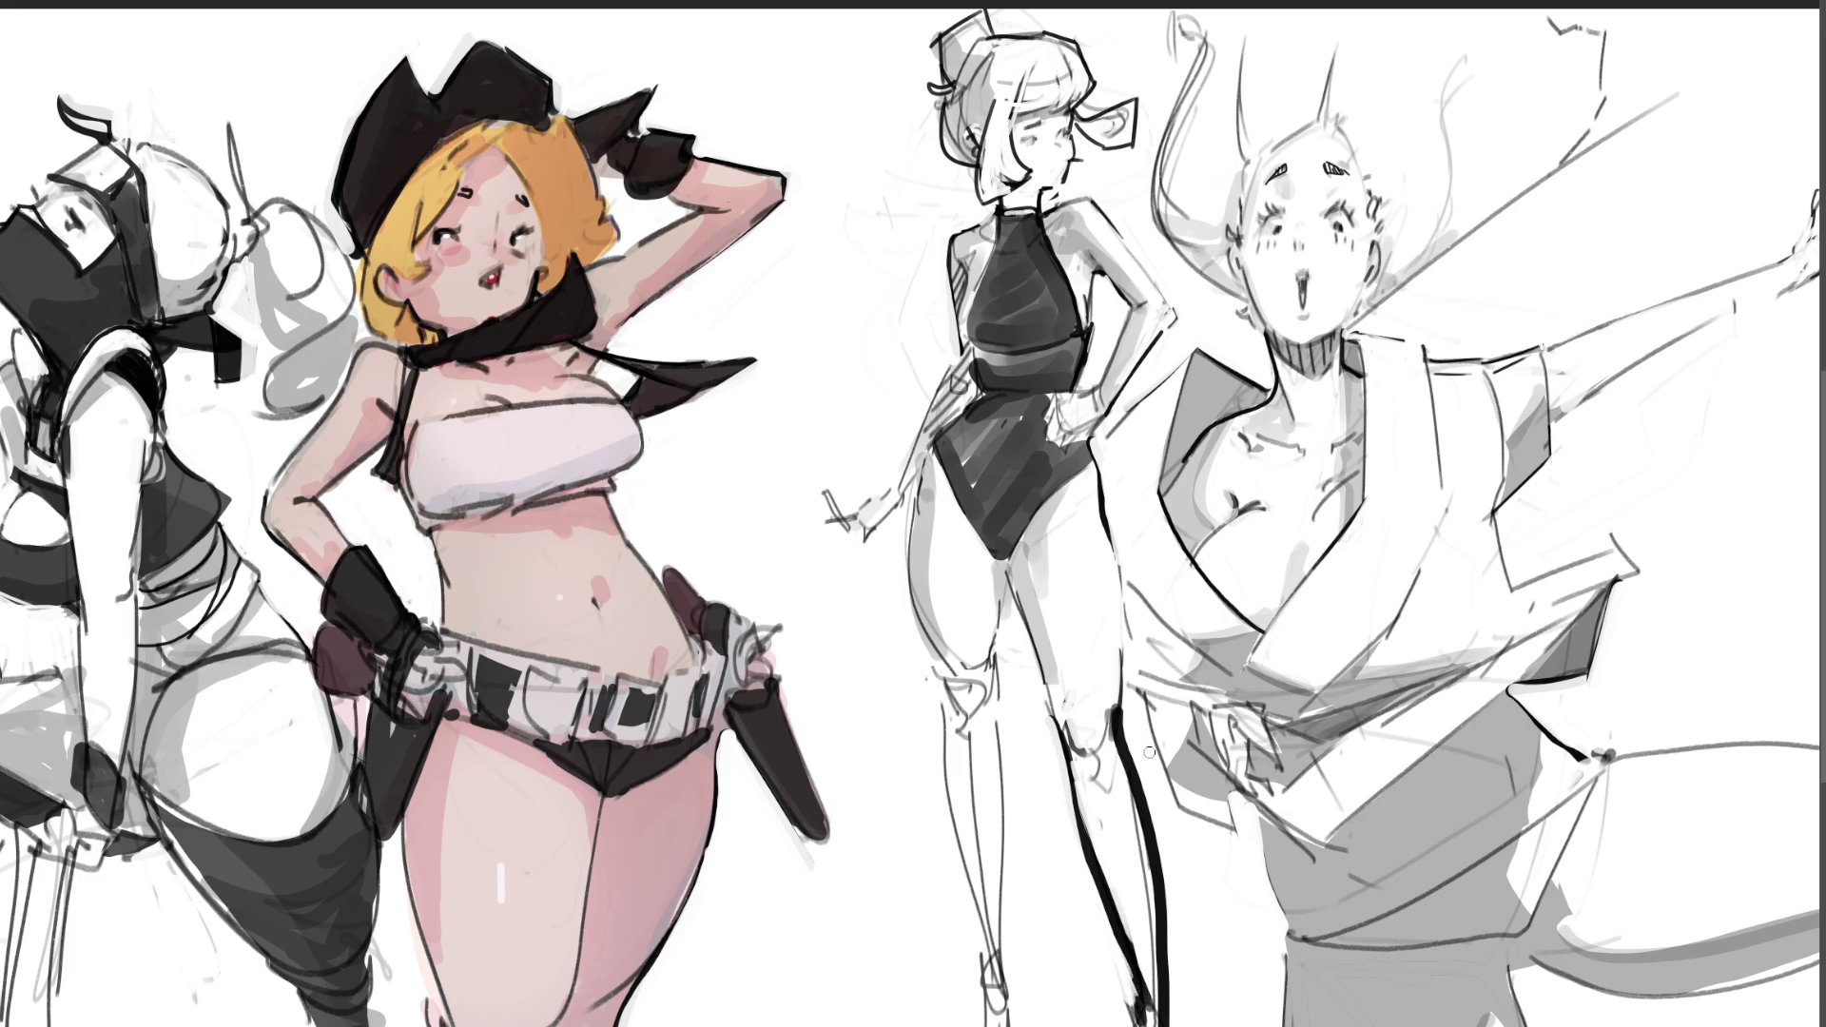
left_click_drag(1114, 697, 1151, 952)
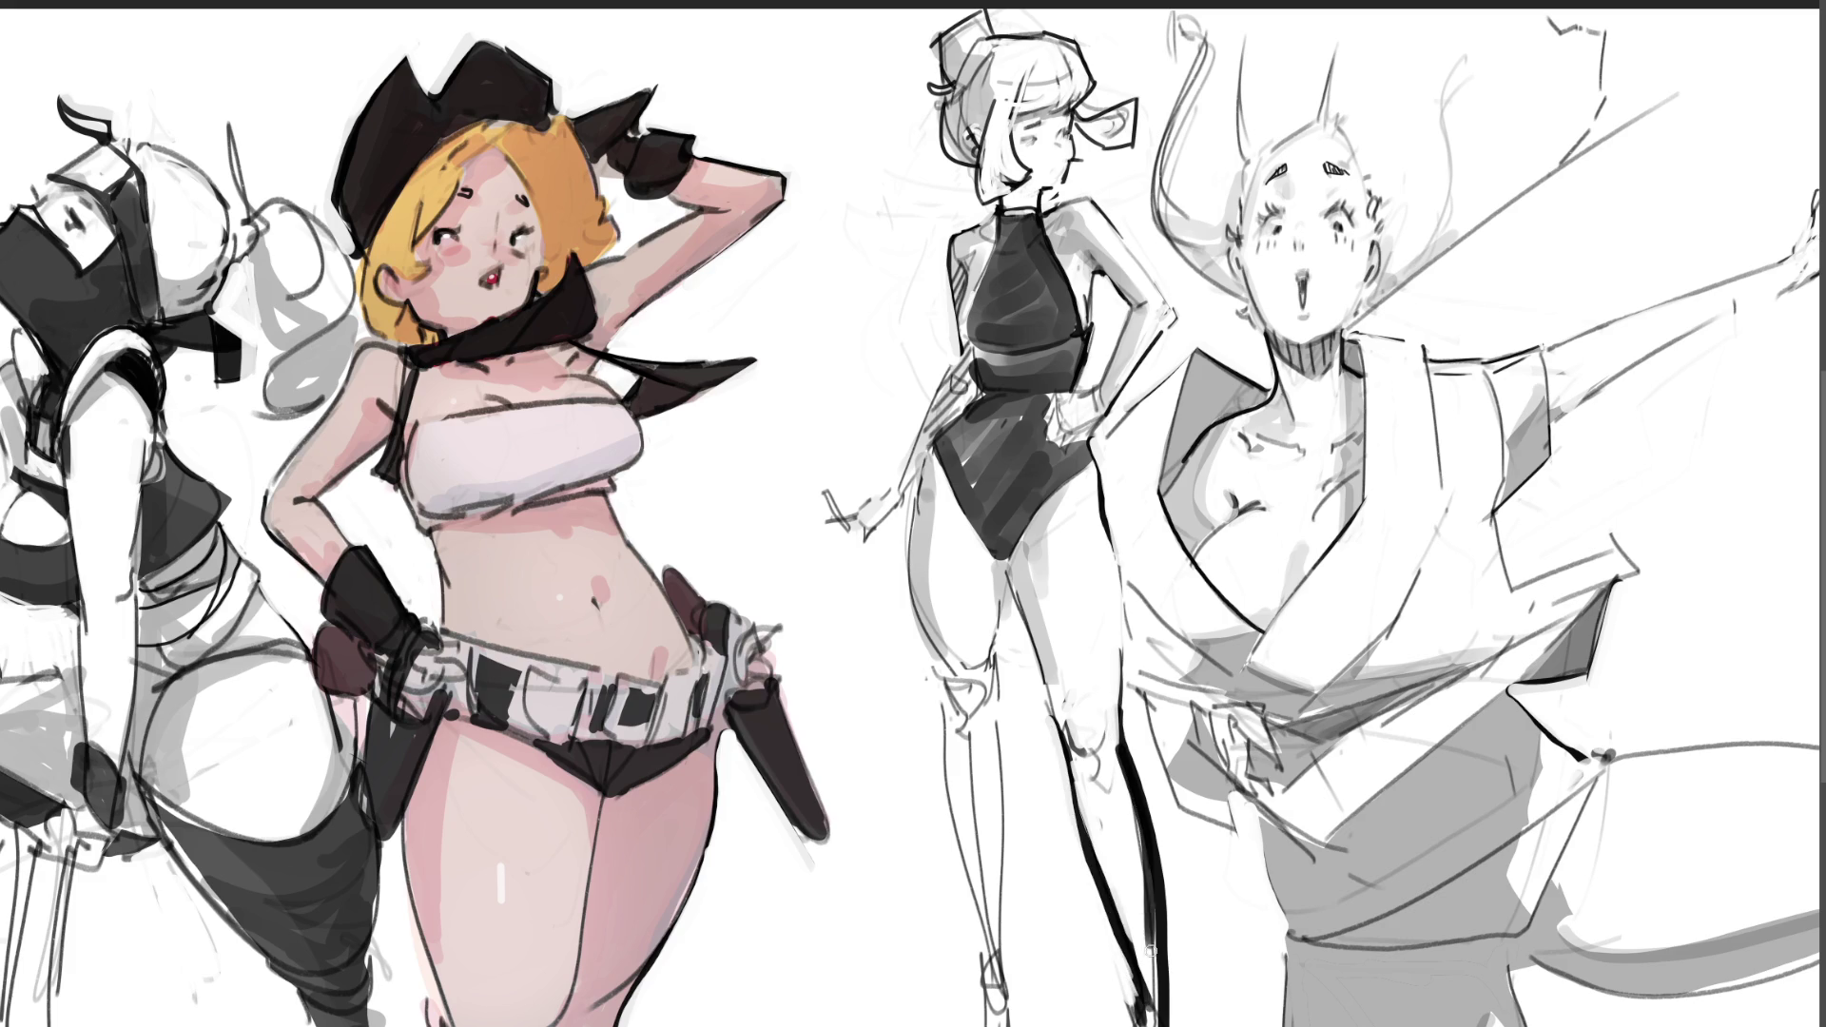
mouse_move(1065, 772)
left_mouse_down()
mouse_move(1131, 999)
mouse_move(1104, 936)
left_mouse_up()
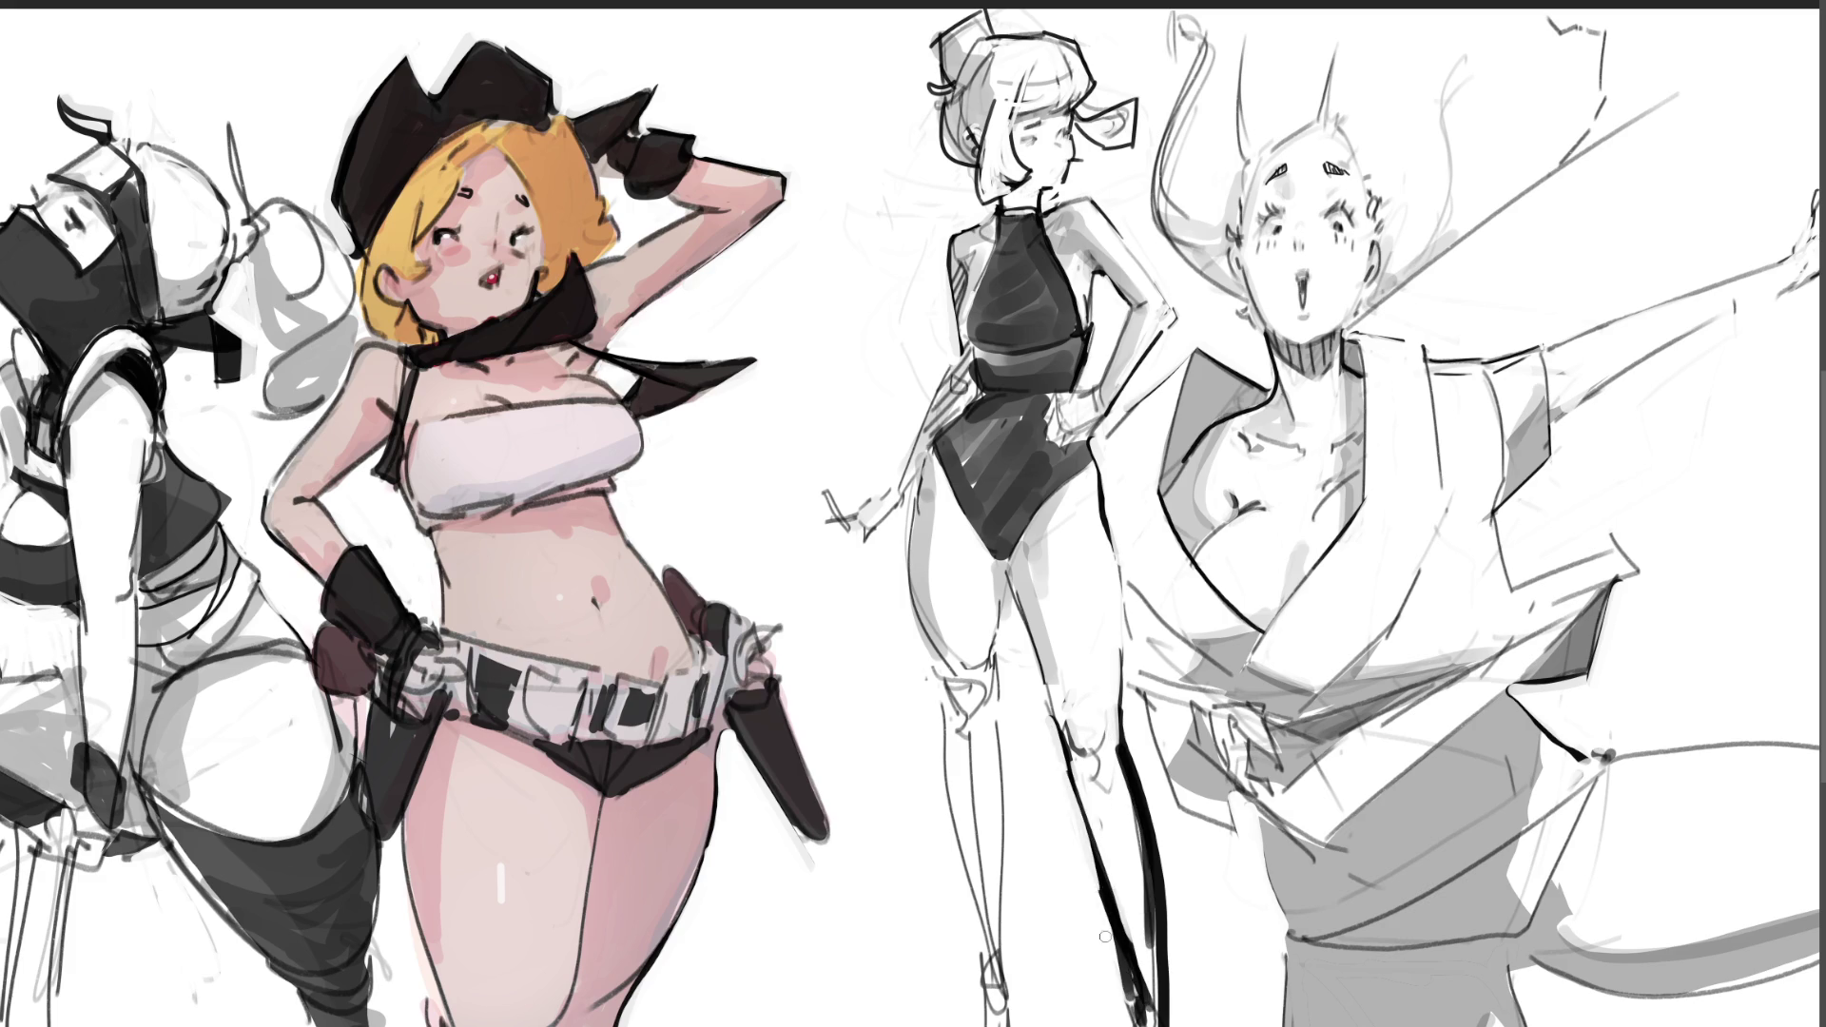
key("ctrl+z")
key("ctrl+z")
Step: Rework the lower shin contour and soften its dark outer edge
left_click_drag(1113, 748, 1147, 946)
left_click_drag(1134, 832, 1149, 975)
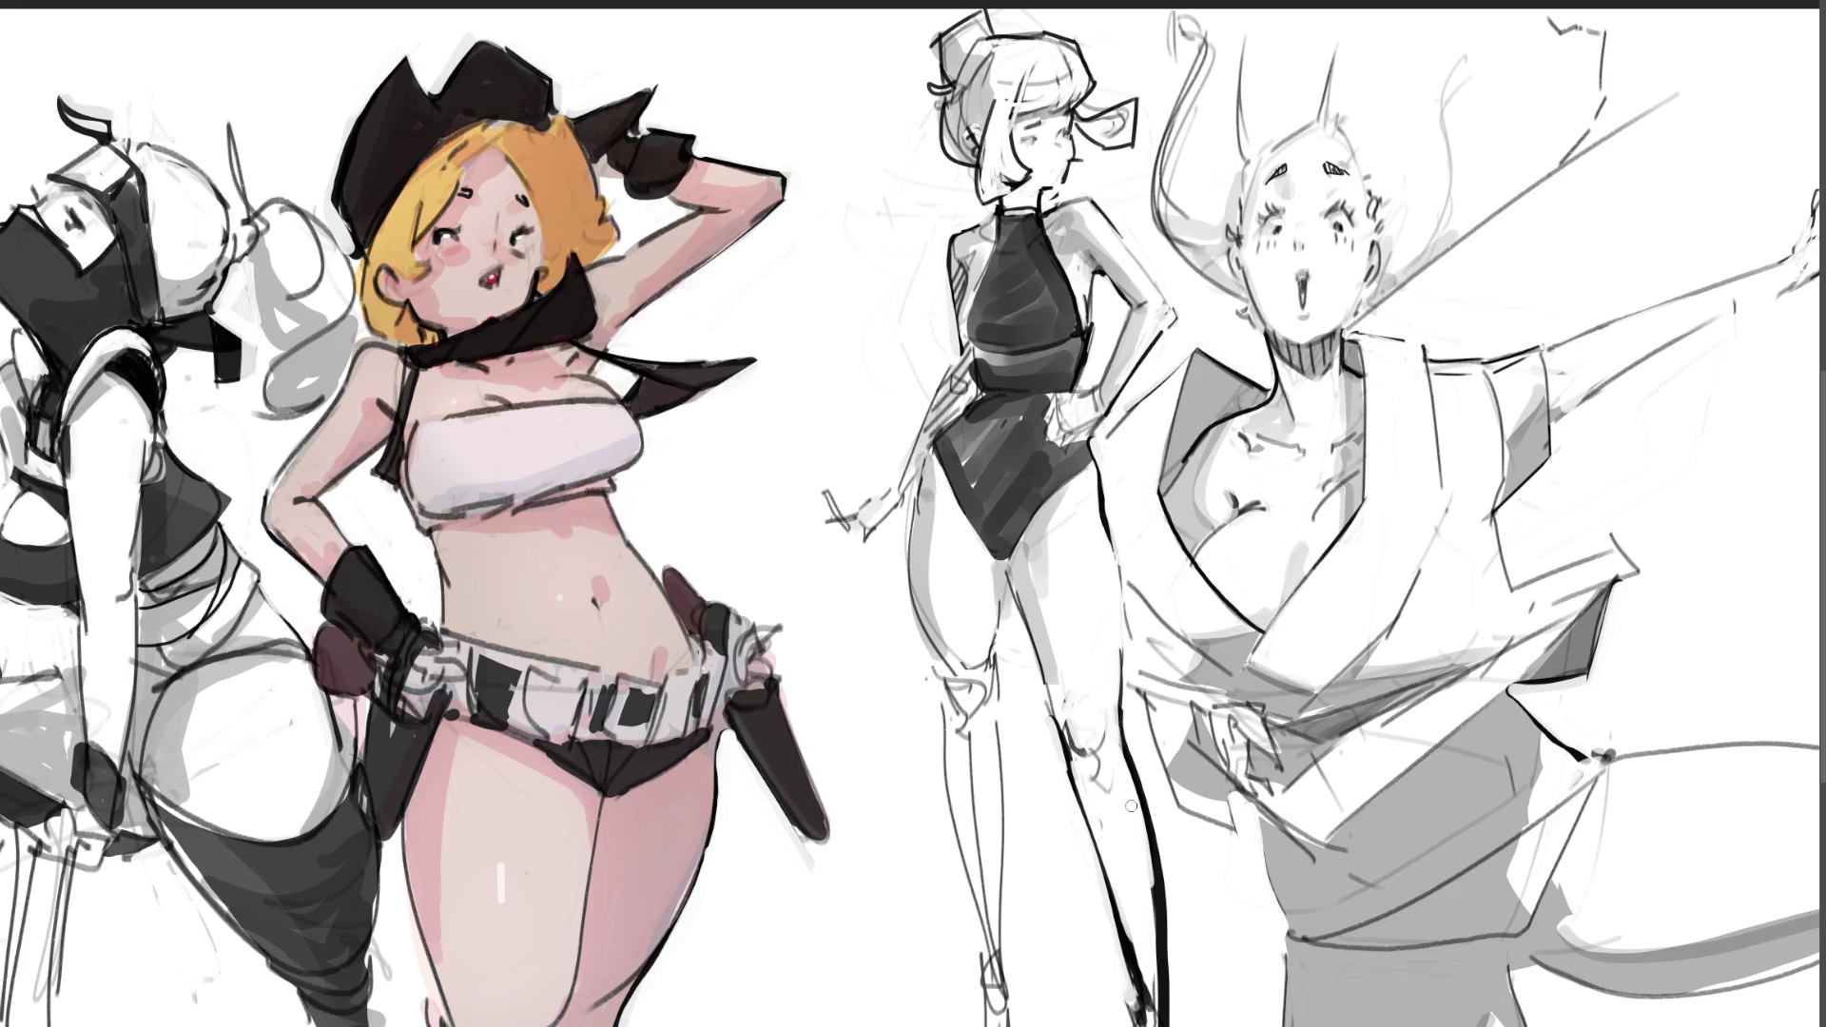
mouse_move(1080, 760)
left_mouse_down()
mouse_move(1103, 772)
mouse_move(1109, 756)
left_mouse_up()
key("ctrl+z")
key("ctrl+z")
left_click_drag(1143, 867, 1169, 1014)
mouse_move(1136, 917)
left_mouse_down()
mouse_move(1143, 1003)
mouse_move(1147, 989)
left_mouse_up()
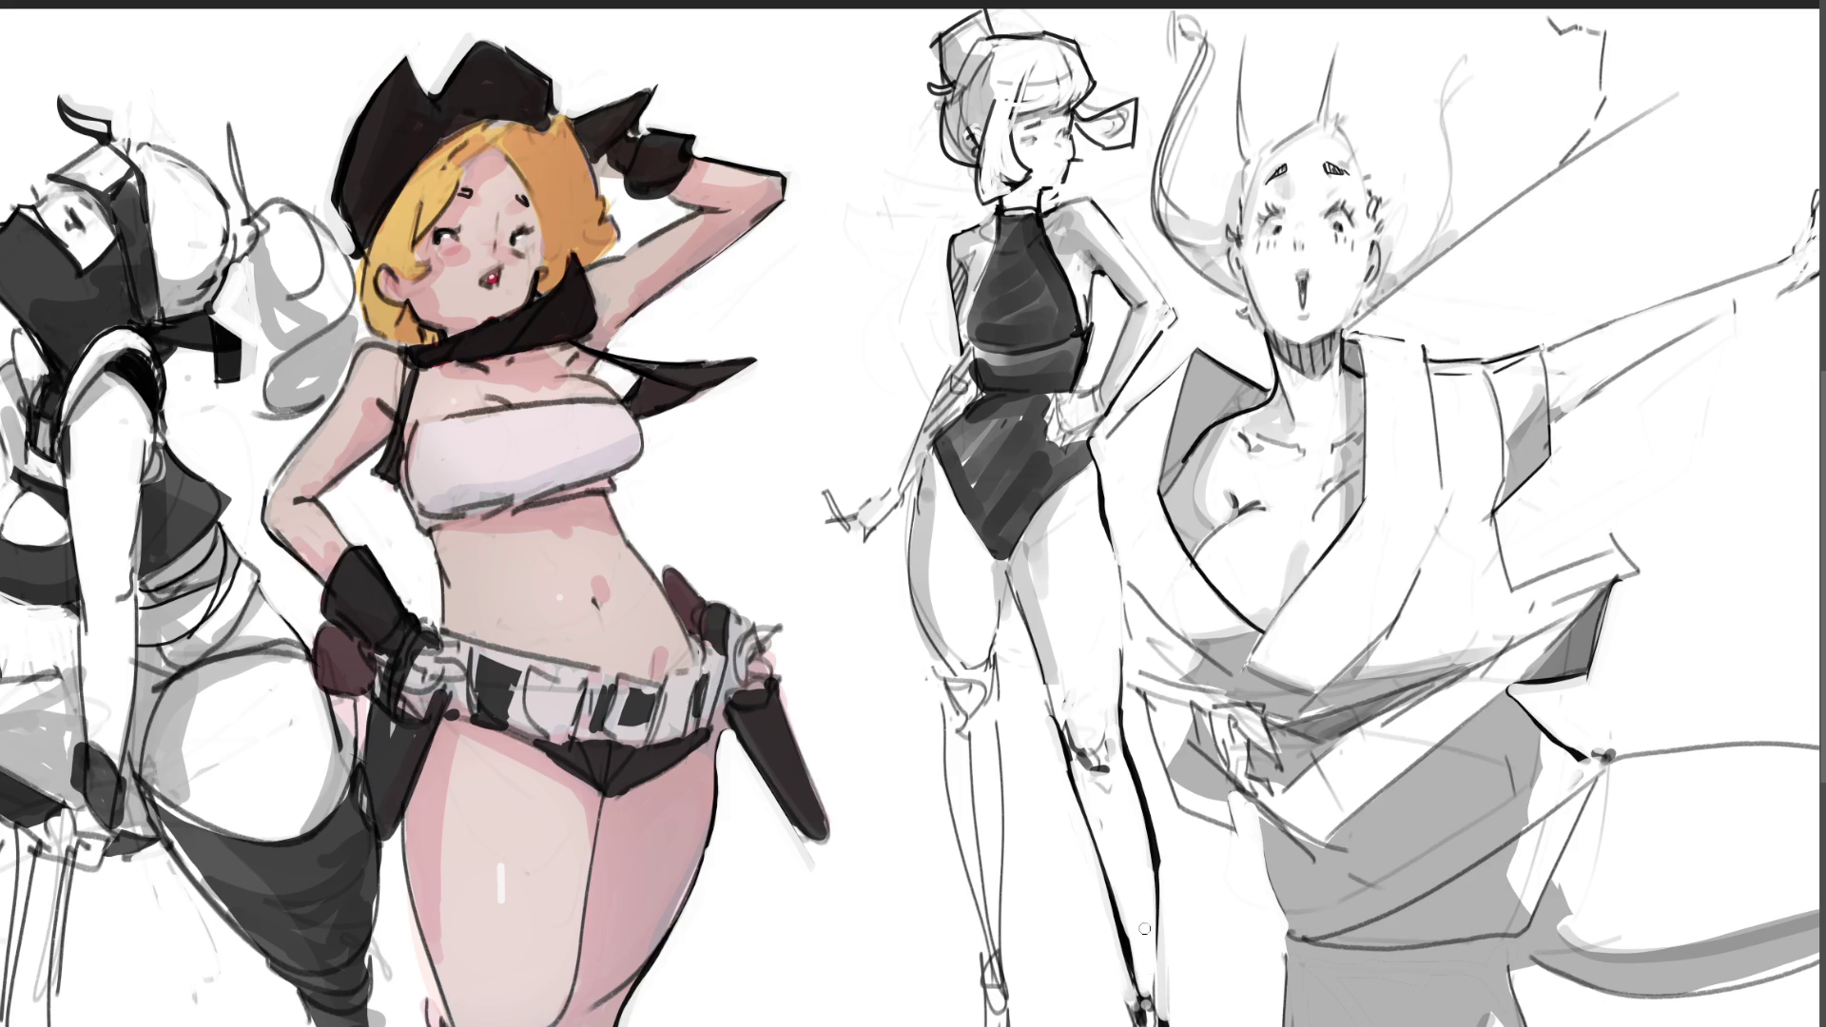
Step: Drop a trial ankle strap, thicken the leg contour and draw a collar line across the neck
mouse_move(1130, 989)
left_mouse_down()
mouse_move(1161, 992)
mouse_move(1154, 1020)
left_mouse_up()
mouse_move(1171, 1016)
left_mouse_down()
mouse_move(1166, 997)
mouse_move(1170, 1026)
left_mouse_up()
key("ctrl+z")
key("ctrl+z")
key("ctrl+z")
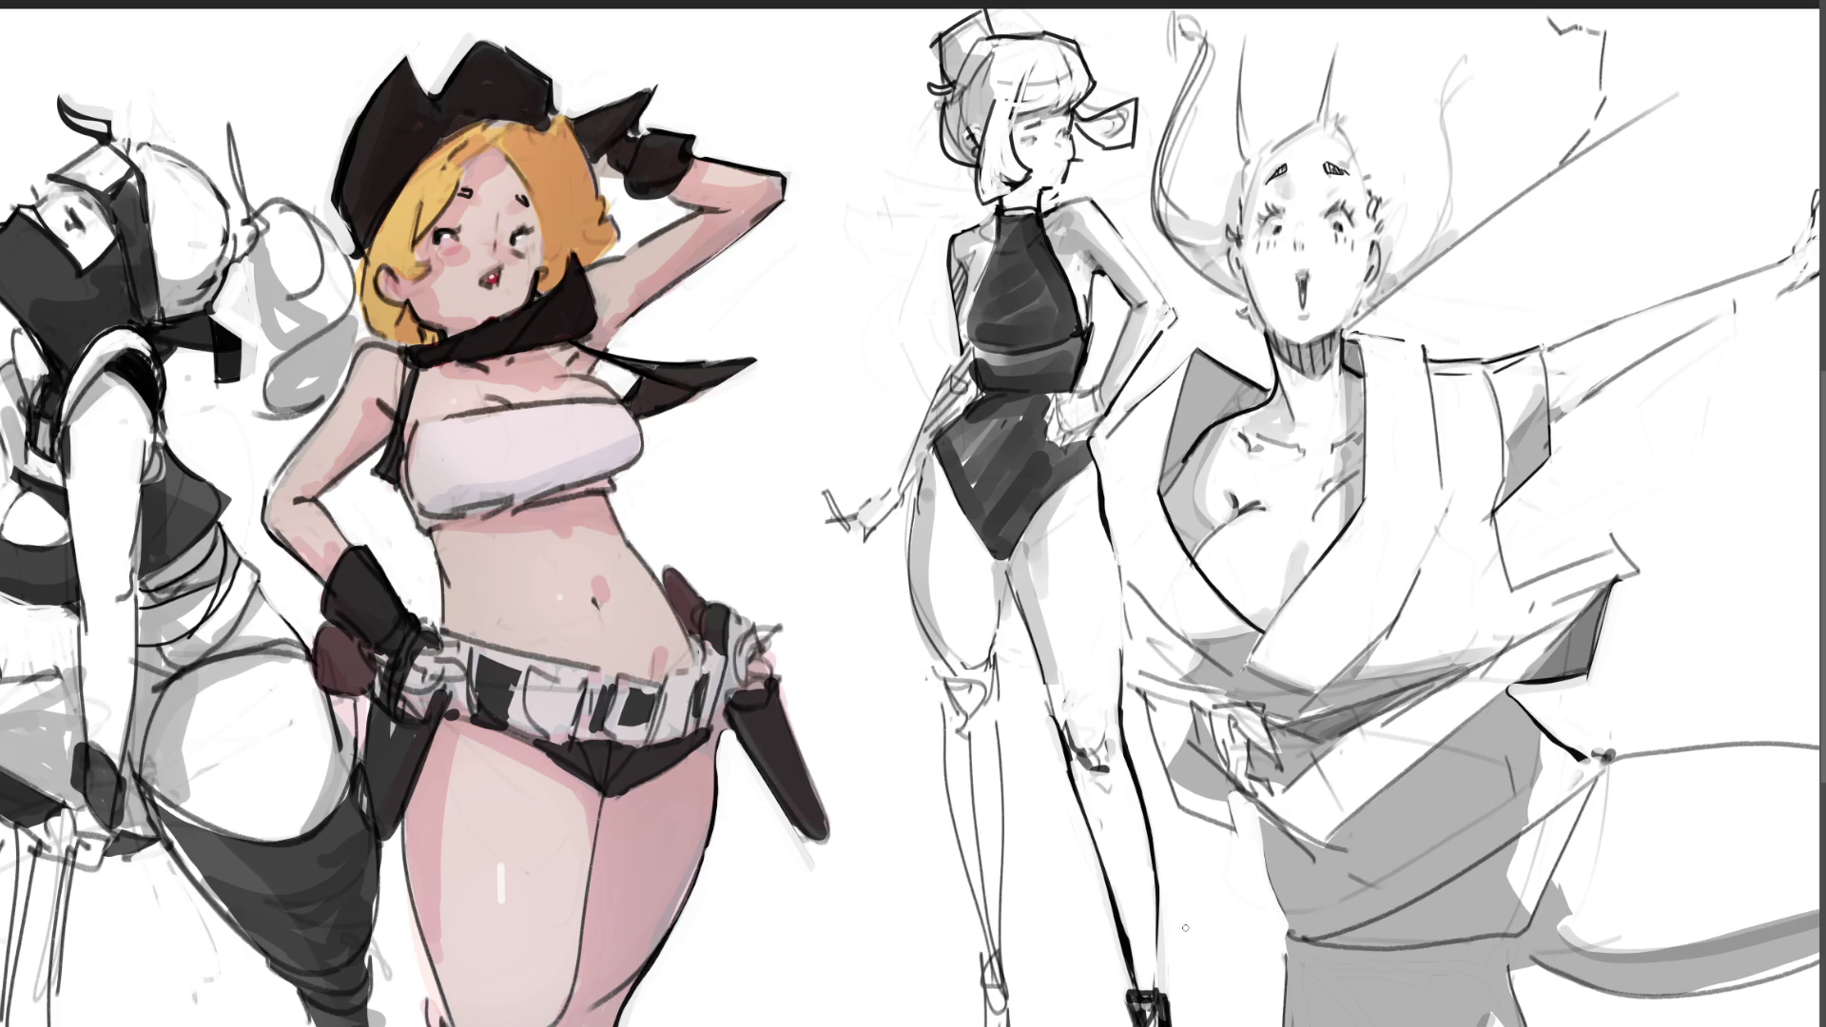
left_click_drag(1059, 729, 1107, 881)
mouse_move(998, 208)
left_mouse_down()
mouse_move(1040, 207)
mouse_move(1094, 338)
mouse_move(1052, 419)
mouse_move(1057, 454)
mouse_move(1094, 449)
mouse_move(1102, 474)
mouse_move(1009, 565)
mouse_move(943, 458)
mouse_move(991, 396)
left_mouse_up()
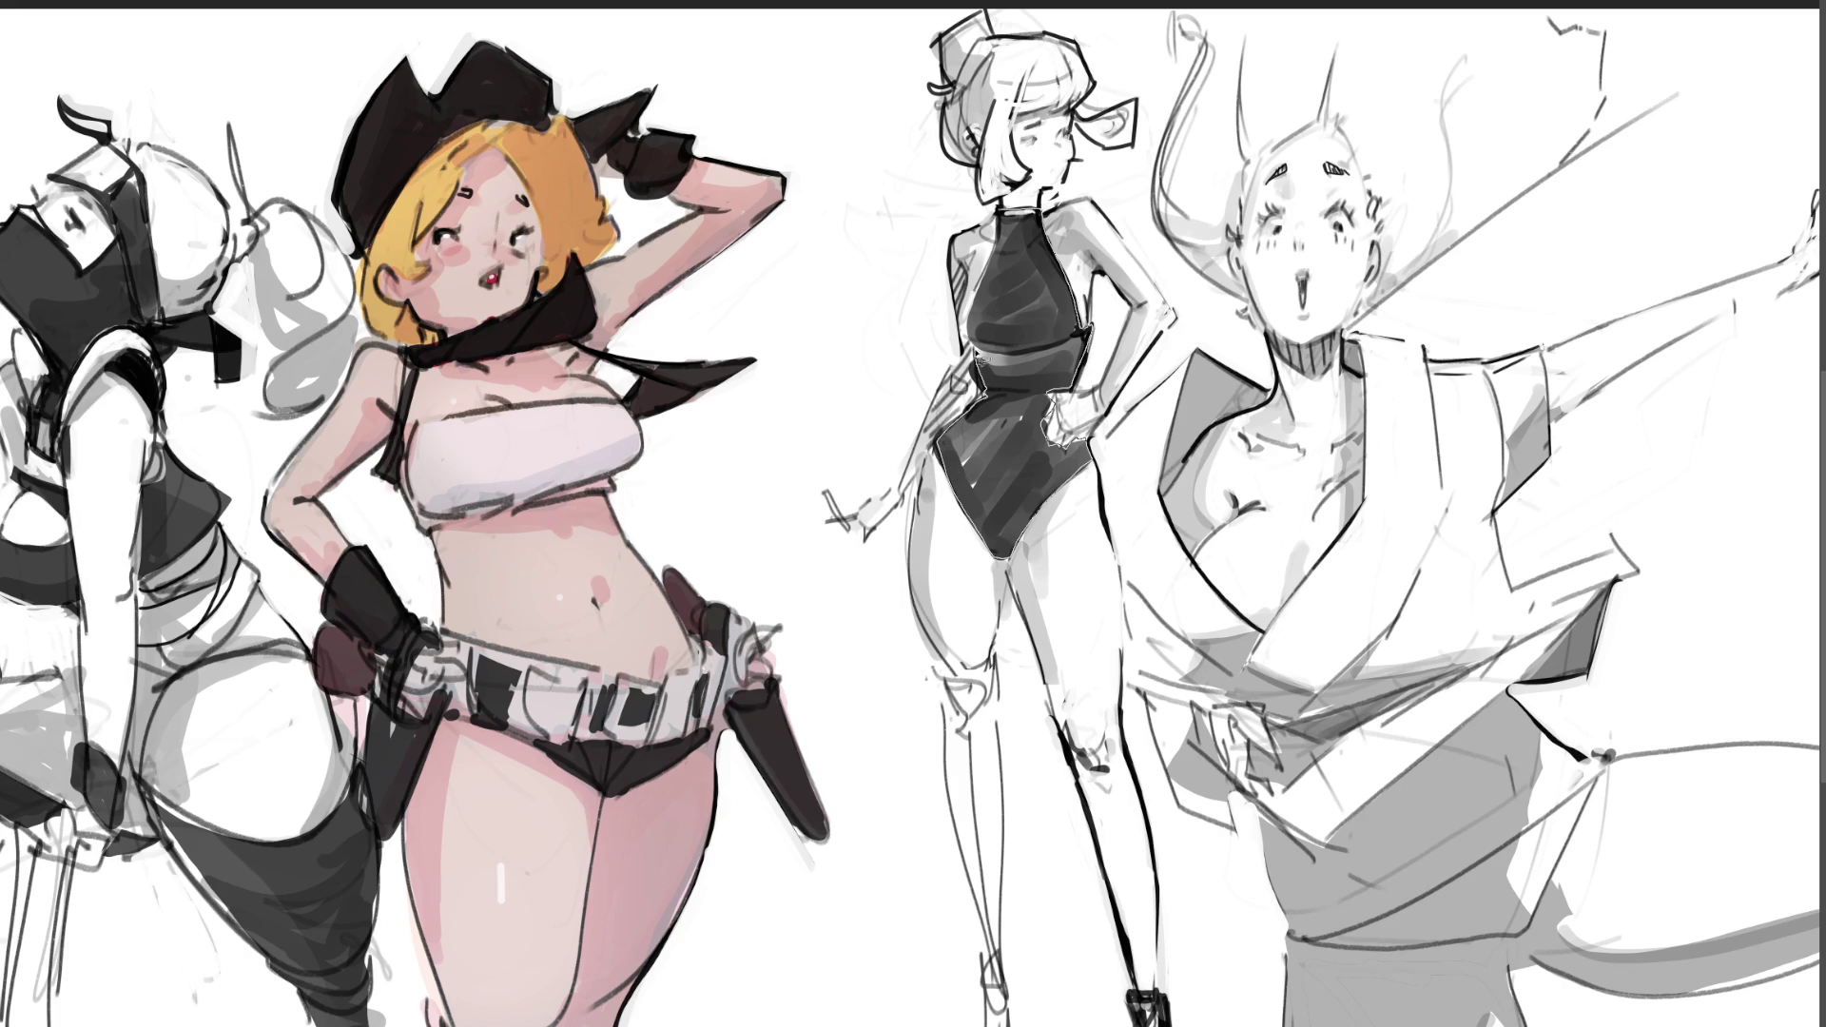
Step: Select the bodysuit freehand, paint it near-black, then clear the selection
left_click_drag(989, 302, 1003, 238)
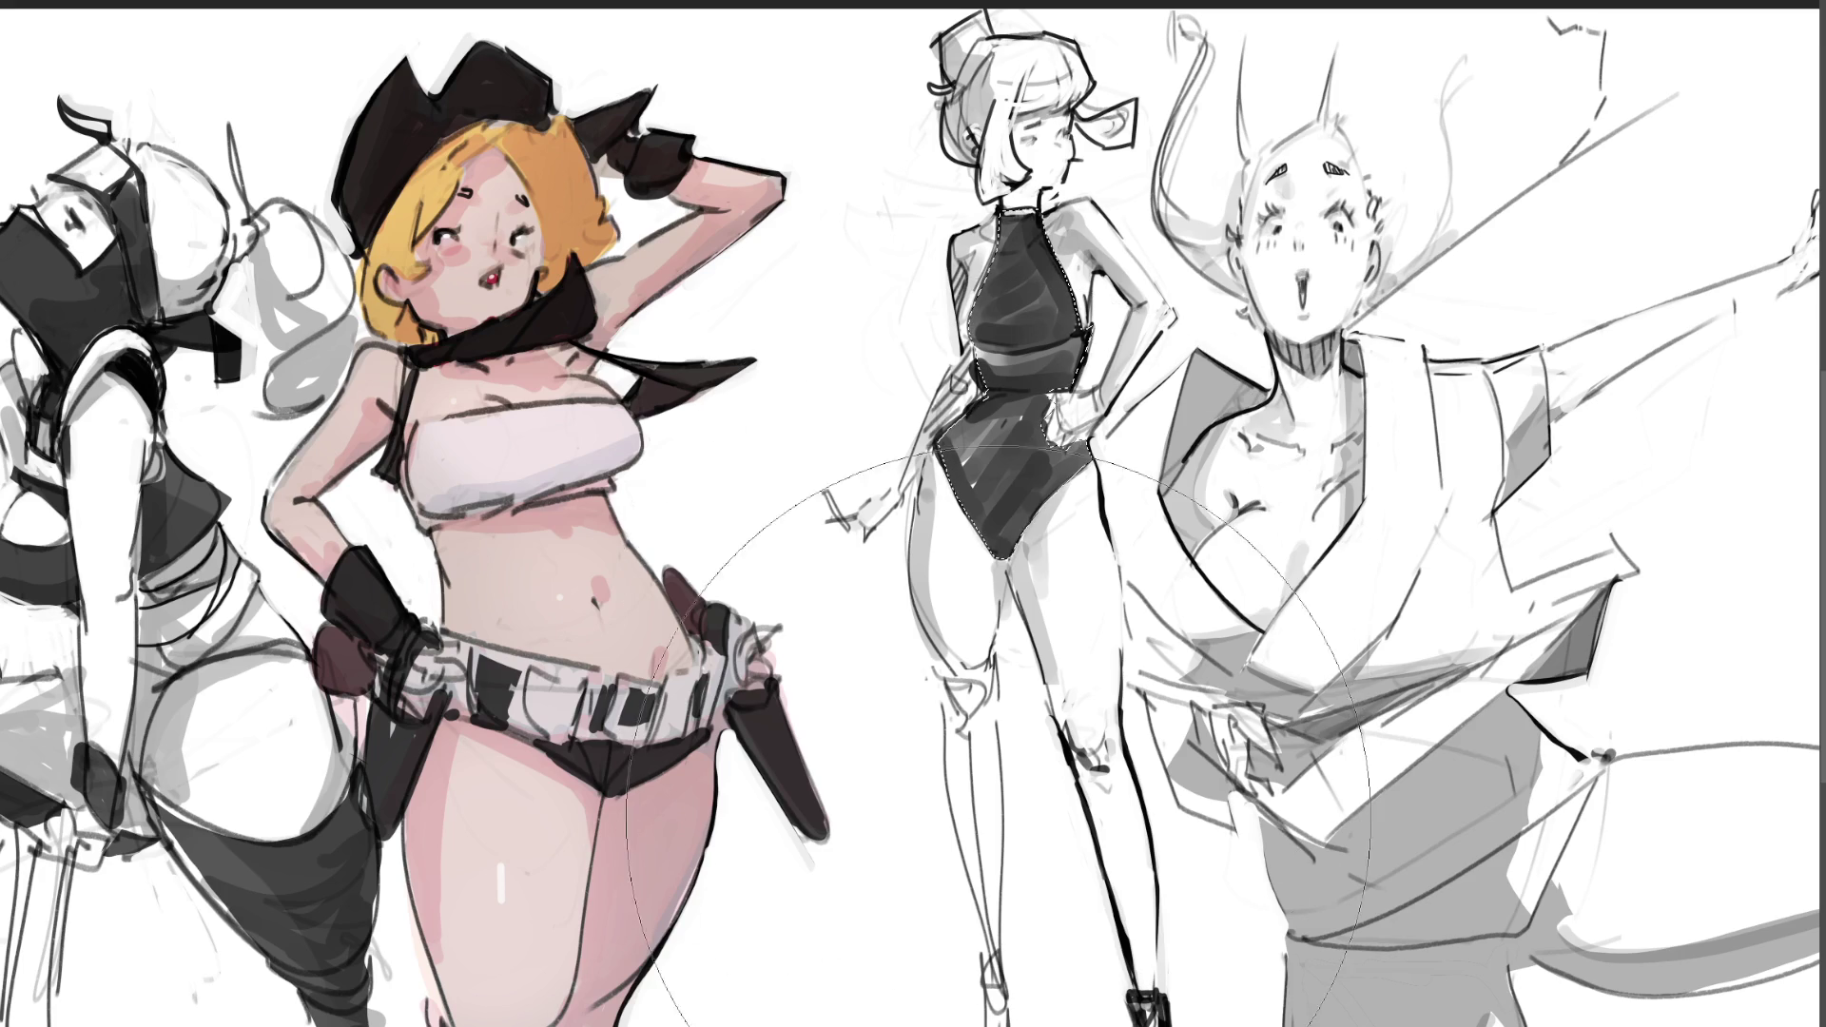
left_click_drag(1027, 380, 1056, 418)
left_click_drag(1175, 723, 1180, 839)
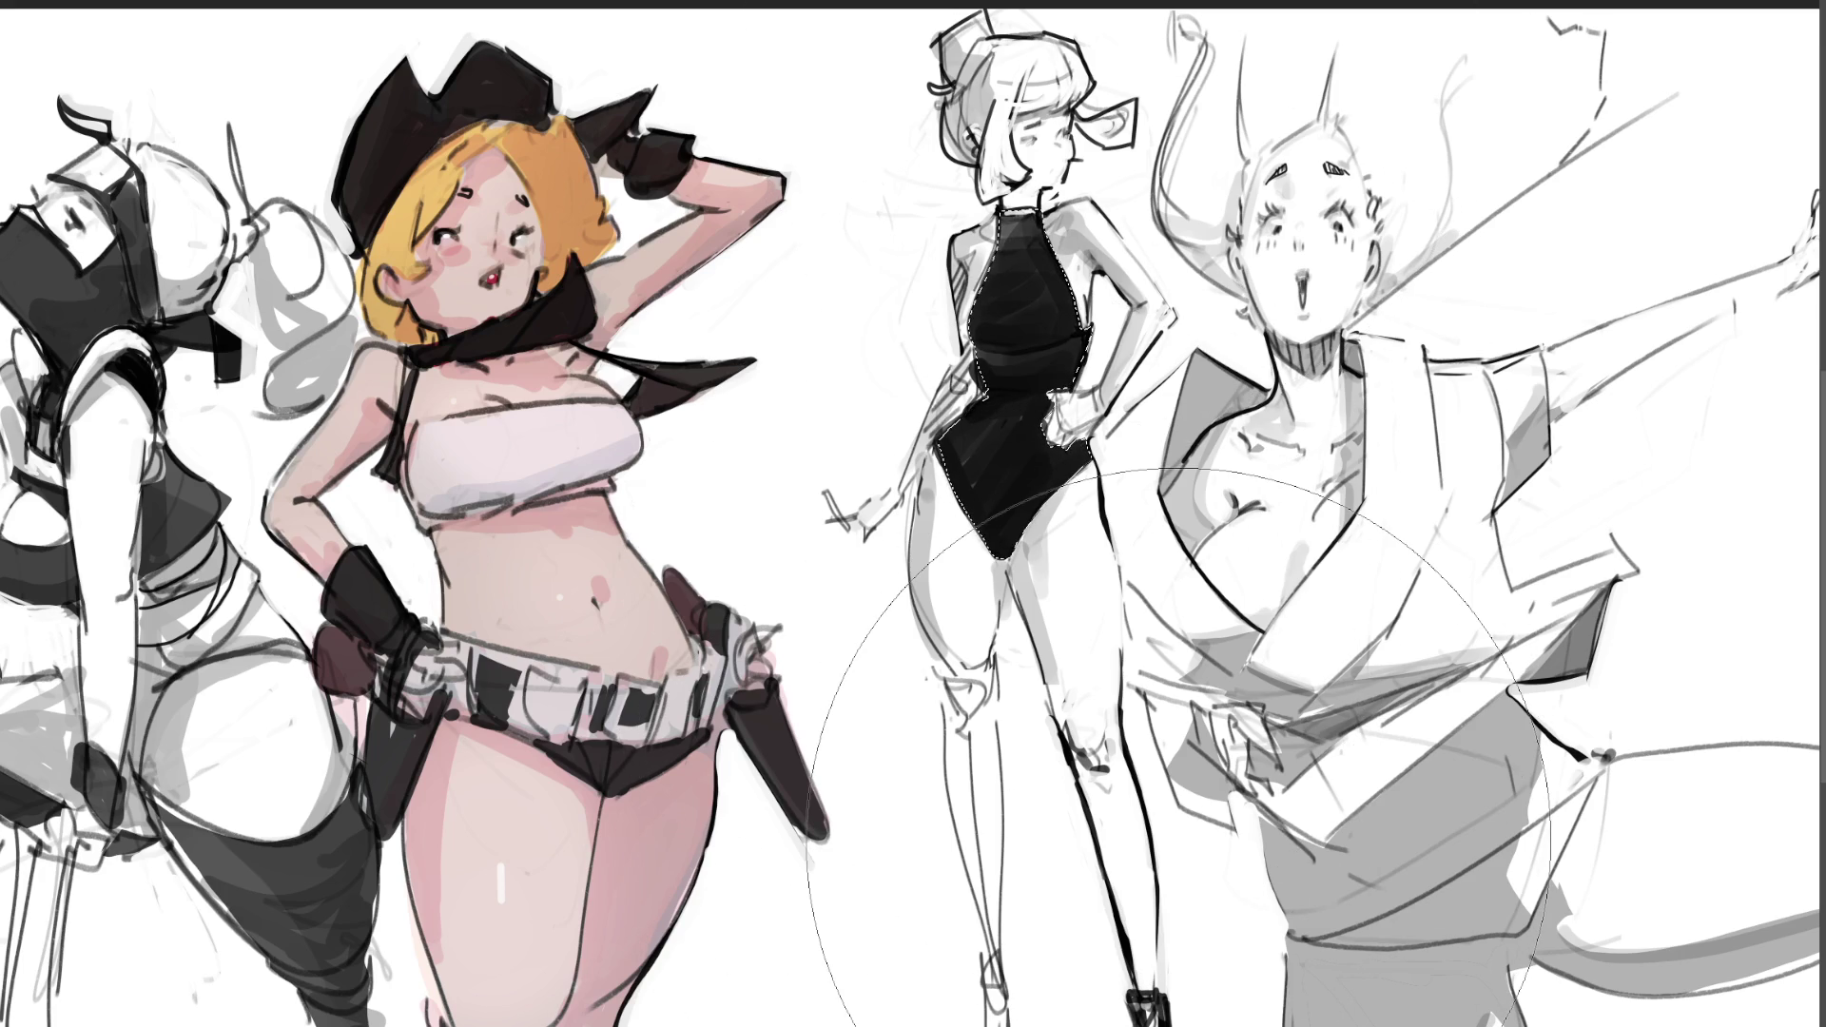
key("v")
key("ctrl+d")
Step: With a smaller brush, shade the figure's left knee and shin grey
key("bracketleft")
key("bracketleft")
key("bracketleft")
mouse_move(976, 756)
left_mouse_down()
mouse_move(988, 704)
mouse_move(963, 709)
mouse_move(979, 913)
left_mouse_up()
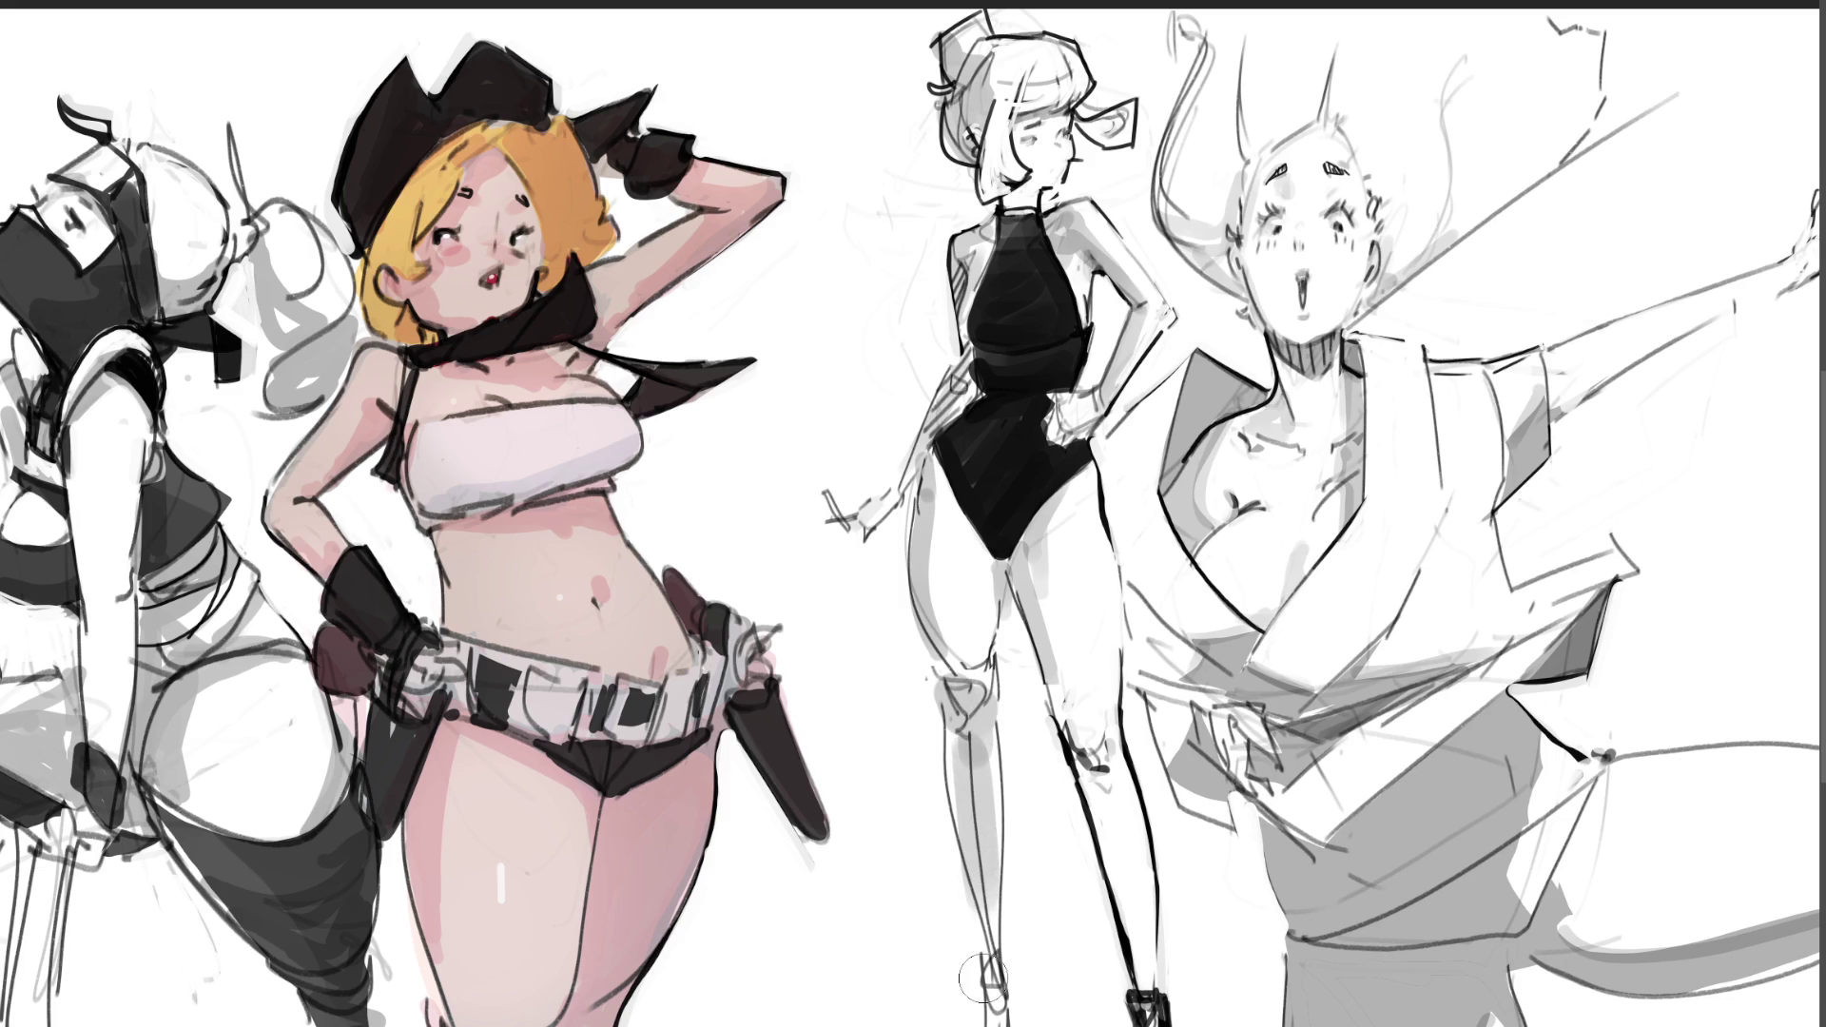
mouse_move(970, 751)
left_mouse_down()
mouse_move(989, 904)
mouse_move(984, 804)
left_mouse_up()
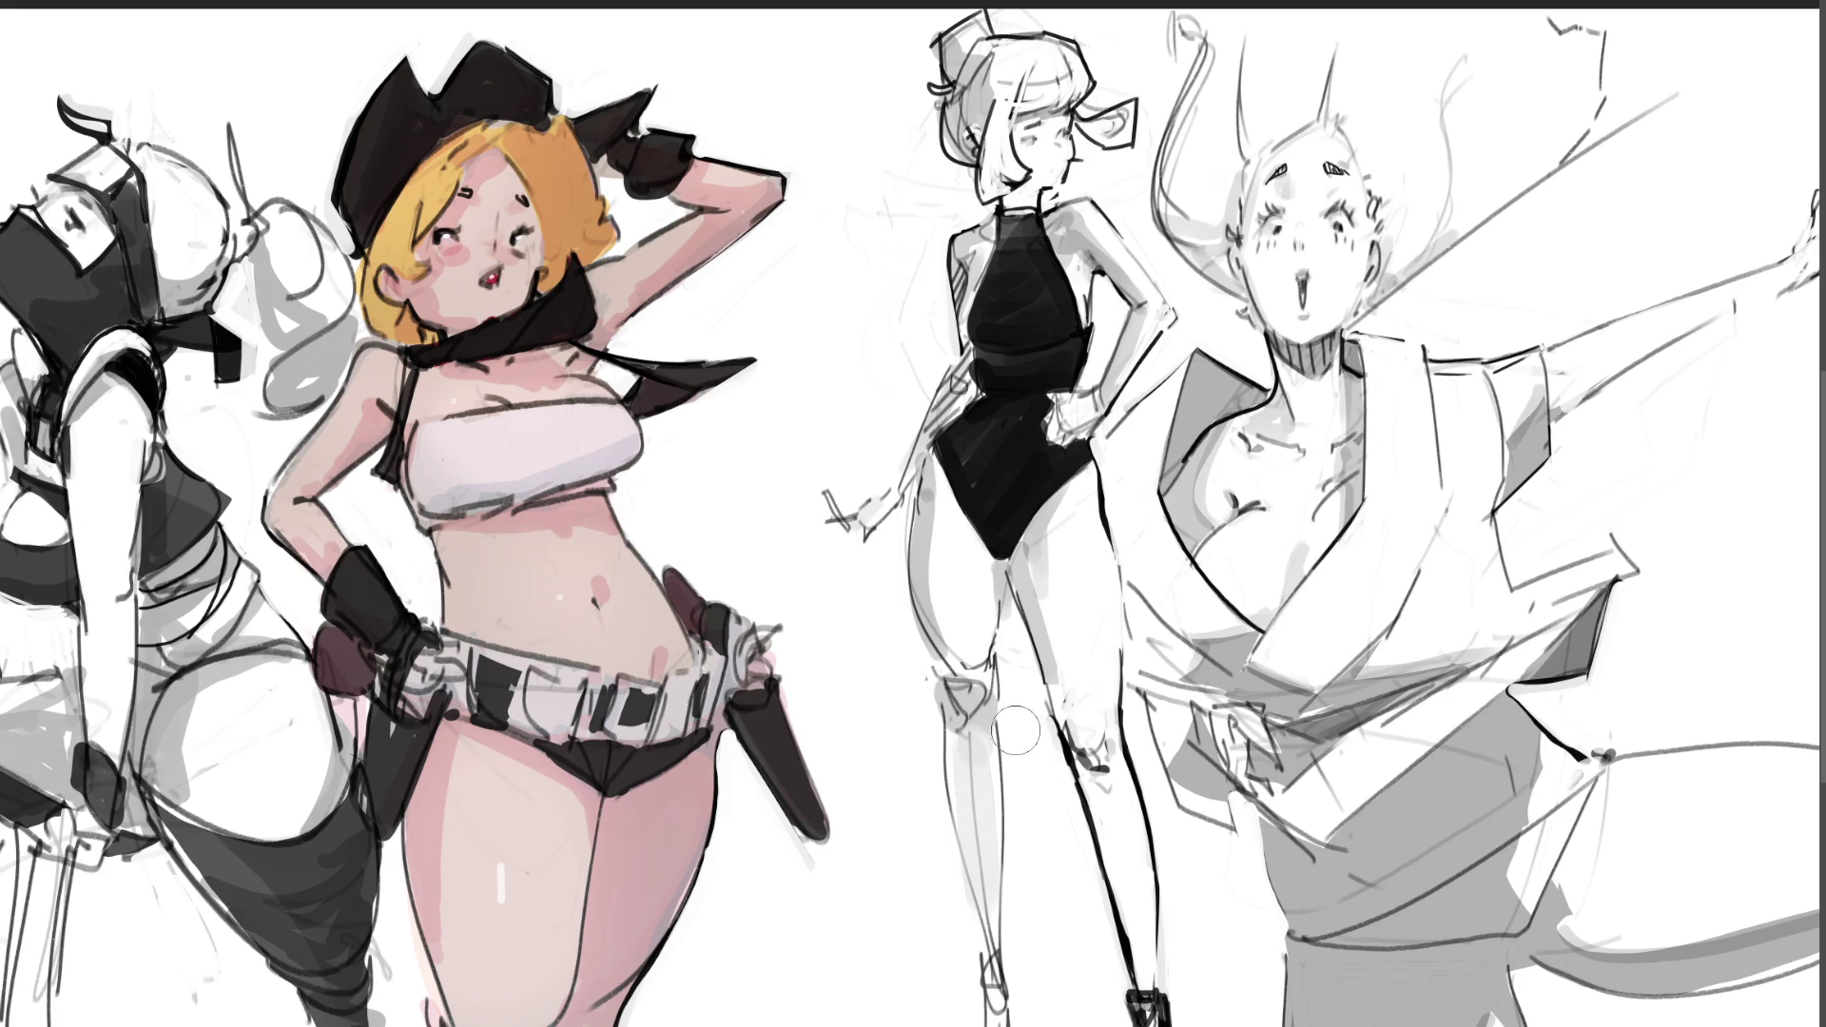
Step: With a finer brush, ink the shin contour and ankle band, then loop strokes on the ninja's hanging strips
key("[")
left_click_drag(1000, 705, 999, 947)
left_click_drag(942, 728, 985, 1008)
key("ctrl+z")
mouse_move(942, 739)
left_mouse_down()
mouse_move(983, 984)
mouse_move(1008, 979)
left_mouse_up()
mouse_move(969, 994)
left_mouse_down()
mouse_move(1011, 1008)
mouse_move(978, 1025)
mouse_move(1011, 1019)
left_mouse_up()
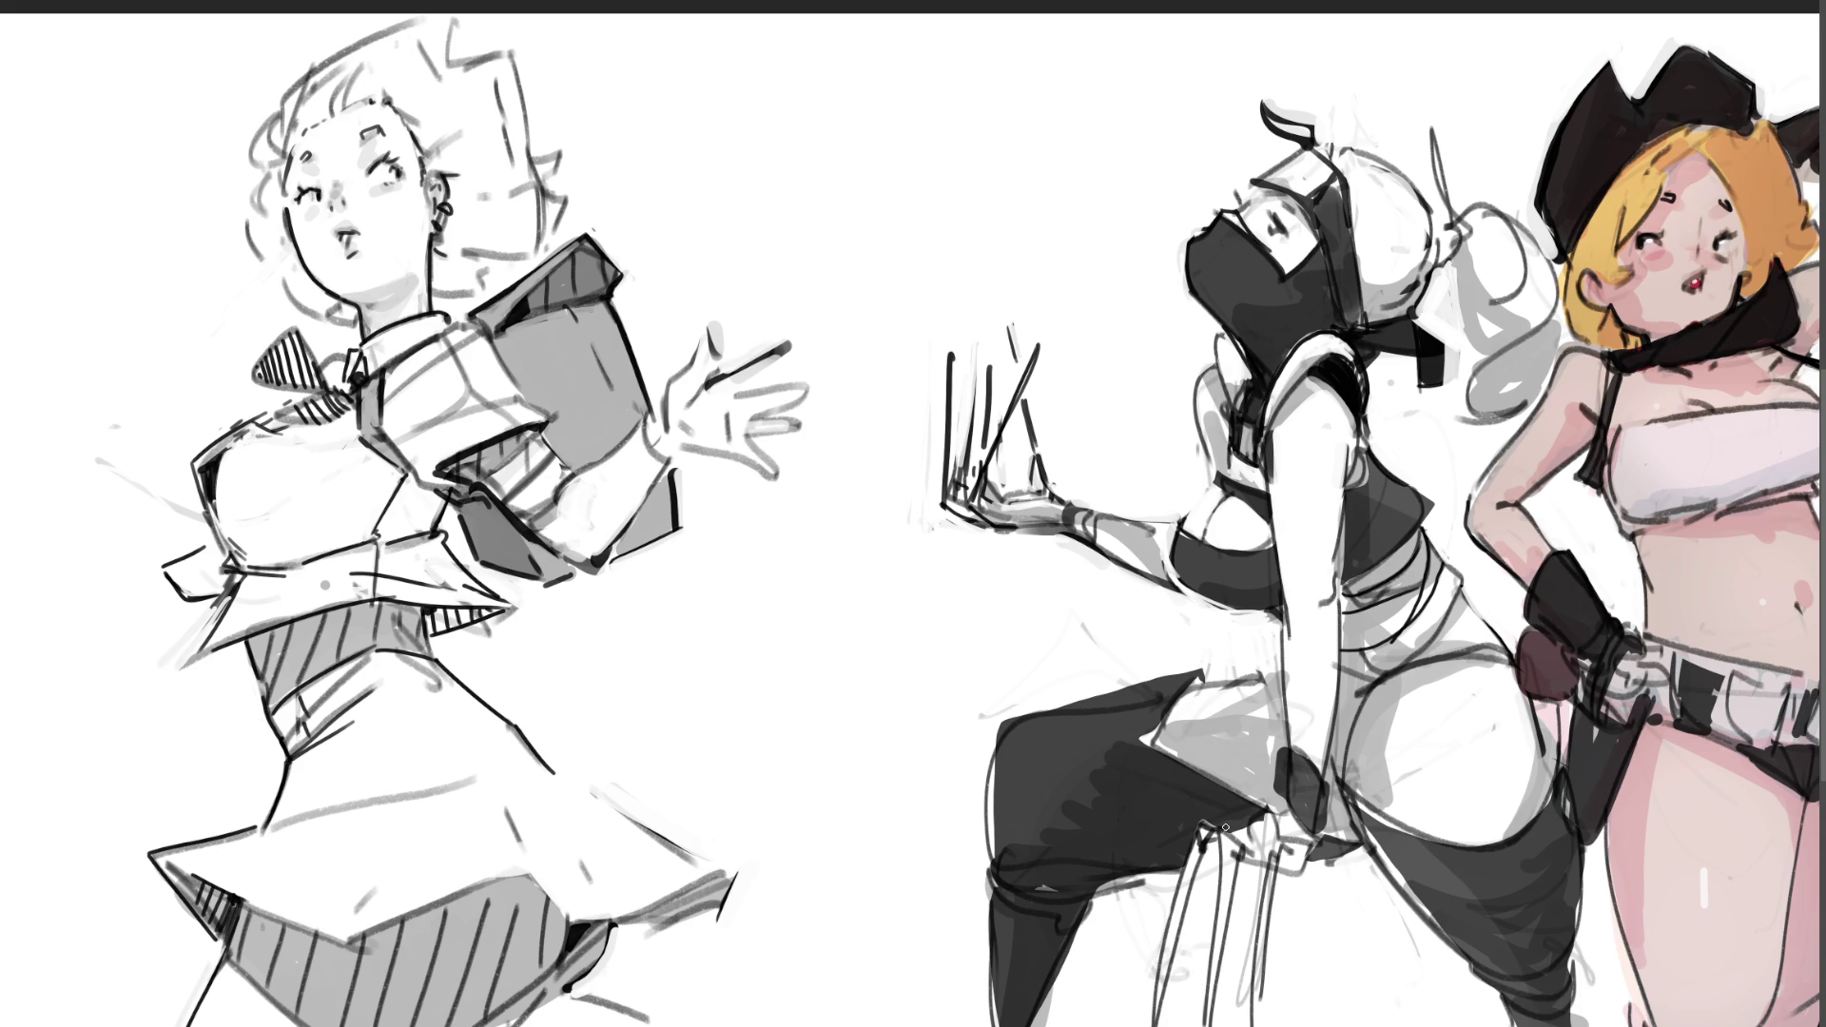
mouse_move(1225, 844)
left_mouse_down()
mouse_move(1264, 861)
mouse_move(1279, 839)
mouse_move(1260, 852)
mouse_move(1275, 870)
mouse_move(1303, 851)
mouse_move(1296, 816)
mouse_move(1311, 848)
mouse_move(1255, 869)
mouse_move(1275, 1023)
left_mouse_up()
Step: Draw thin dark strand lines on the strips below the ninja's hand, retrying and undoing attempts
left_click_drag(1204, 868, 1197, 1022)
left_click_drag(1208, 860, 1202, 1025)
left_click_drag(1207, 861, 1201, 1001)
left_click_drag(1206, 856, 1201, 999)
key("ctrl+z")
key("ctrl+z")
left_click_drag(1204, 868, 1202, 1025)
key("ctrl+z")
left_click_drag(1230, 851, 1221, 1026)
key("ctrl+z")
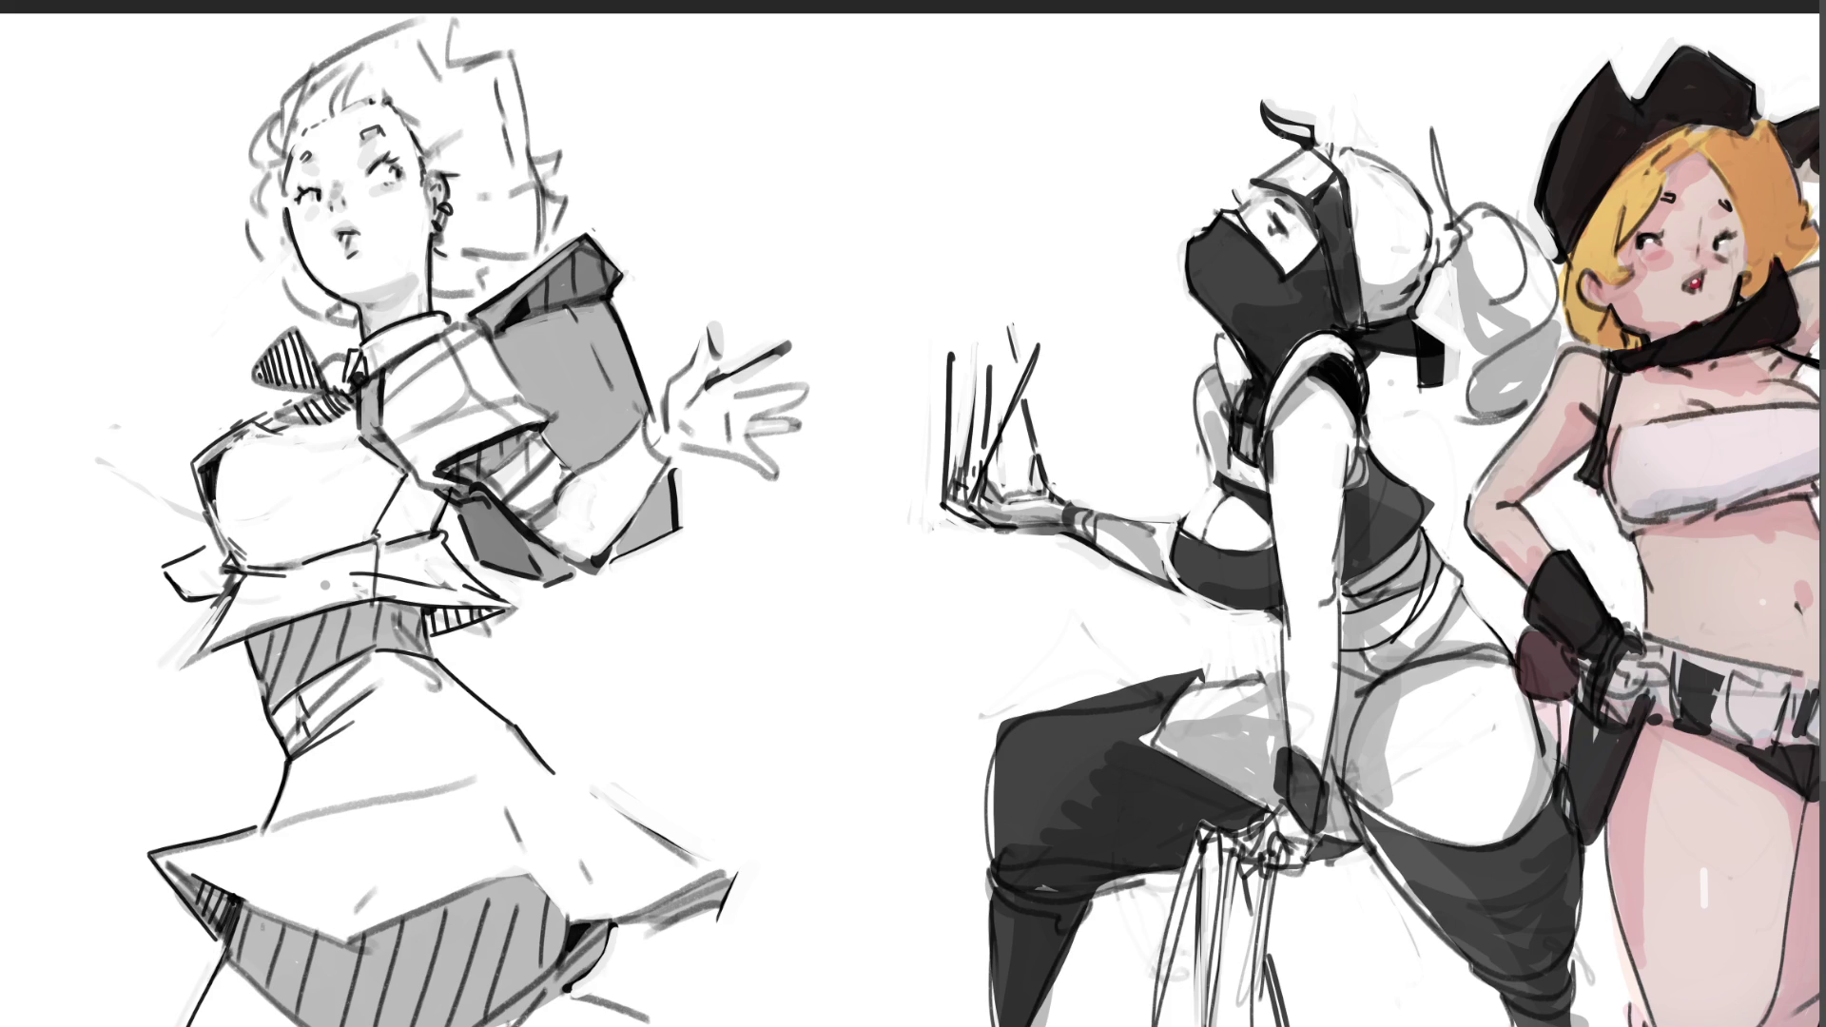
Step: Lighten stray marks beside the ninja's eye, then ink her brow, horn base and top head outline
left_click_drag(1280, 222, 1277, 209)
left_click_drag(1266, 194, 1256, 204)
left_click_drag(1251, 184, 1299, 151)
left_click_drag(1276, 162, 1312, 145)
mouse_move(1317, 145)
left_mouse_down()
mouse_move(1336, 114)
mouse_move(1337, 139)
left_mouse_up()
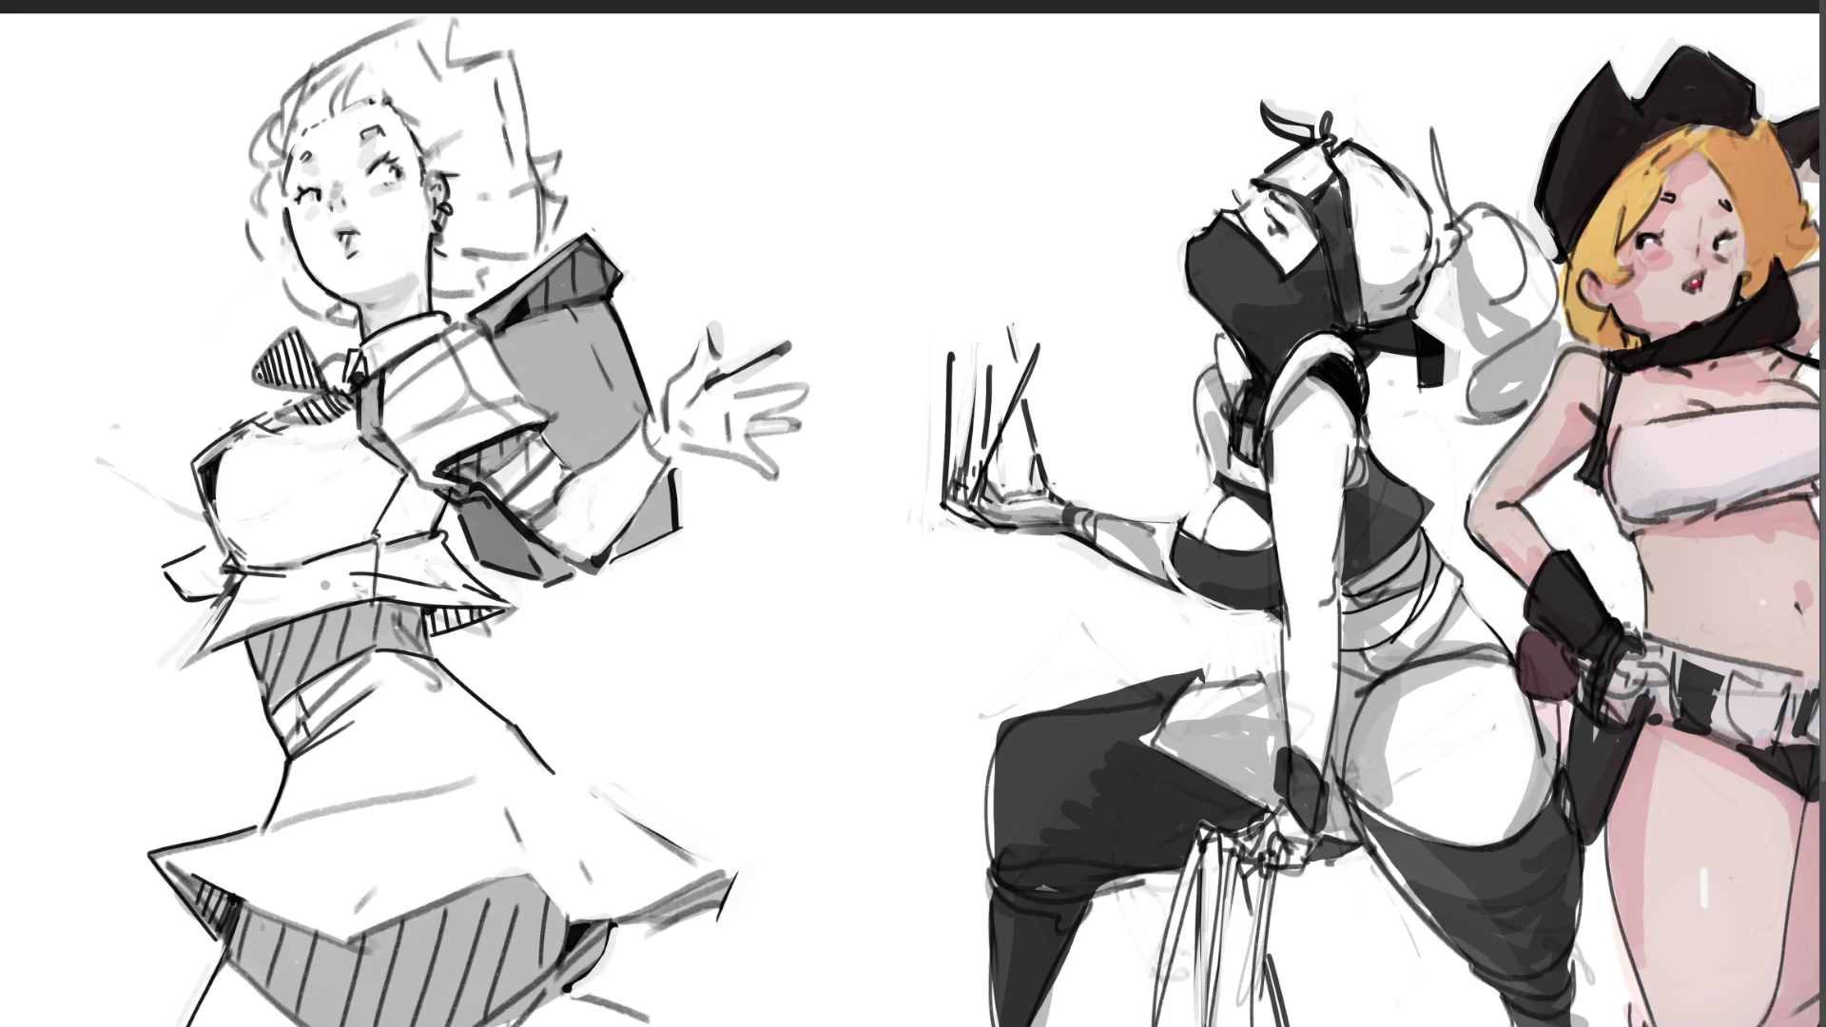
mouse_move(1345, 149)
left_mouse_down()
mouse_move(1421, 190)
mouse_move(1453, 277)
mouse_move(1430, 138)
mouse_move(1469, 112)
mouse_move(1447, 228)
left_mouse_up()
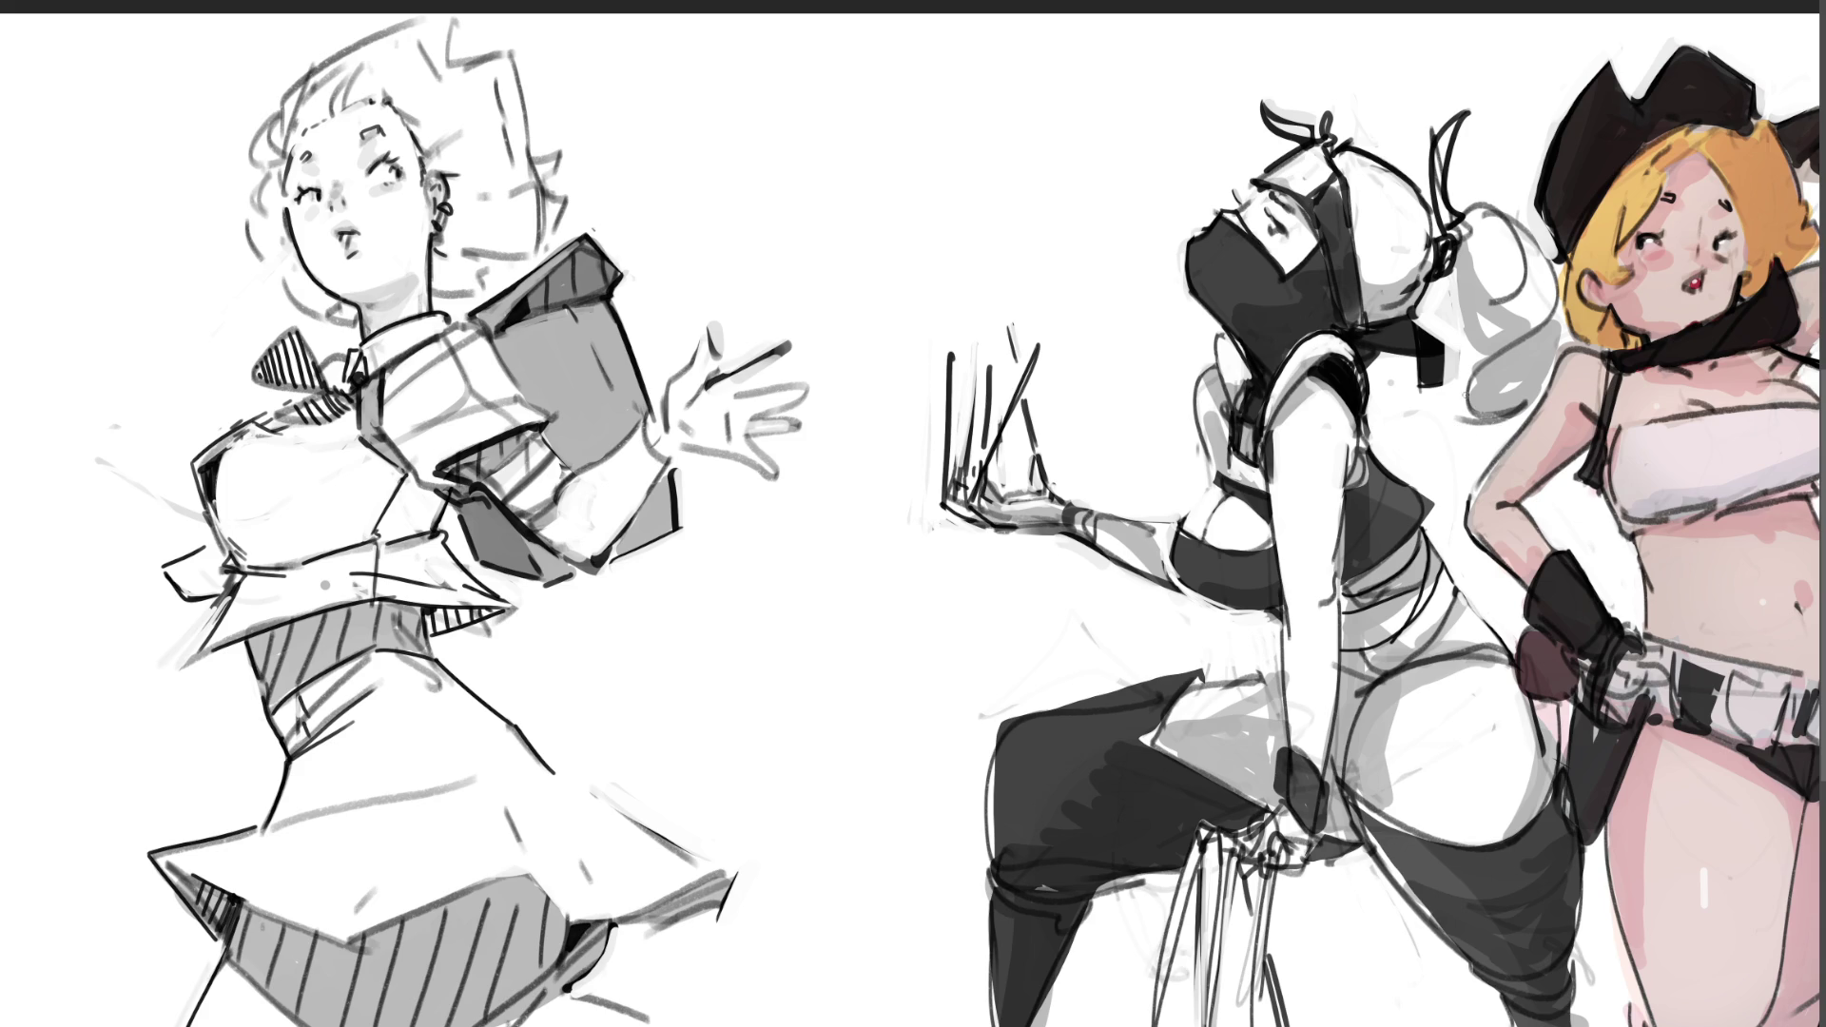
Step: Ink a curved line and small dark marks on the ninja's hip, undoing part of it
left_click_drag(1336, 653, 1458, 591)
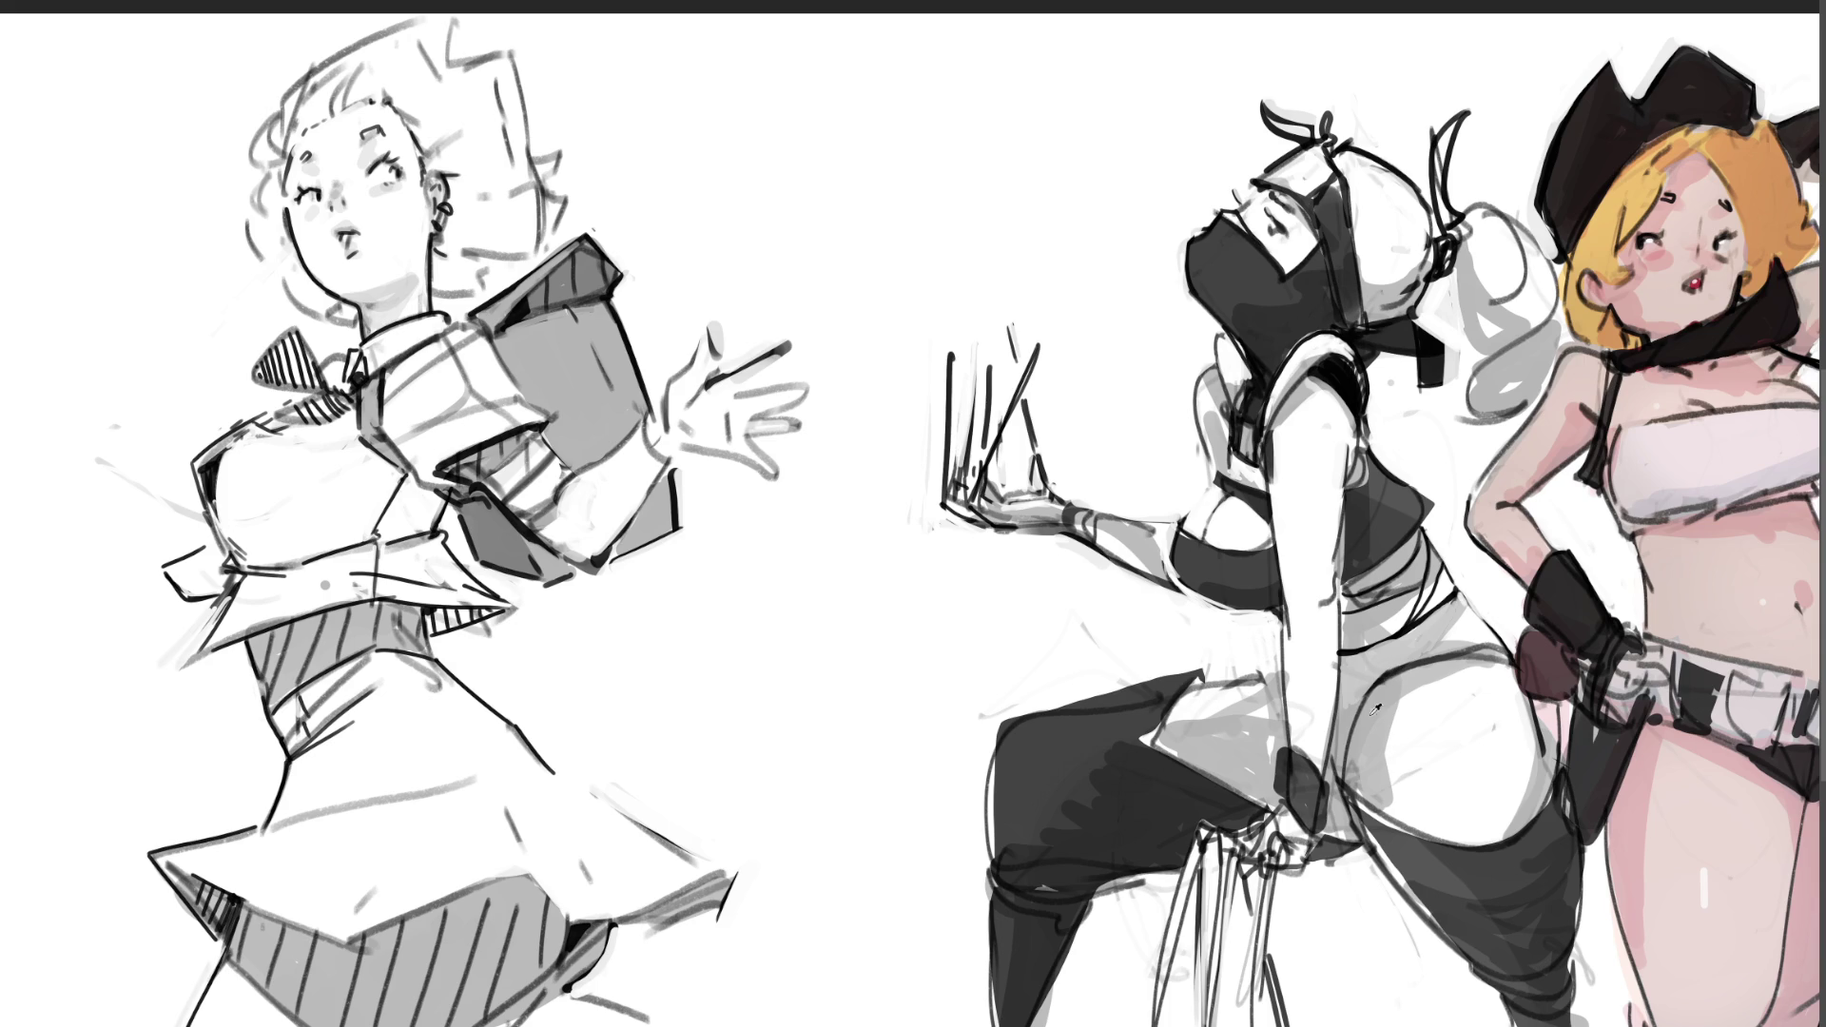
mouse_move(1348, 759)
left_mouse_down()
mouse_move(1350, 790)
mouse_move(1389, 816)
mouse_move(1346, 752)
left_mouse_up()
mouse_move(1337, 753)
left_mouse_down()
mouse_move(1338, 775)
mouse_move(1334, 745)
left_mouse_up()
key("ctrl+z")
key("ctrl+z")
key("ctrl+z")
key("ctrl+z")
Step: Zoom out and ink the fingers of the left figure's outstretched hand
key("ctrl+minus")
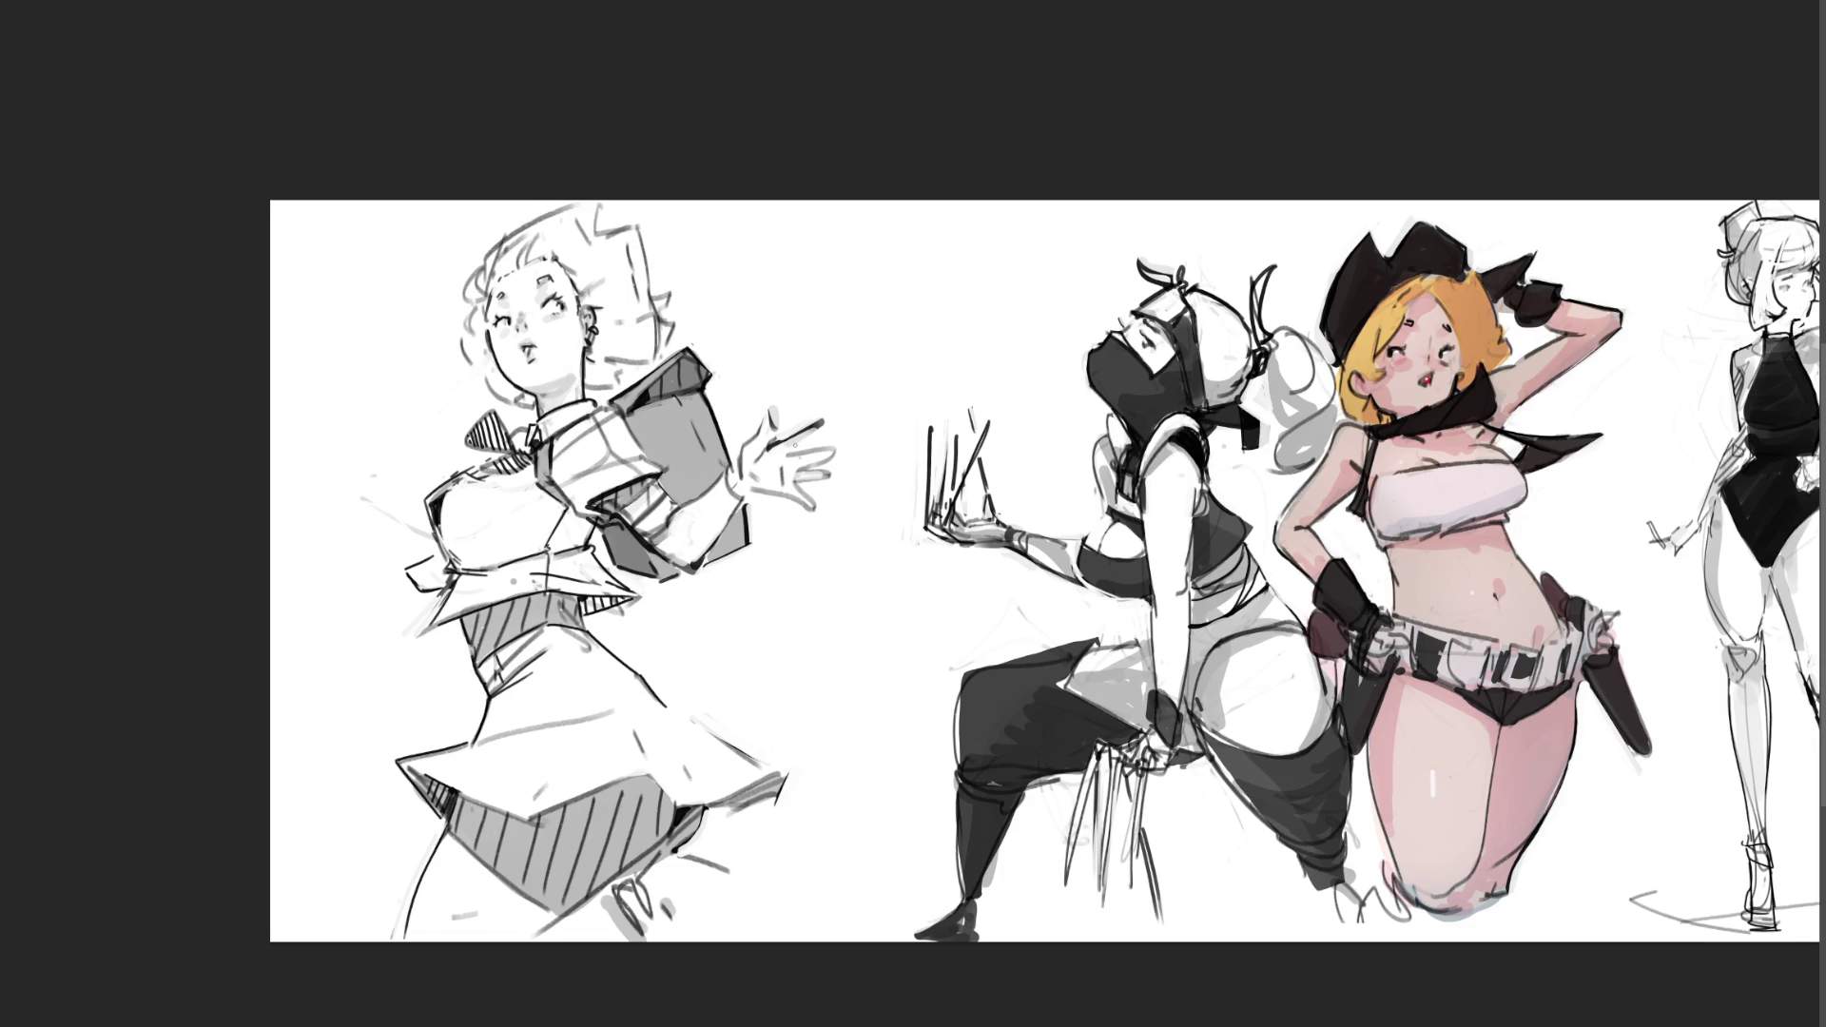
left_click_drag(793, 449, 822, 429)
left_click_drag(802, 467, 838, 453)
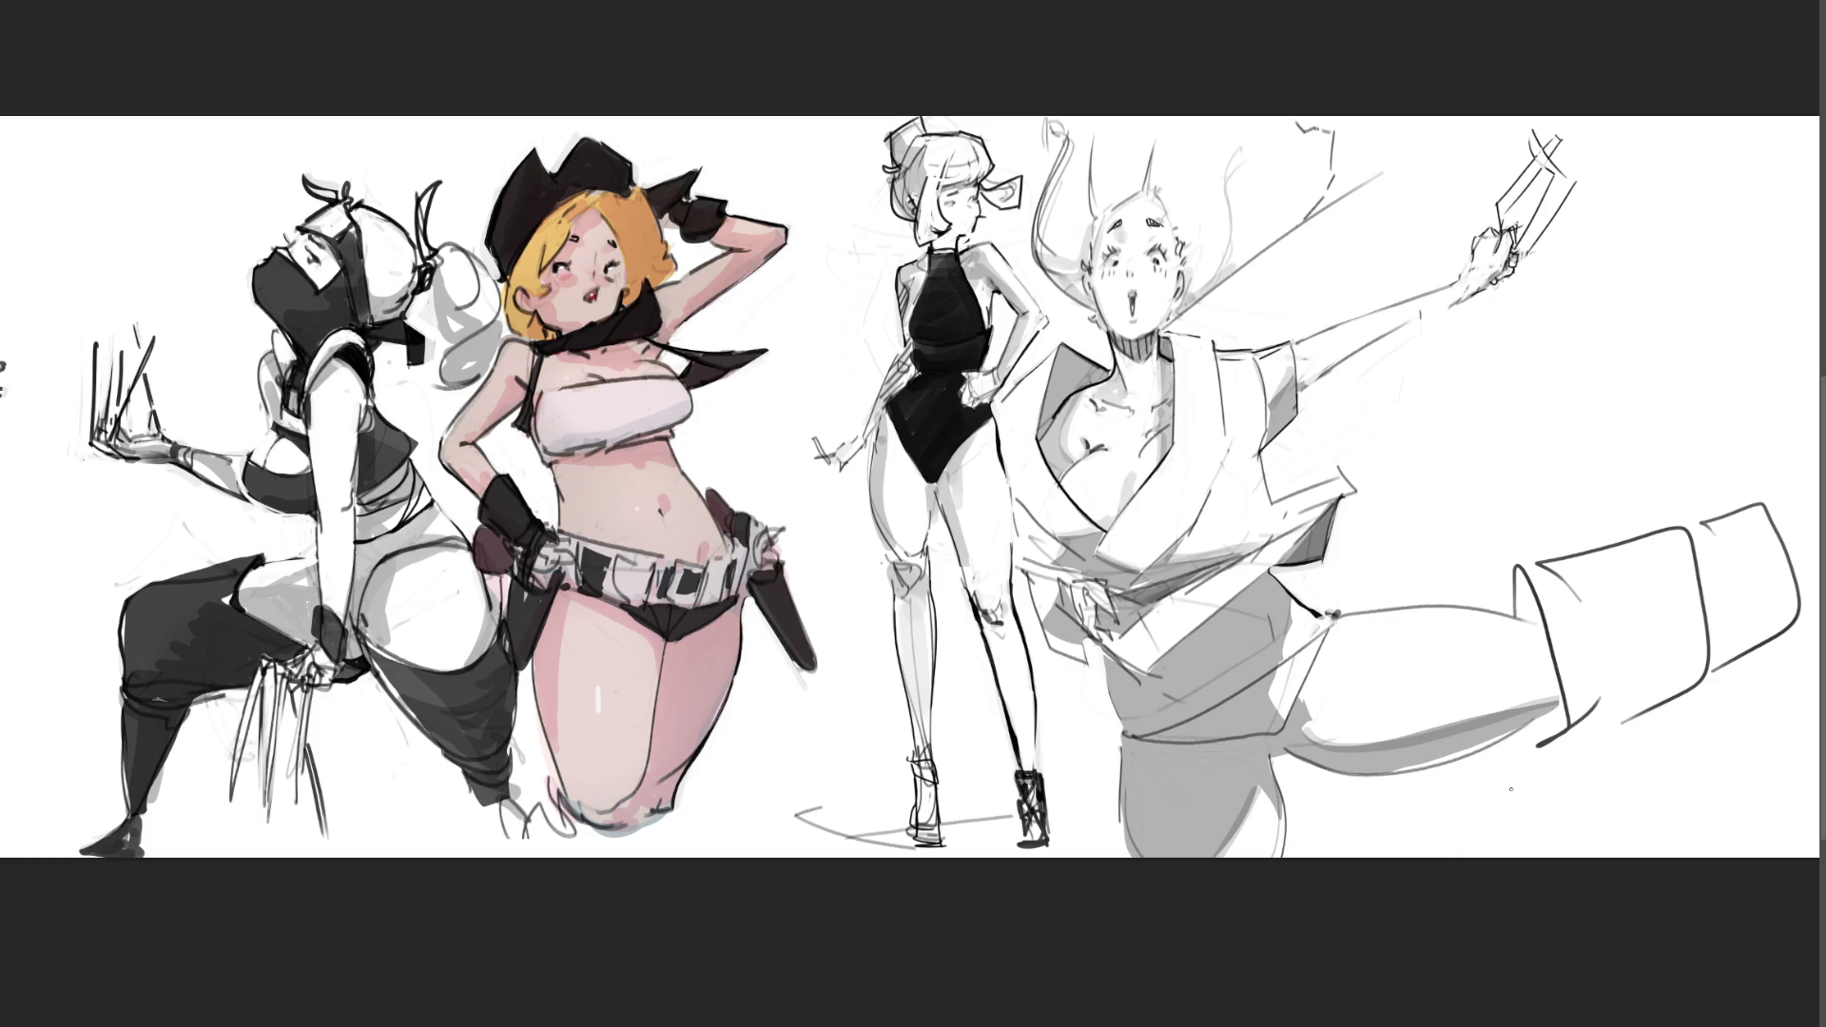
Step: Remove the cylinder leg and redraw the raised leg's curved end and top edge, dropping a stray curl
key("ctrl+z")
key("ctrl+z")
key("ctrl+z")
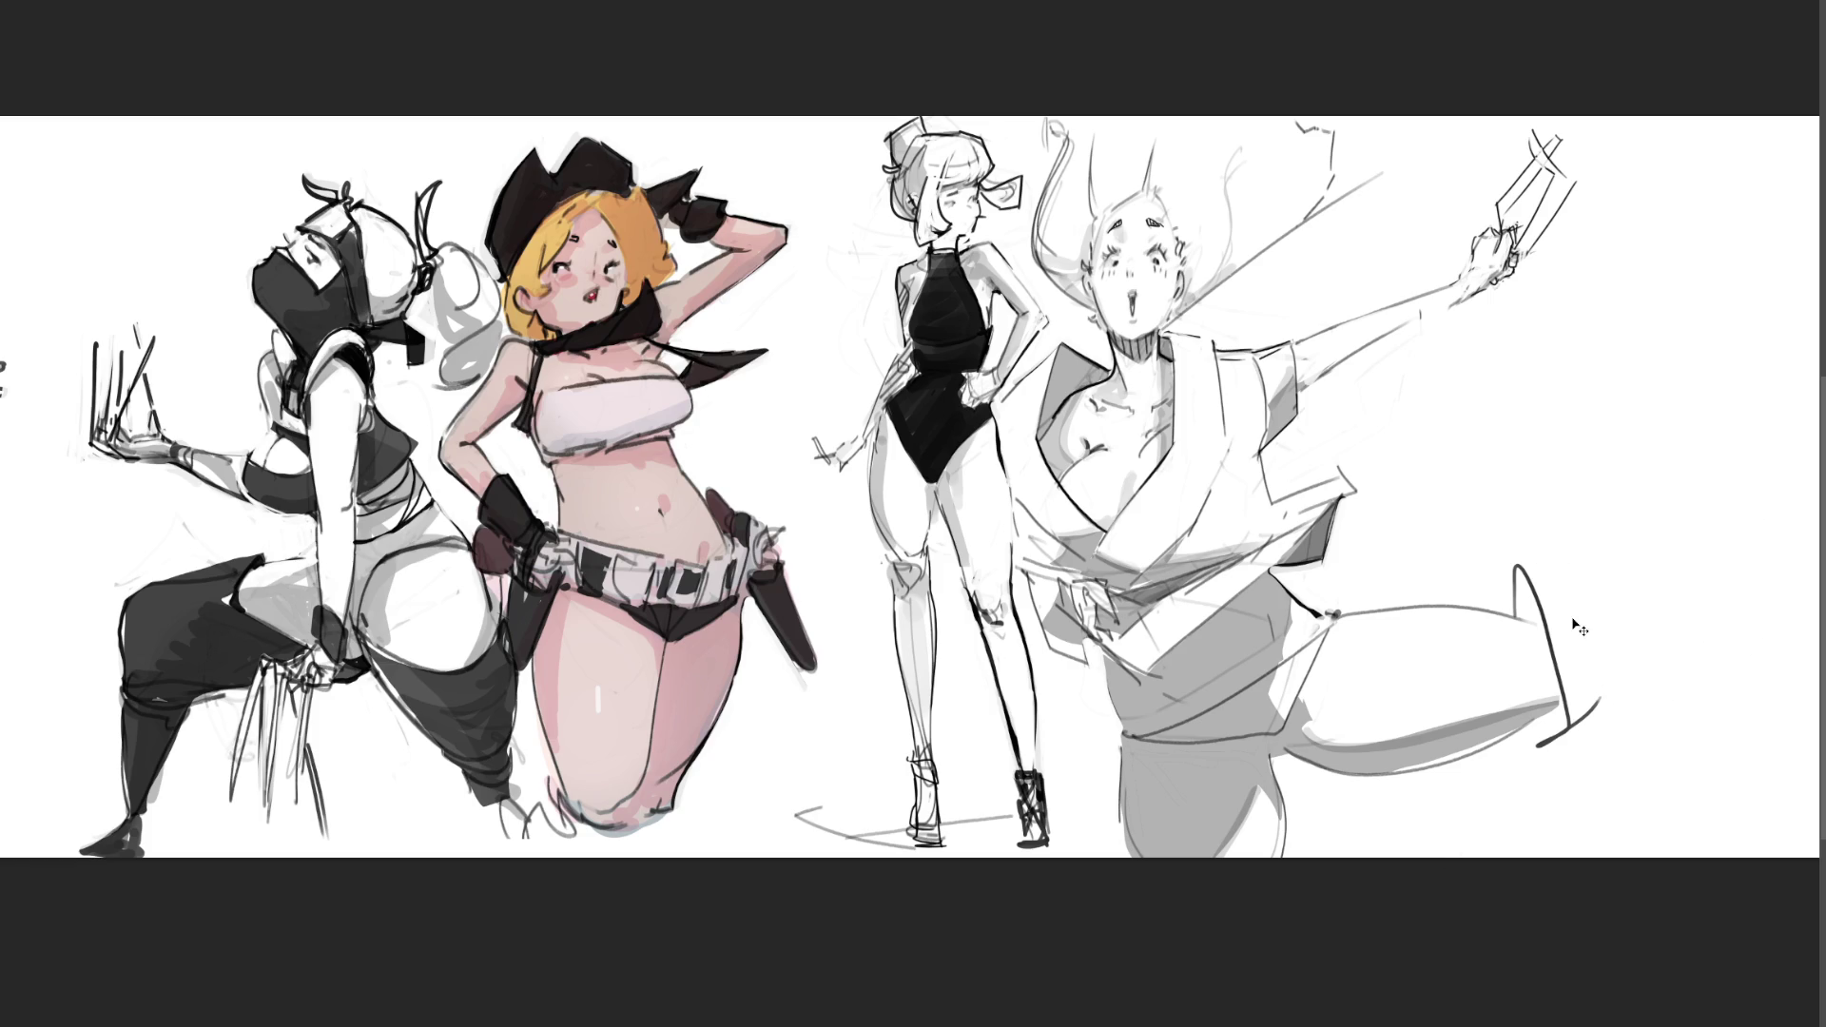
mouse_move(1541, 625)
left_mouse_down()
mouse_move(1577, 713)
mouse_move(1545, 726)
left_mouse_up()
mouse_move(1424, 593)
left_mouse_down()
mouse_move(1535, 614)
mouse_move(1461, 566)
left_mouse_up()
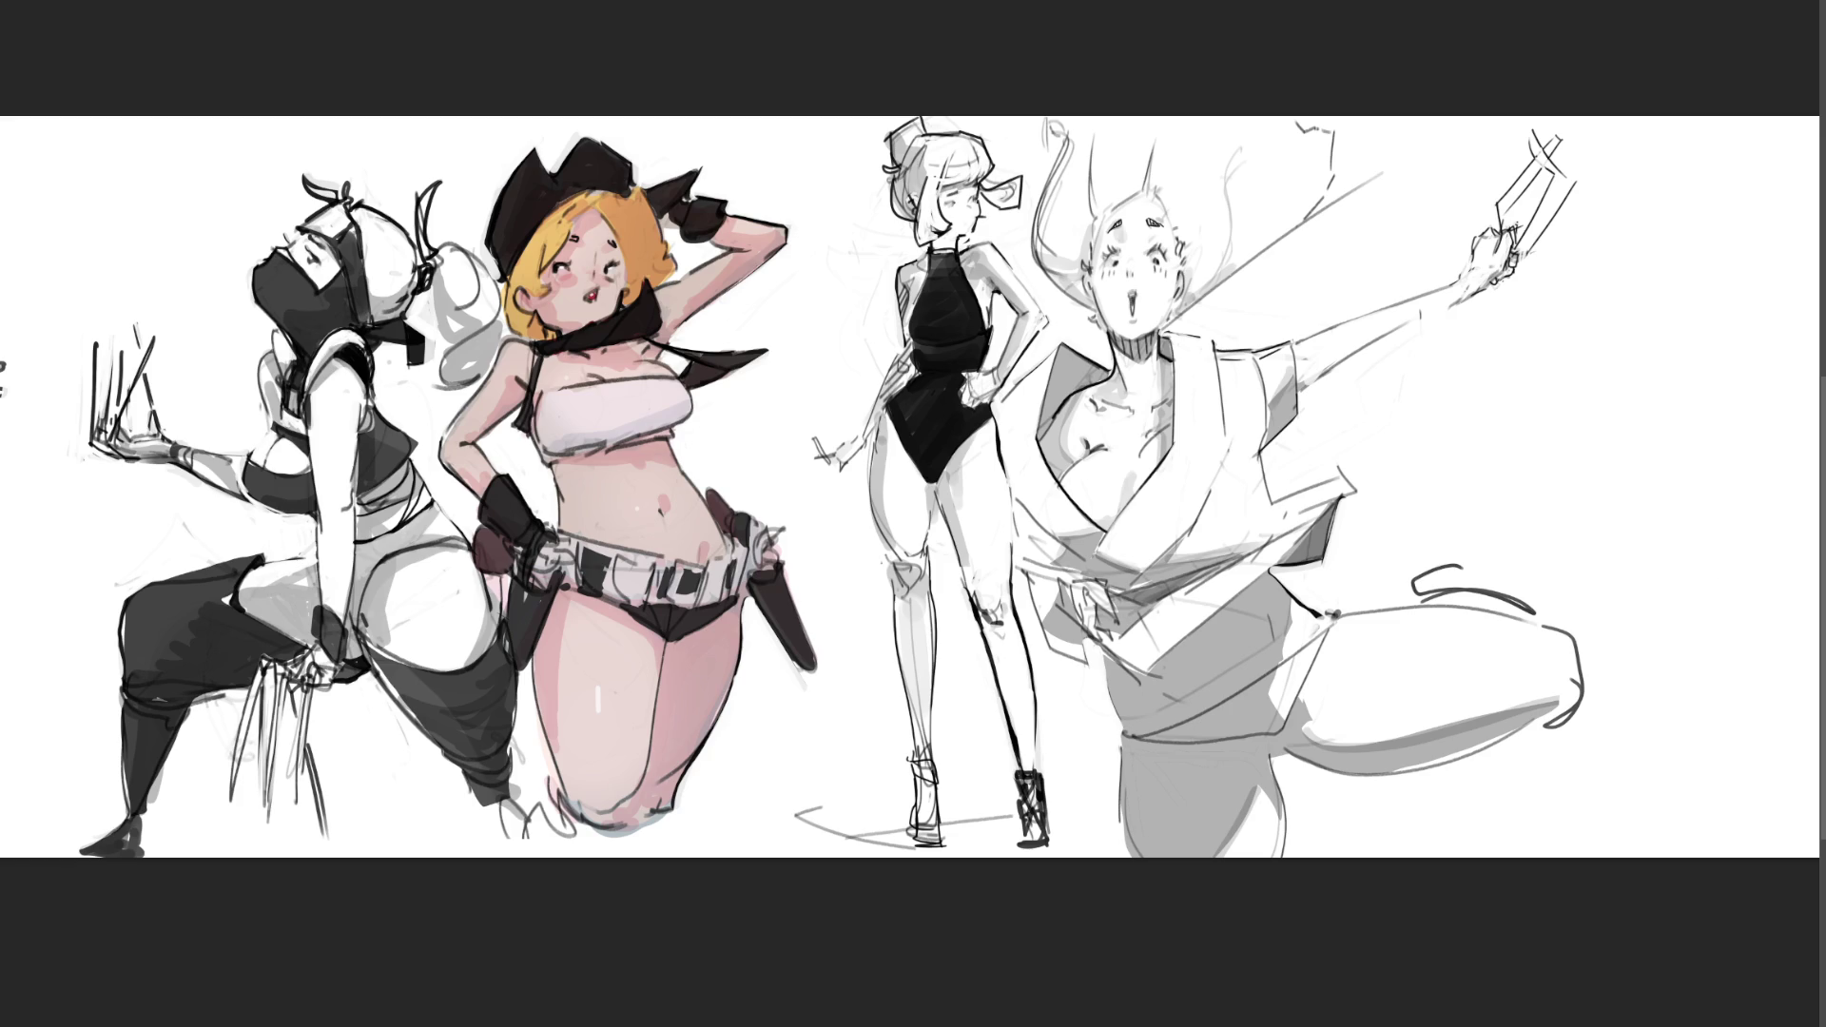
left_click_drag(1461, 561, 1462, 587)
key("ctrl+z")
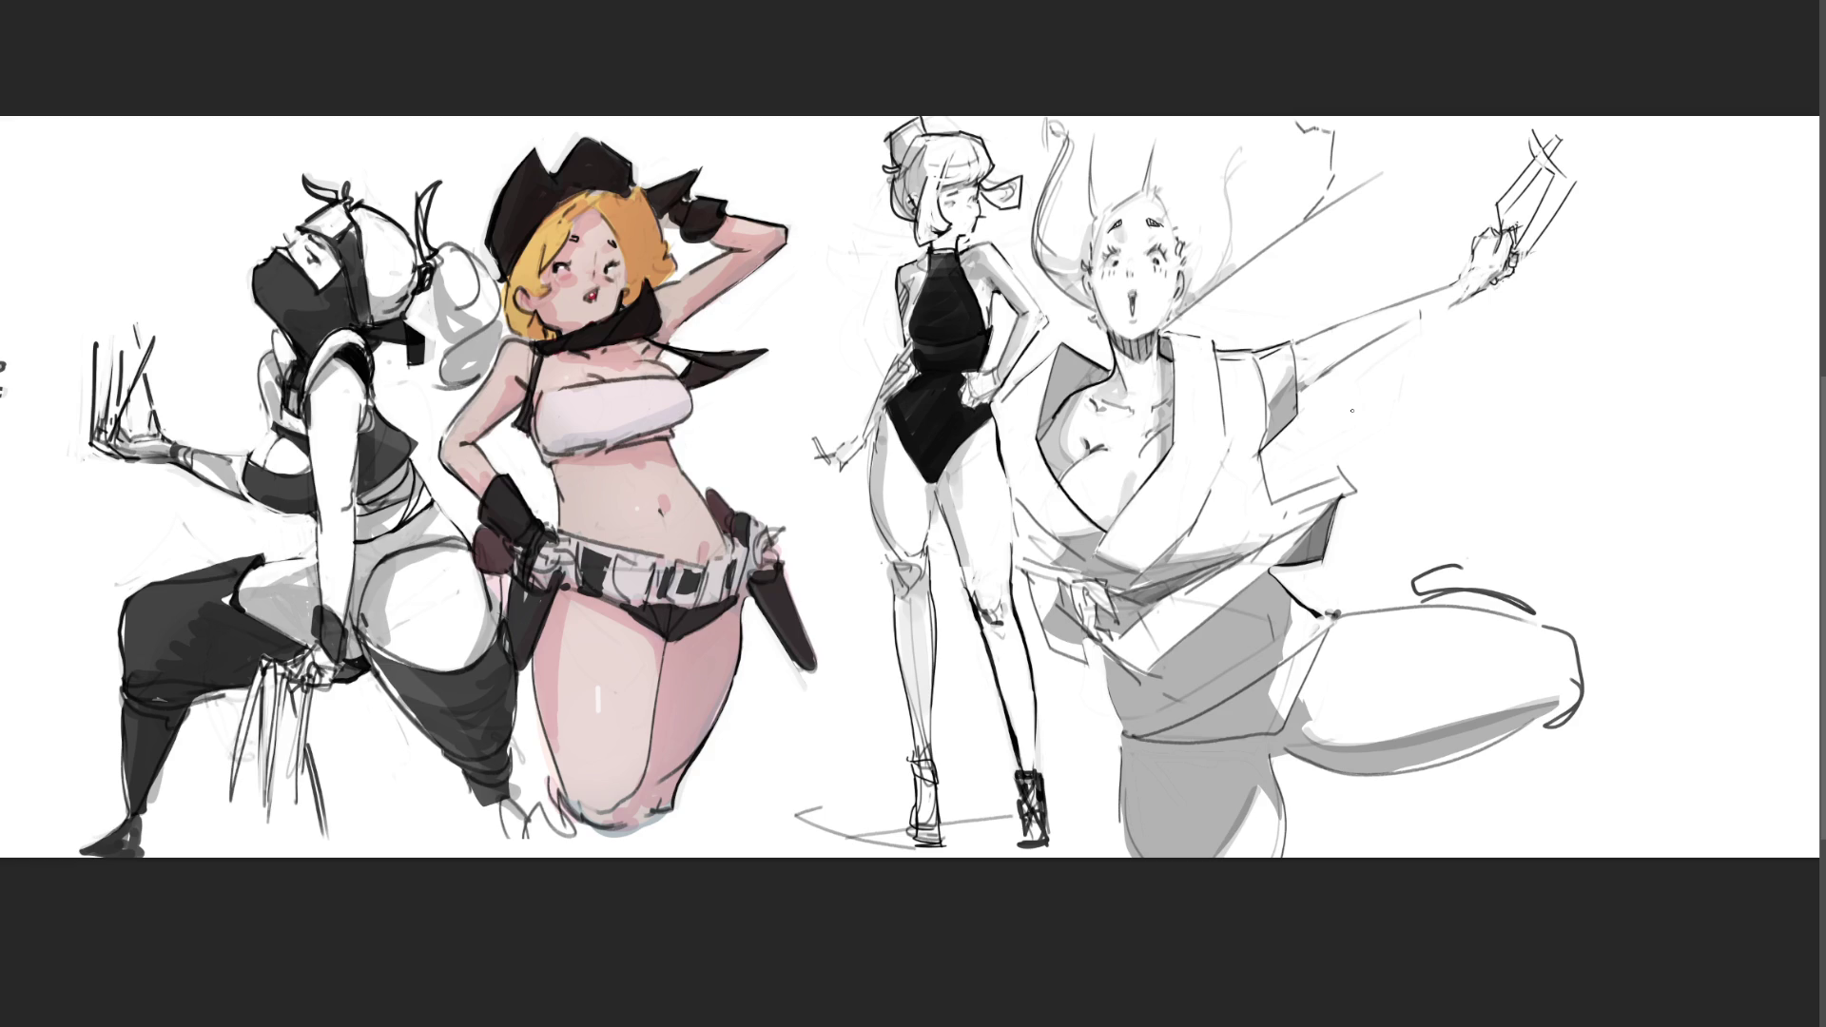
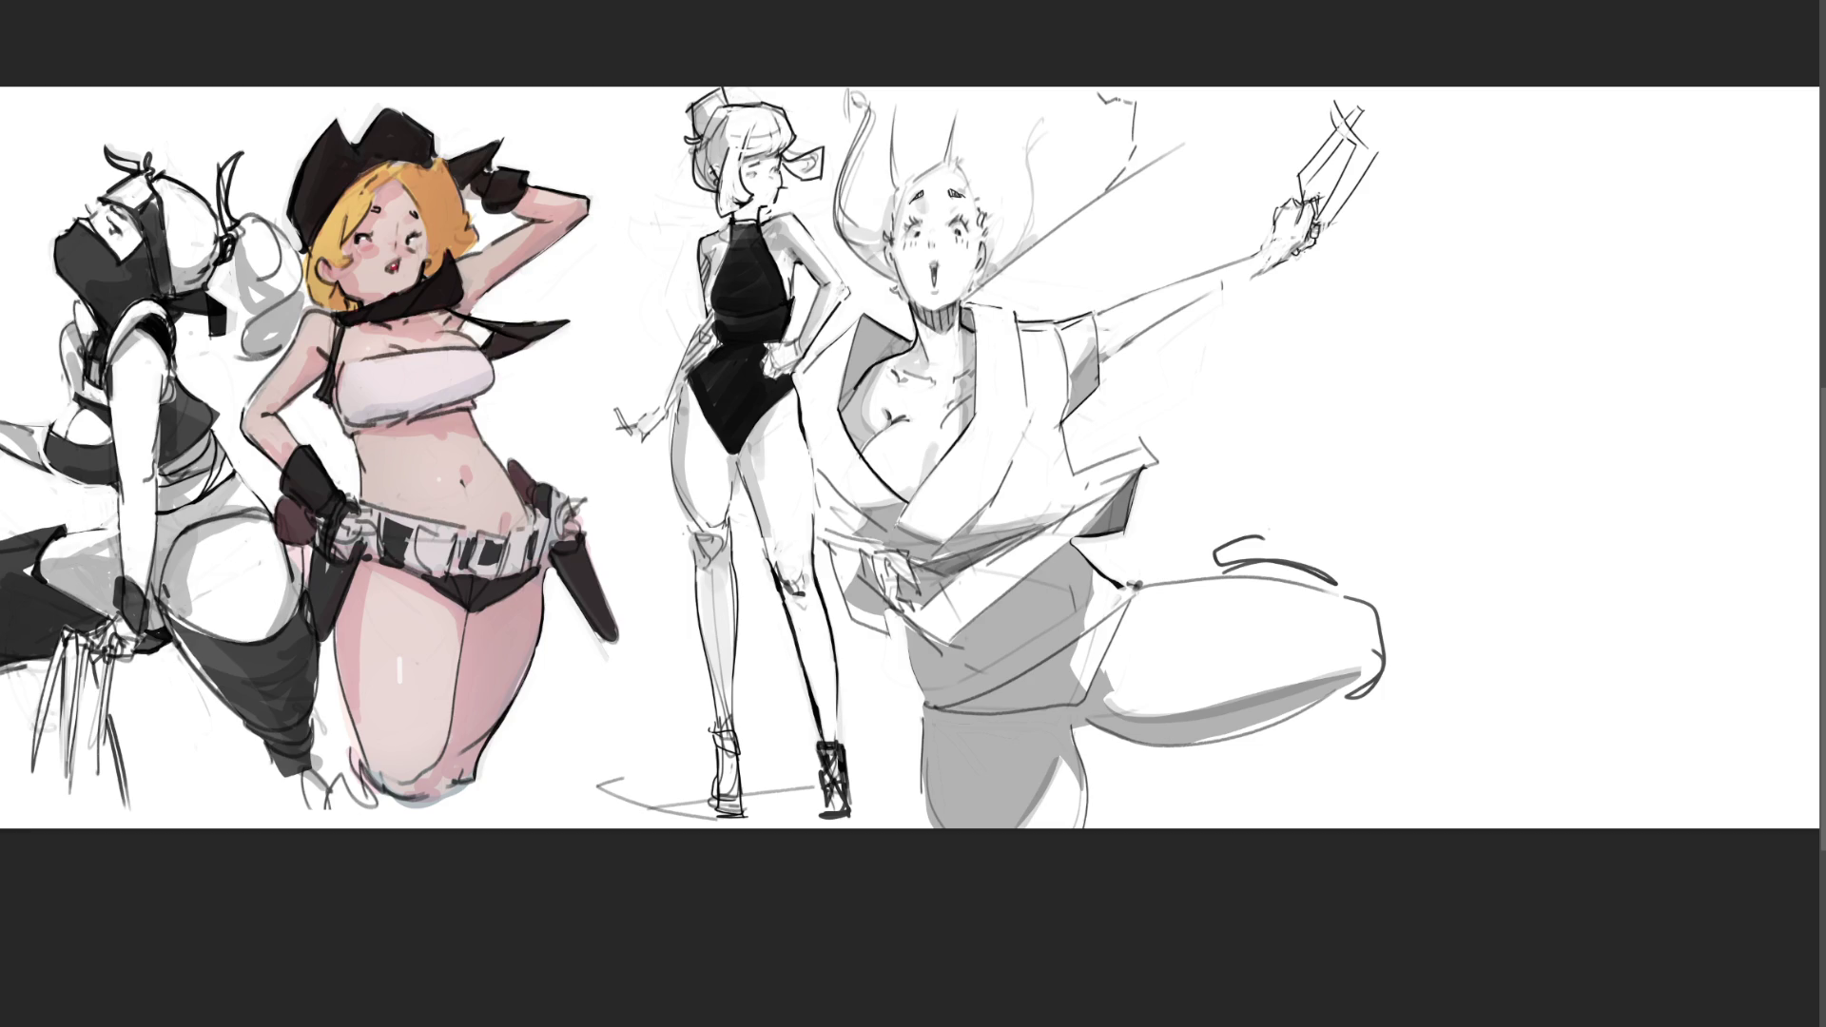
Step: Start the hand study on the right with fingers and a cup outline, undoing the failed cup strokes
mouse_move(1468, 384)
left_mouse_down()
mouse_move(1480, 450)
mouse_move(1488, 361)
mouse_move(1594, 394)
mouse_move(1611, 424)
left_mouse_up()
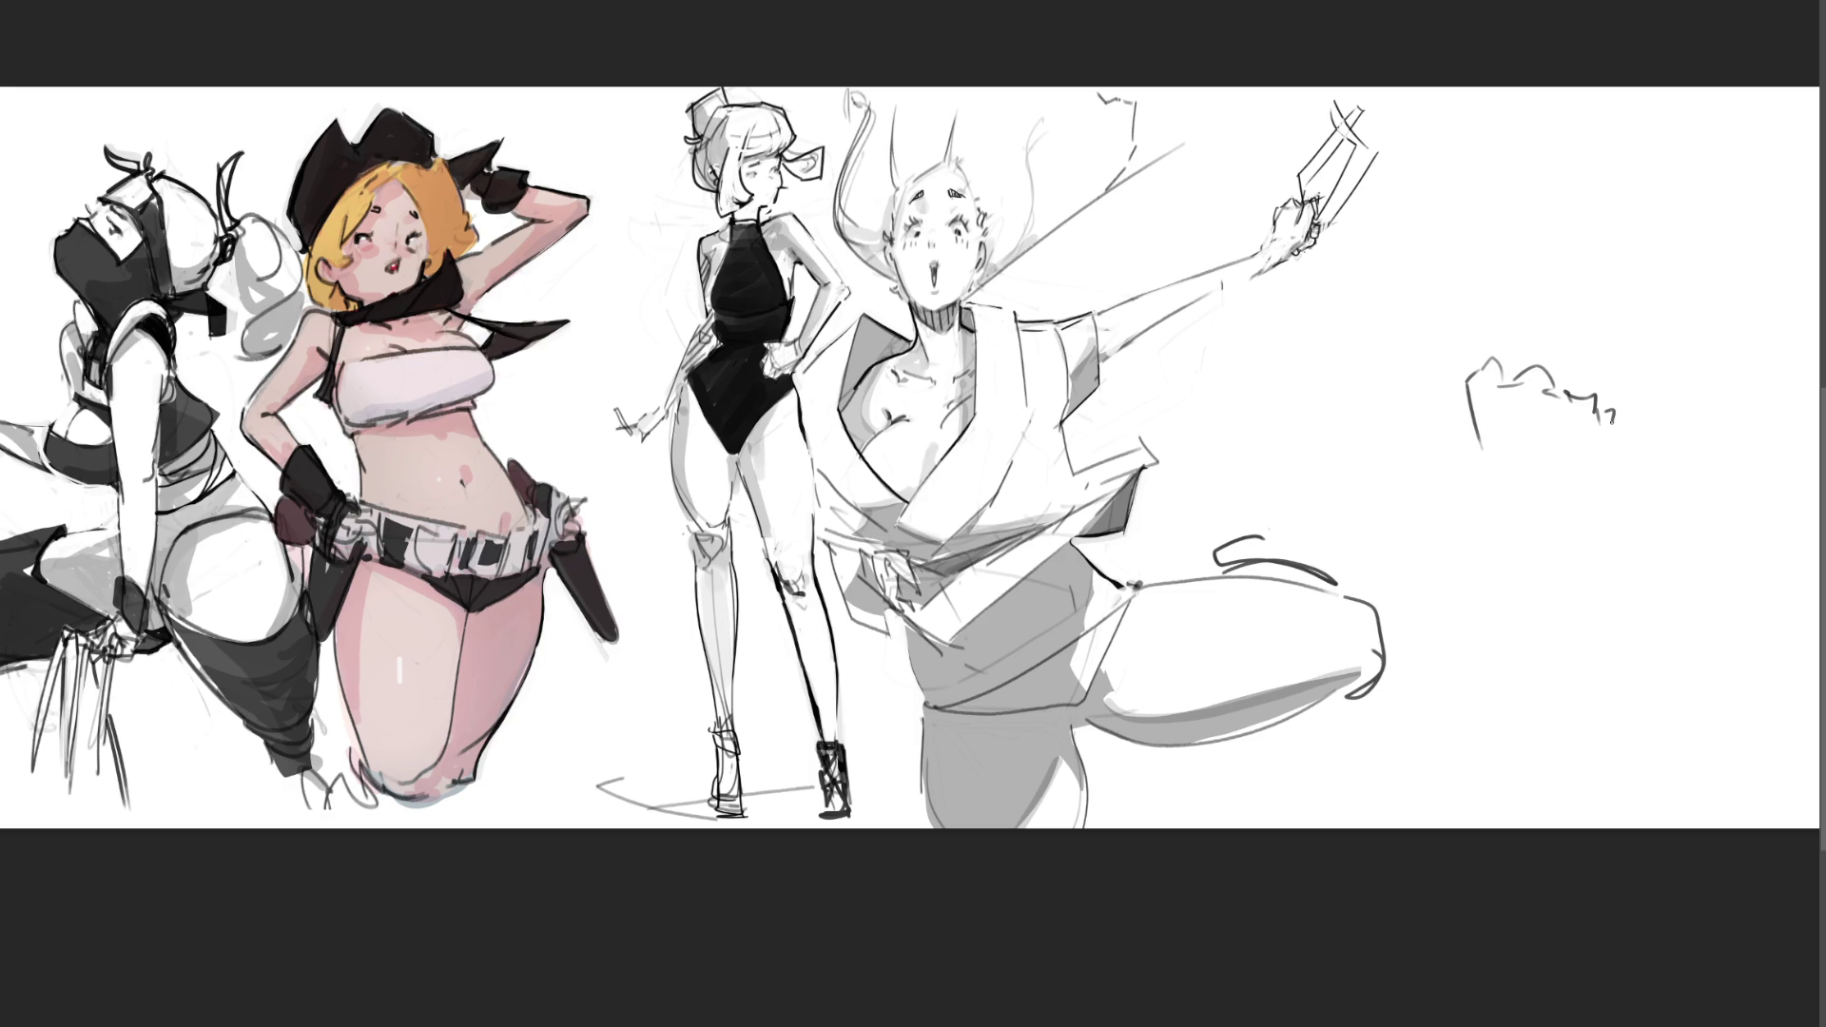
mouse_move(1483, 412)
left_mouse_down()
mouse_move(1500, 398)
mouse_move(1510, 483)
mouse_move(1543, 413)
mouse_move(1533, 489)
left_mouse_up()
left_click_drag(1558, 428, 1560, 488)
left_click_drag(1602, 438, 1574, 515)
mouse_move(1474, 433)
left_mouse_down()
mouse_move(1511, 538)
mouse_move(1611, 435)
mouse_move(1532, 542)
mouse_move(1487, 460)
mouse_move(1355, 511)
mouse_move(1501, 537)
left_mouse_up()
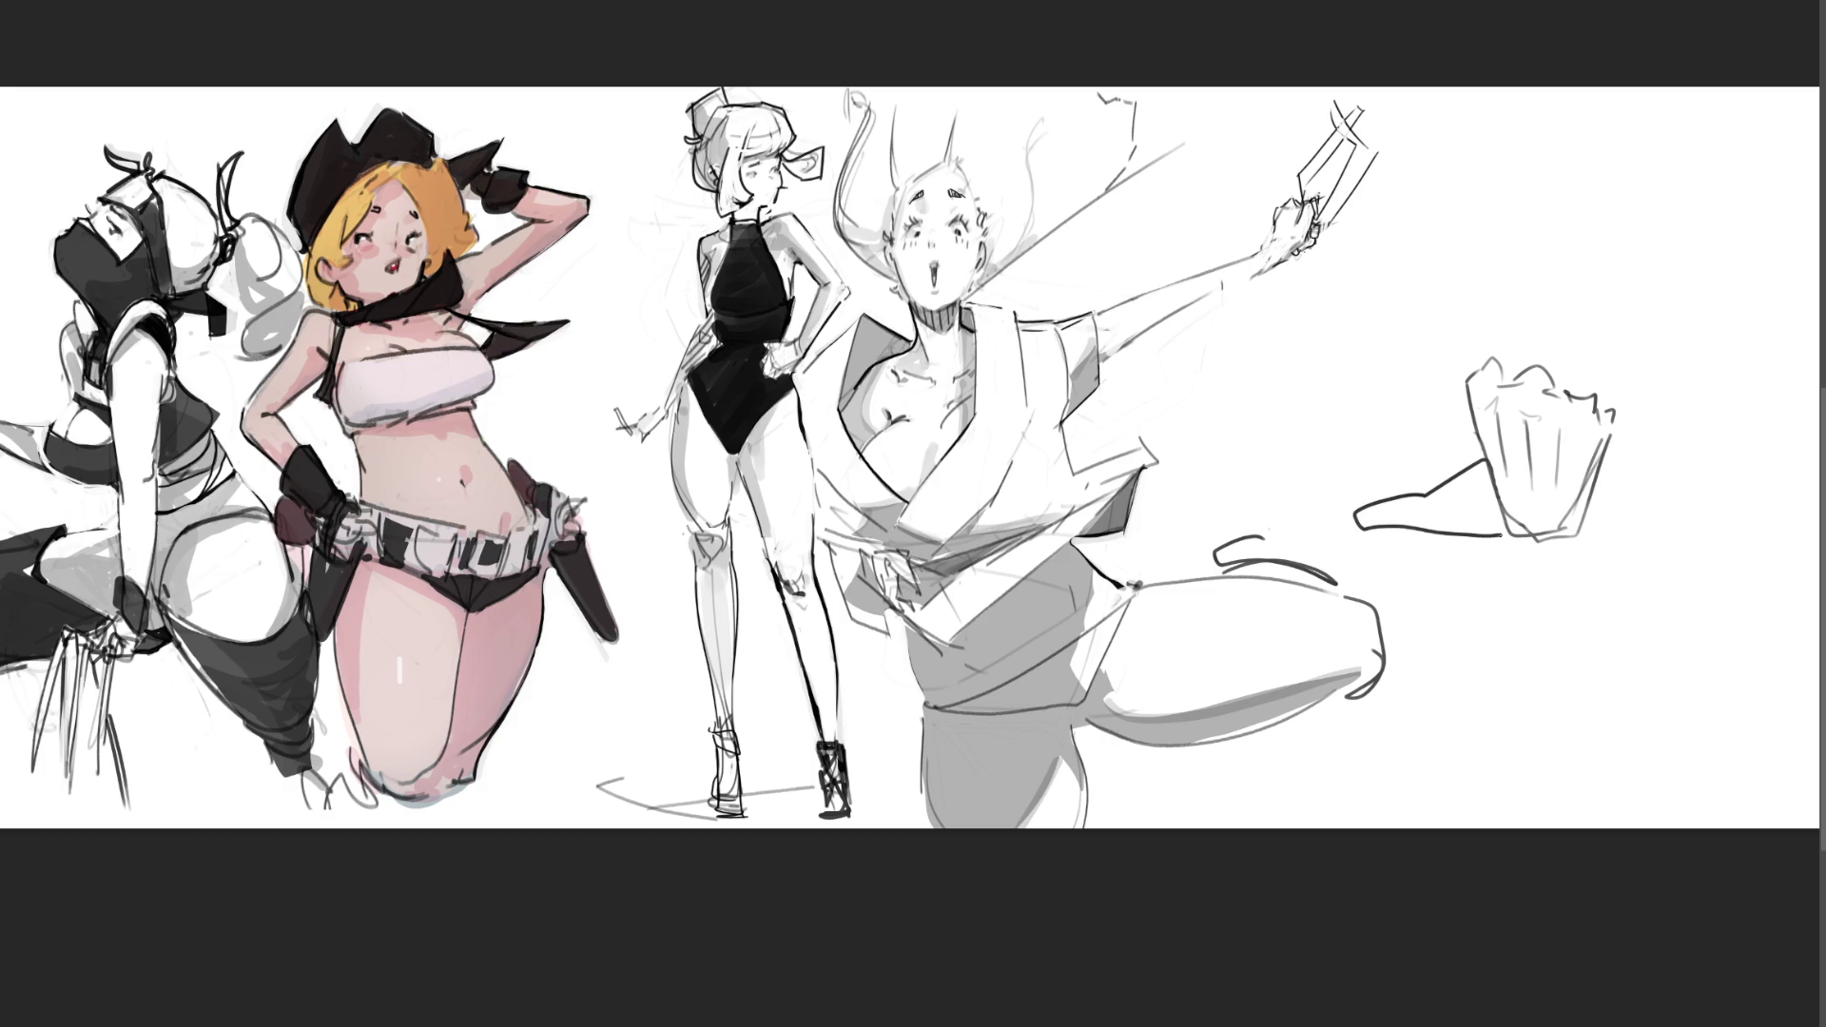
key("ctrl+z")
key("ctrl+z")
key("ctrl+z")
Step: Redraw the cup's sides and rim, outline the hand beside it, and fade the study to light grey
mouse_move(1489, 464)
left_mouse_down()
mouse_move(1379, 504)
mouse_move(1502, 531)
mouse_move(1598, 476)
mouse_move(1603, 439)
left_mouse_up()
mouse_move(1508, 543)
left_mouse_down()
mouse_move(1581, 538)
mouse_move(1579, 647)
left_mouse_up()
mouse_move(1484, 357)
left_mouse_down()
mouse_move(1581, 390)
mouse_move(1613, 481)
left_mouse_up()
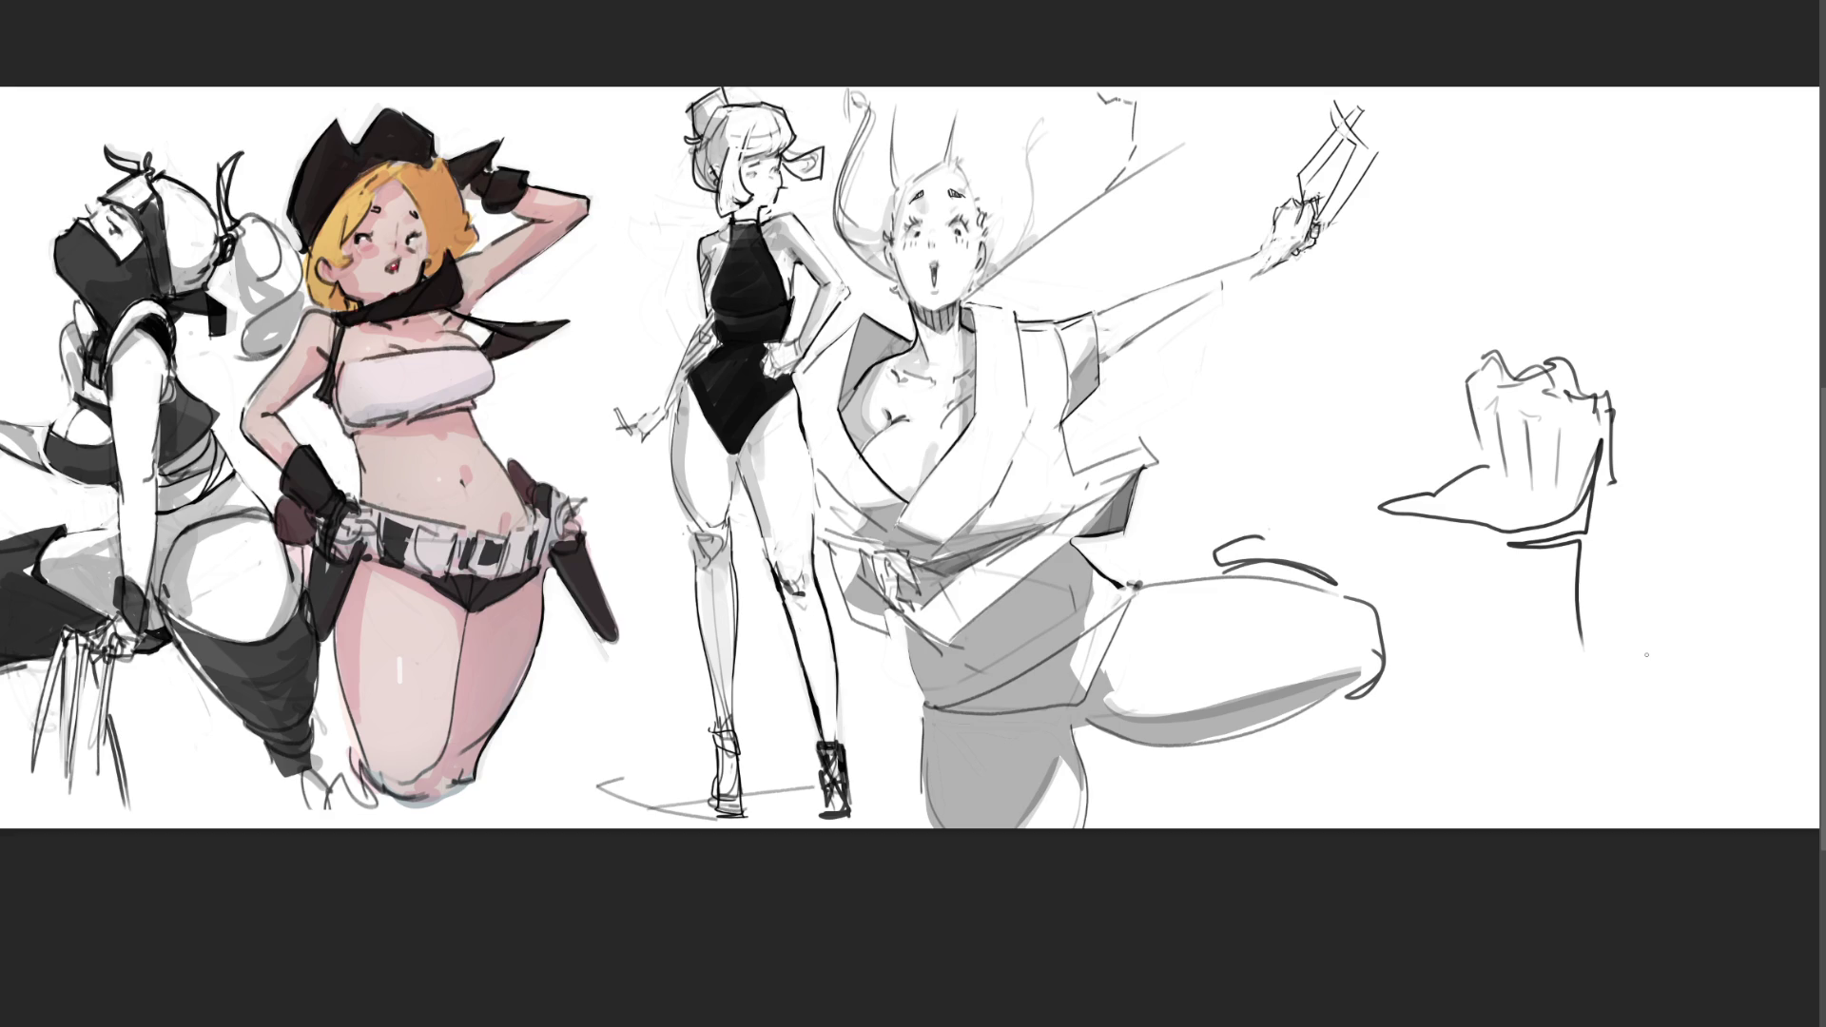
mouse_move(1407, 503)
left_mouse_down()
mouse_move(1370, 494)
mouse_move(1354, 428)
mouse_move(1692, 435)
mouse_move(1439, 377)
mouse_move(1408, 209)
mouse_move(1434, 404)
mouse_move(1240, 404)
left_mouse_up()
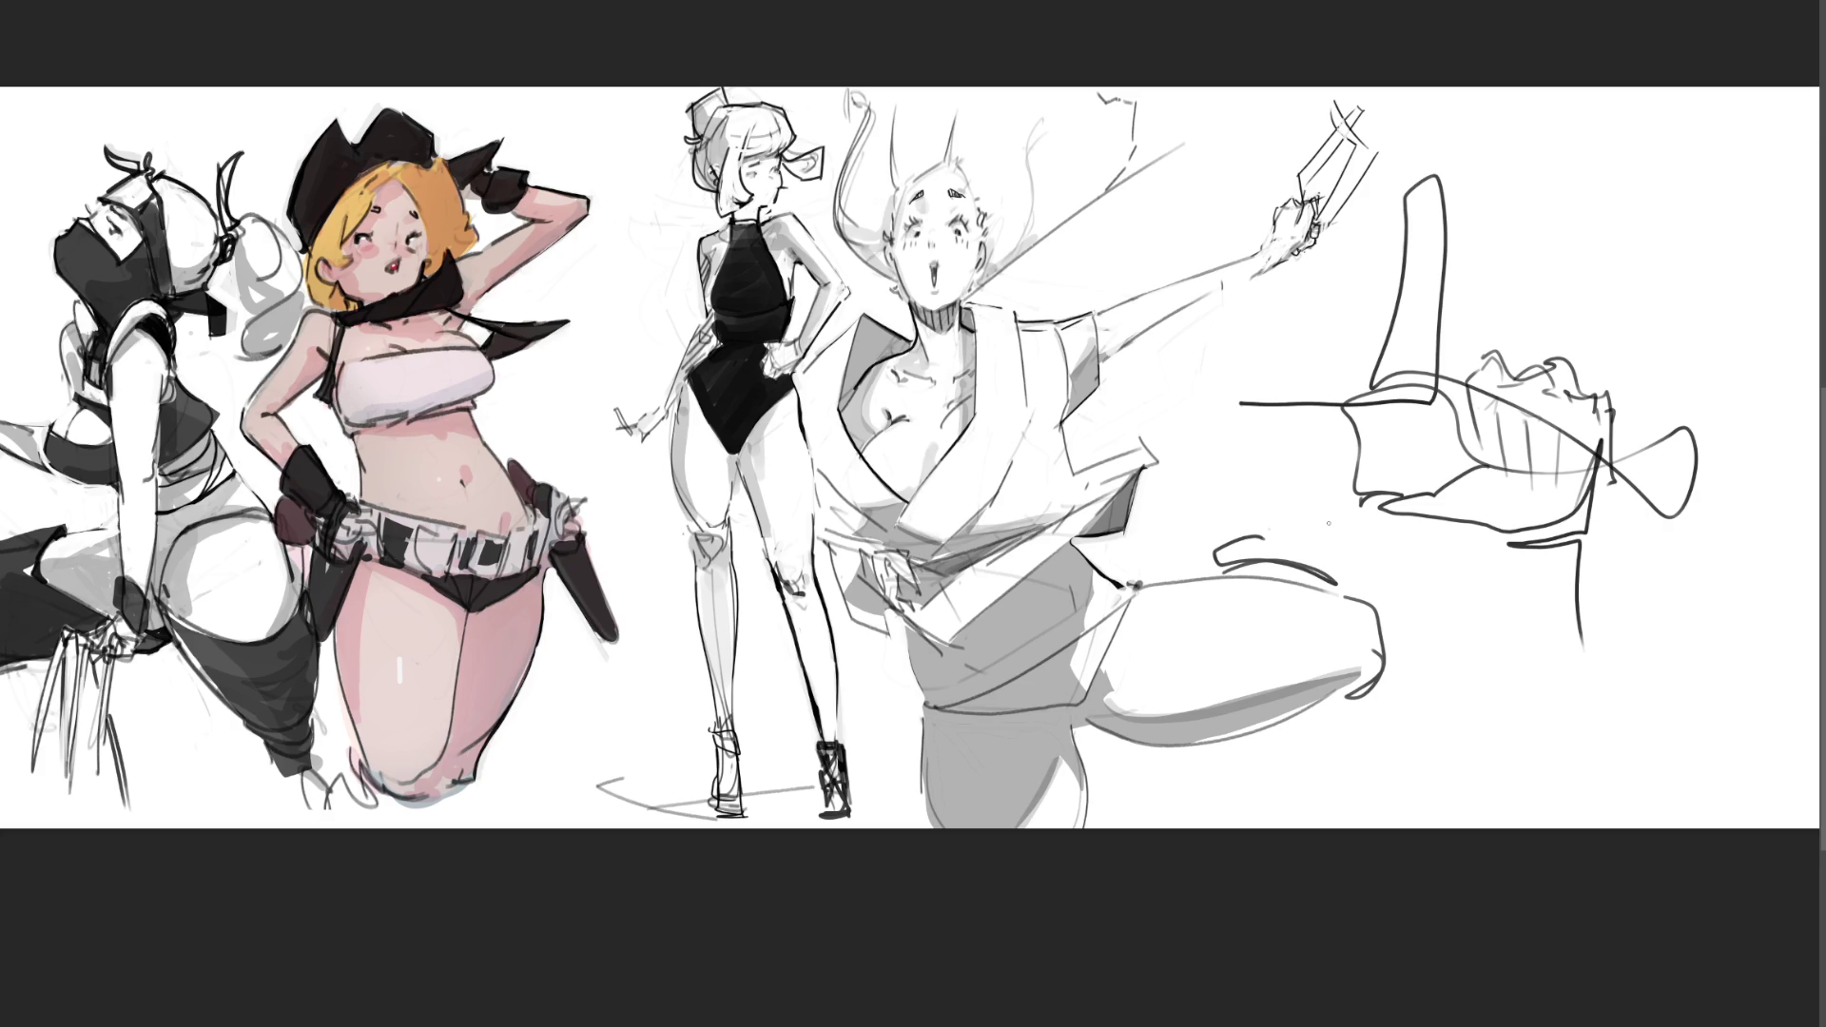
mouse_move(1199, 335)
left_mouse_down()
mouse_move(1325, 219)
mouse_move(1483, 400)
mouse_move(1447, 510)
mouse_move(1617, 584)
mouse_move(1639, 277)
left_mouse_up()
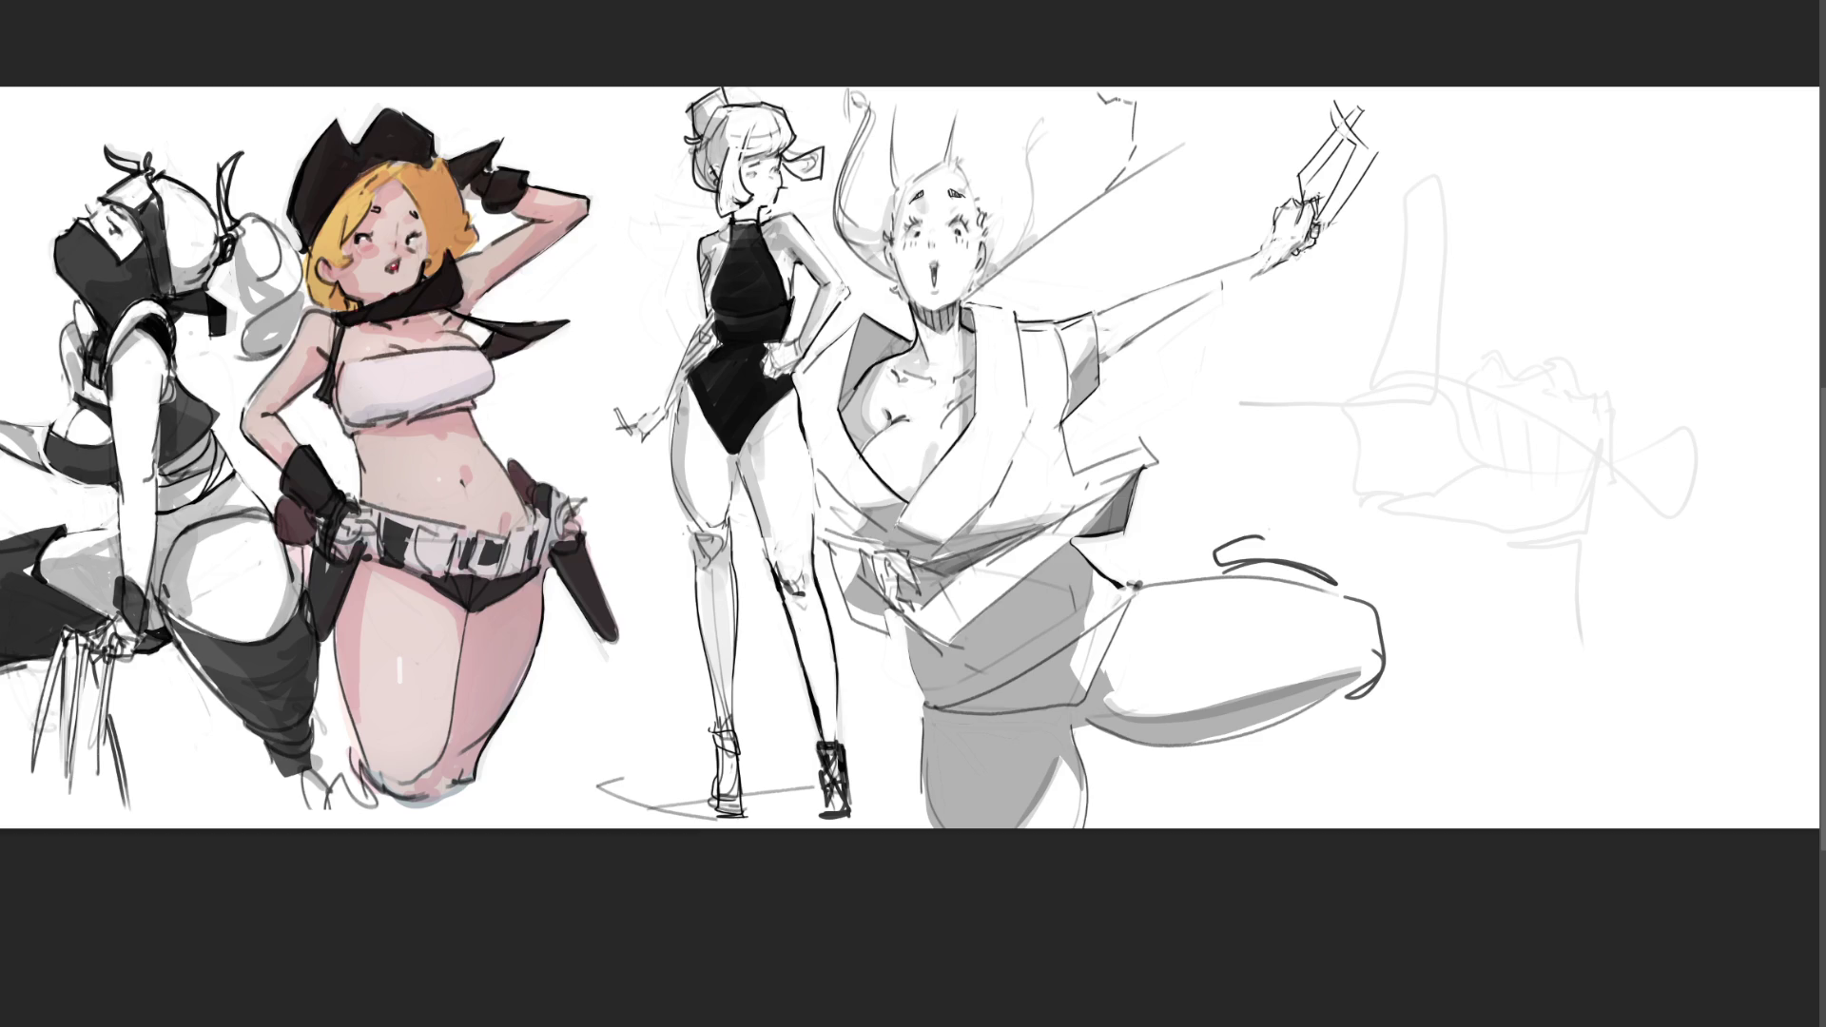
Step: Block in the first hooked and curved strokes of the foot over the faded guide
left_click_drag(1515, 198, 1512, 250)
mouse_move(1516, 169)
left_mouse_down()
mouse_move(1518, 197)
mouse_move(1505, 179)
left_mouse_up()
mouse_move(1527, 164)
left_mouse_down()
mouse_move(1558, 228)
mouse_move(1543, 285)
mouse_move(1467, 356)
left_mouse_up()
left_click_drag(1545, 287, 1453, 409)
left_click_drag(1460, 336, 1487, 431)
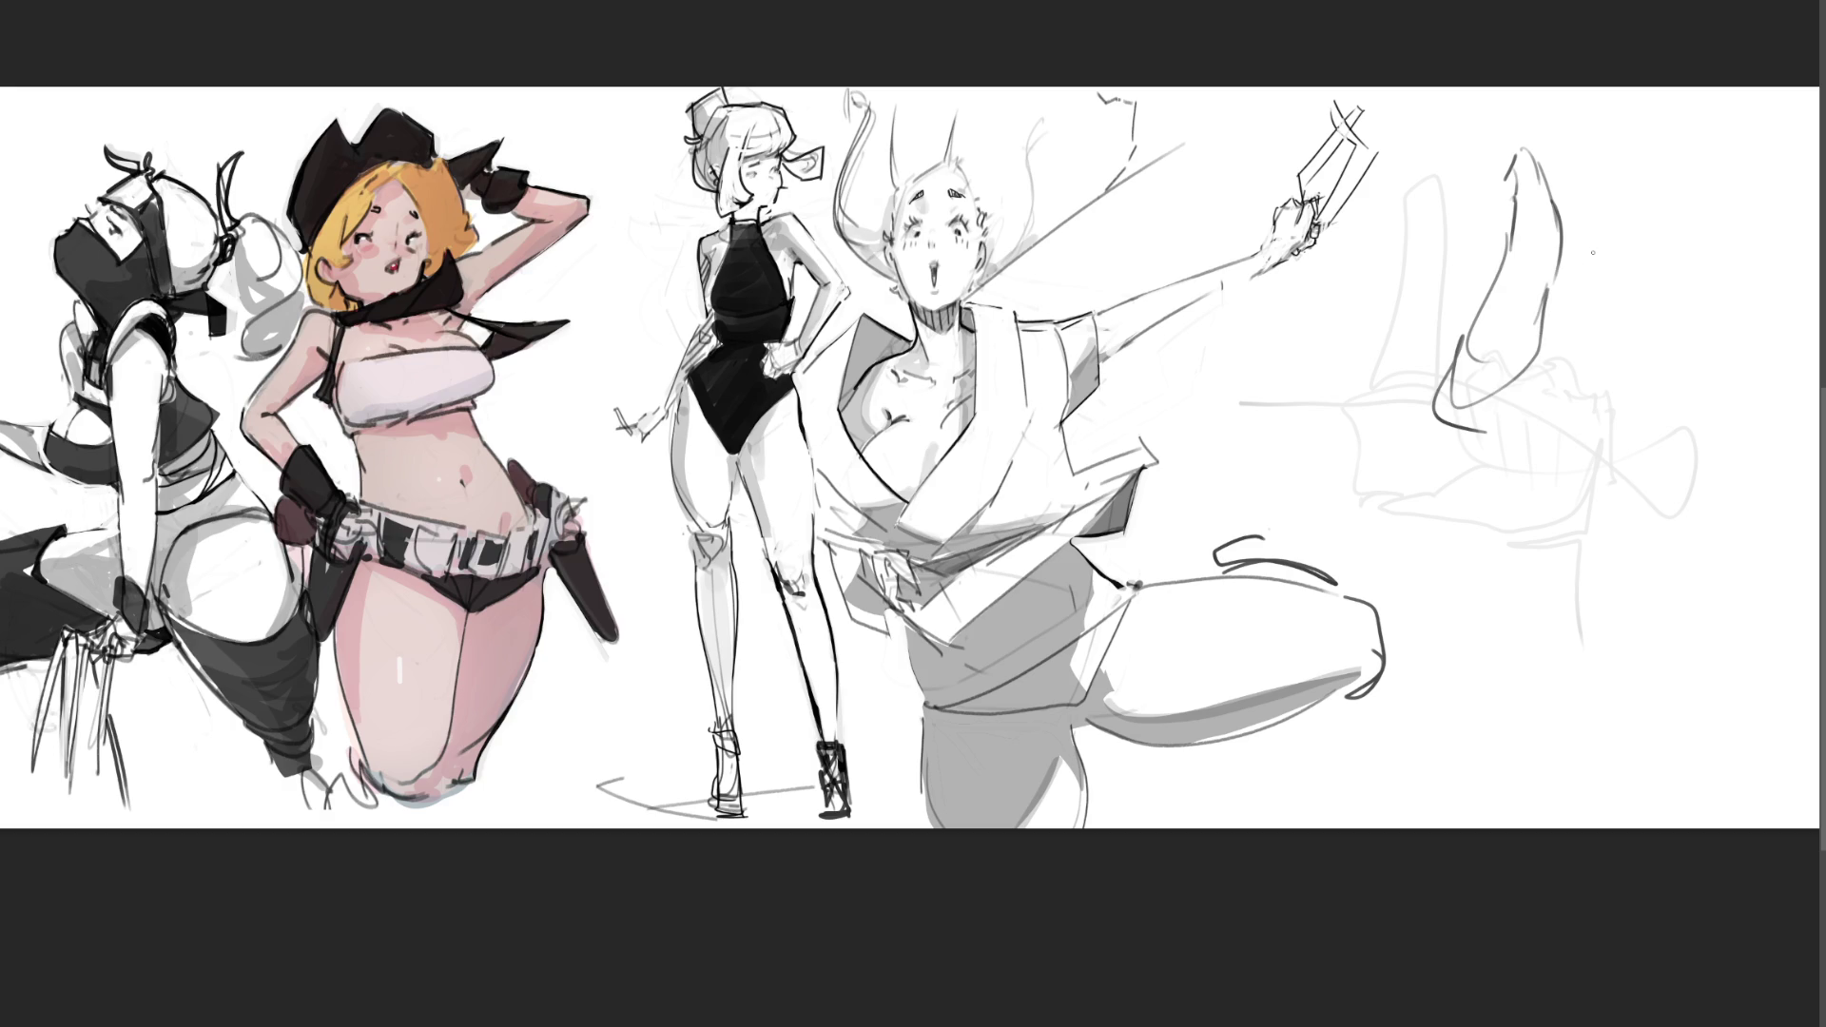
mouse_move(1556, 284)
left_mouse_down()
mouse_move(1560, 400)
mouse_move(1514, 424)
left_mouse_up()
mouse_move(1579, 368)
left_mouse_down()
mouse_move(1521, 431)
mouse_move(1596, 419)
left_mouse_up()
mouse_move(1585, 373)
left_mouse_down()
mouse_move(1657, 346)
mouse_move(1543, 439)
mouse_move(1682, 354)
left_mouse_up()
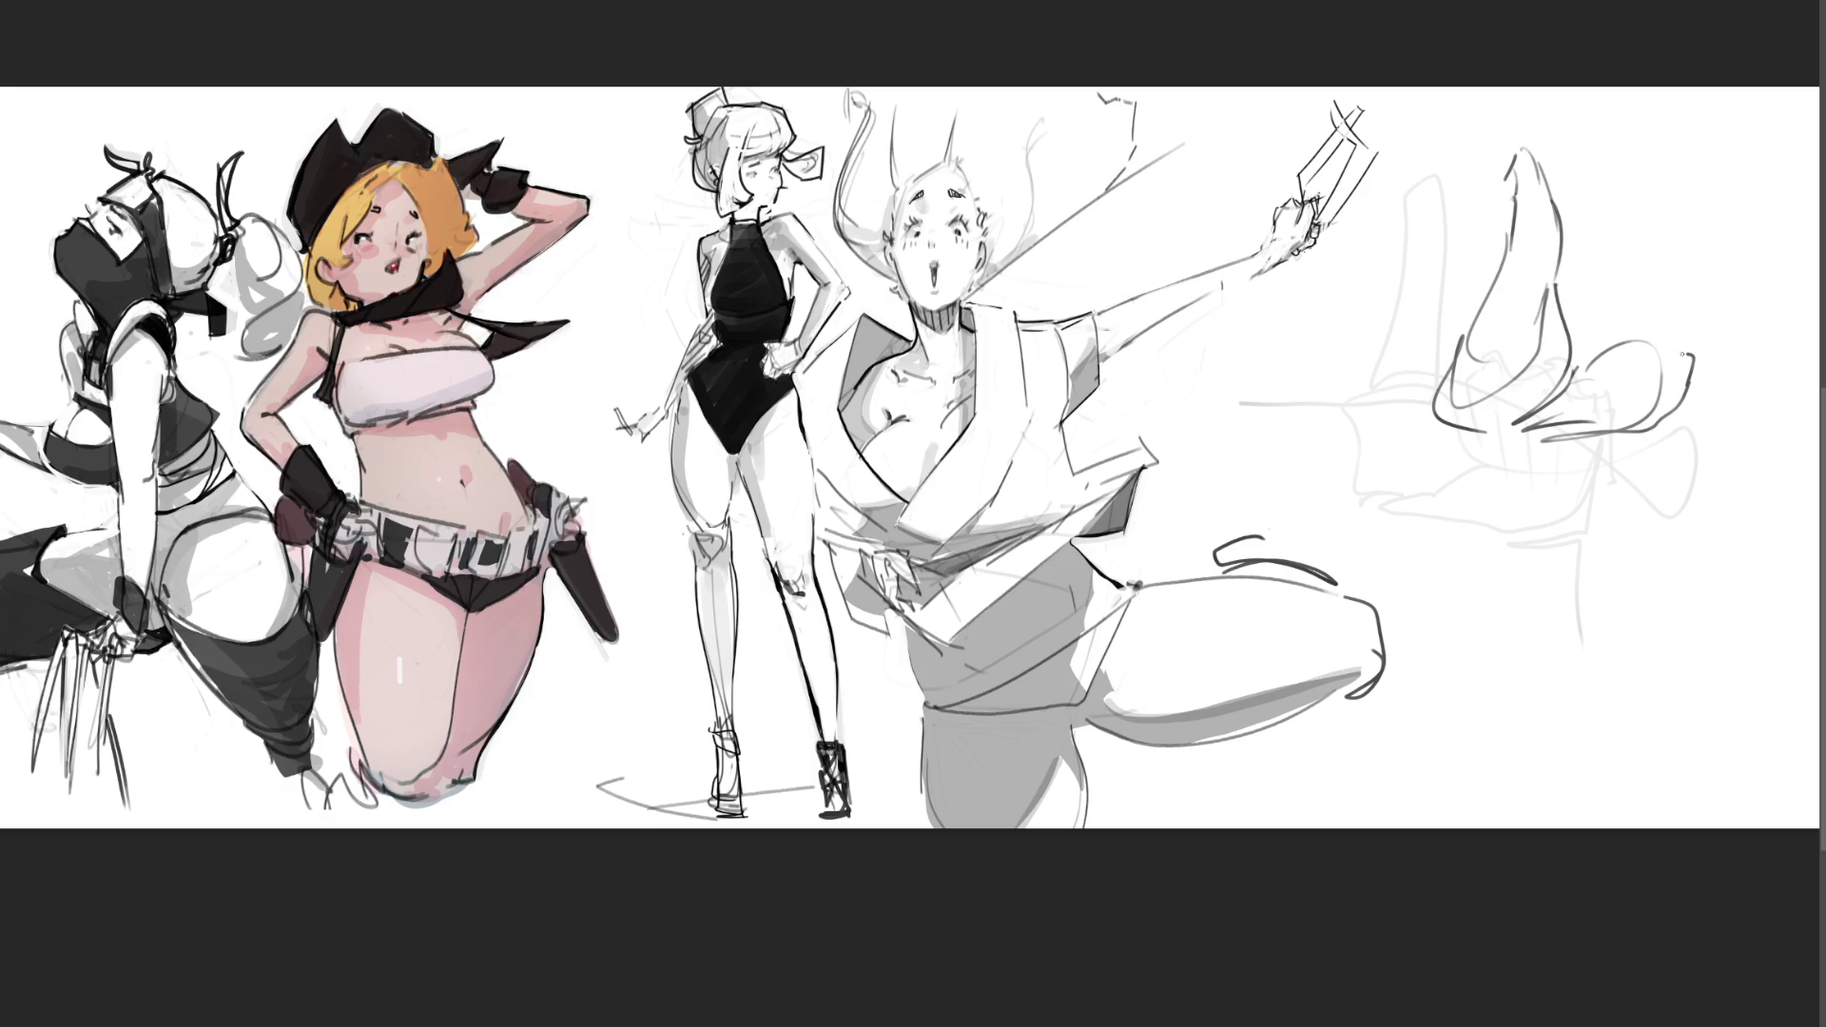
Step: Build up the upper-right shape with vertical lines, a jagged right edge and a small loop
mouse_move(1568, 142)
left_mouse_down()
mouse_move(1561, 233)
mouse_move(1580, 234)
mouse_move(1618, 123)
mouse_move(1603, 194)
left_mouse_up()
left_click_drag(1557, 203, 1573, 238)
left_click_drag(1605, 189, 1591, 223)
left_click_drag(1626, 119, 1619, 160)
mouse_move(1619, 160)
left_mouse_down()
mouse_move(1612, 204)
mouse_move(1636, 220)
left_mouse_up()
mouse_move(1628, 195)
left_mouse_down()
mouse_move(1673, 143)
mouse_move(1654, 202)
left_mouse_up()
mouse_move(1628, 217)
left_mouse_down()
mouse_move(1621, 245)
mouse_move(1670, 255)
left_mouse_up()
mouse_move(1683, 169)
left_mouse_down()
mouse_move(1654, 261)
mouse_move(1708, 289)
left_mouse_up()
mouse_move(1667, 306)
left_mouse_down()
mouse_move(1649, 335)
mouse_move(1666, 352)
left_mouse_up()
mouse_move(1602, 237)
left_mouse_down()
mouse_move(1636, 333)
mouse_move(1715, 321)
mouse_move(1564, 279)
mouse_move(1596, 307)
left_mouse_up()
Step: Hatch inside the sketch and extend the pointed toe with curves under the sole
left_click_drag(1574, 288, 1642, 344)
left_click_drag(1603, 336, 1639, 369)
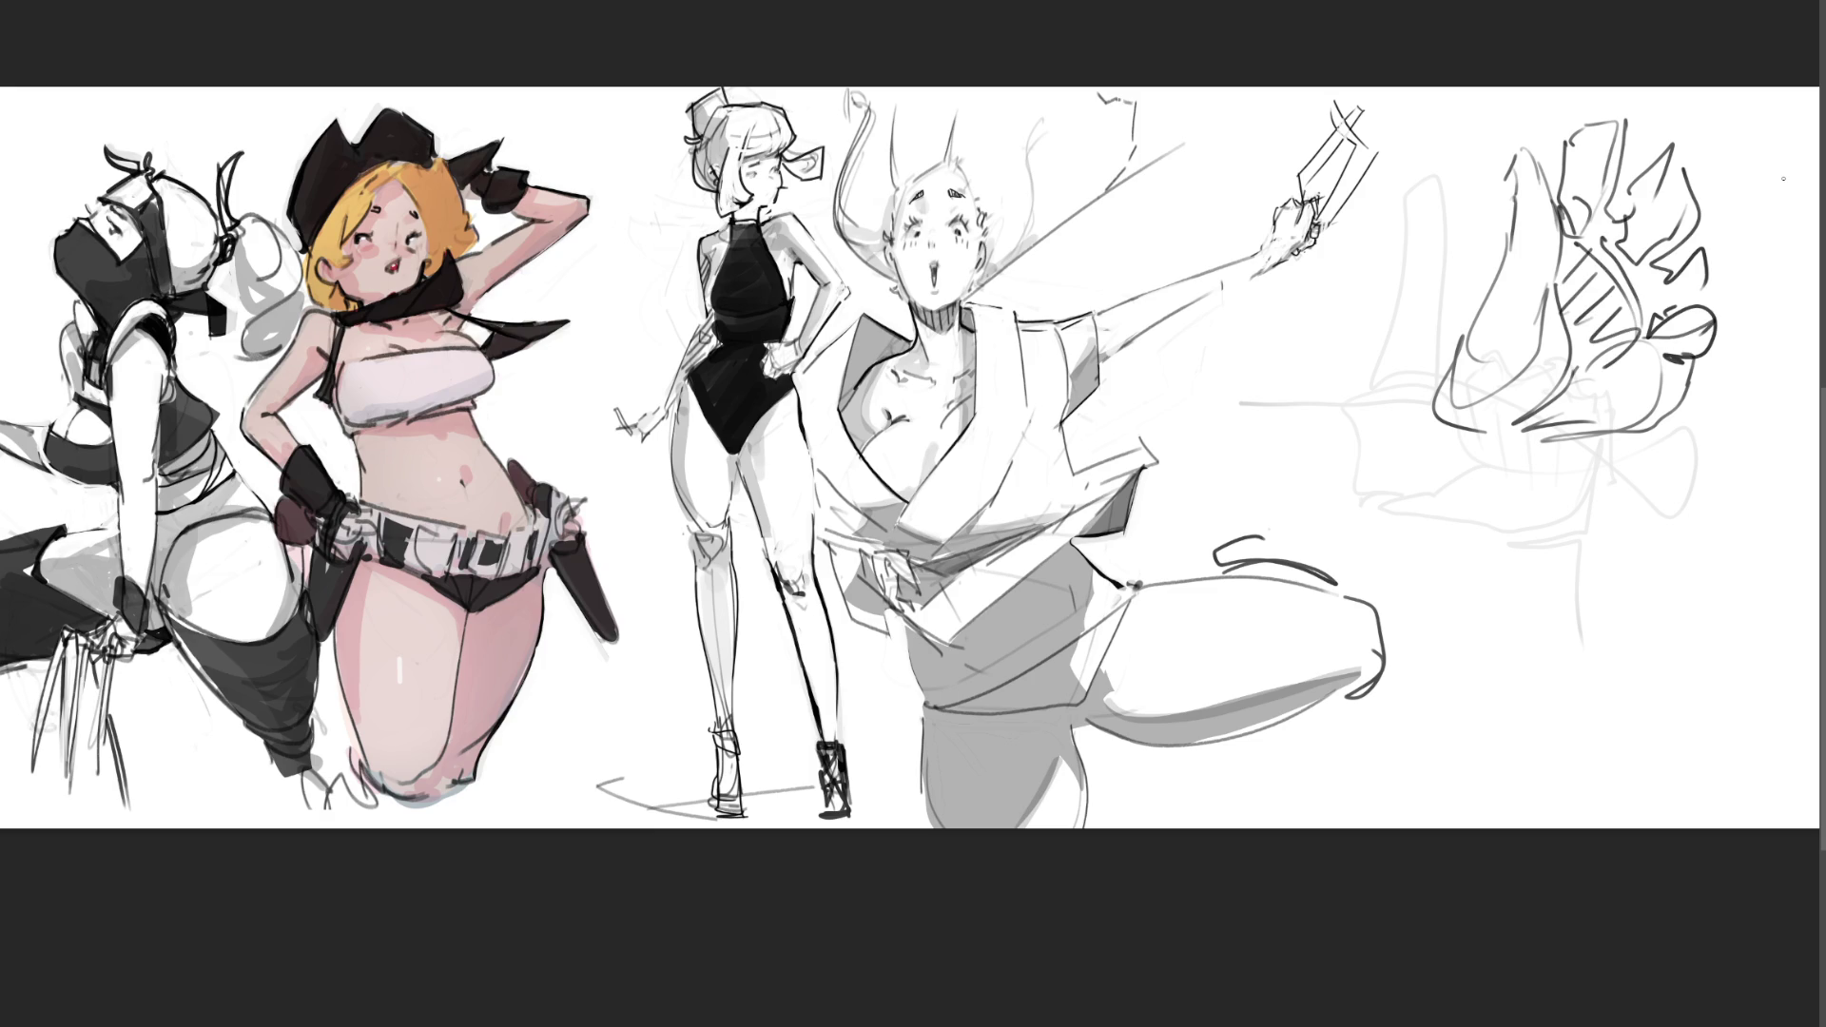
mouse_move(1428, 411)
left_mouse_down()
mouse_move(1374, 481)
mouse_move(1565, 435)
left_mouse_up()
mouse_move(1552, 443)
left_mouse_down()
mouse_move(1487, 489)
mouse_move(1341, 468)
mouse_move(1512, 477)
left_mouse_up()
left_click_drag(1530, 469, 1408, 568)
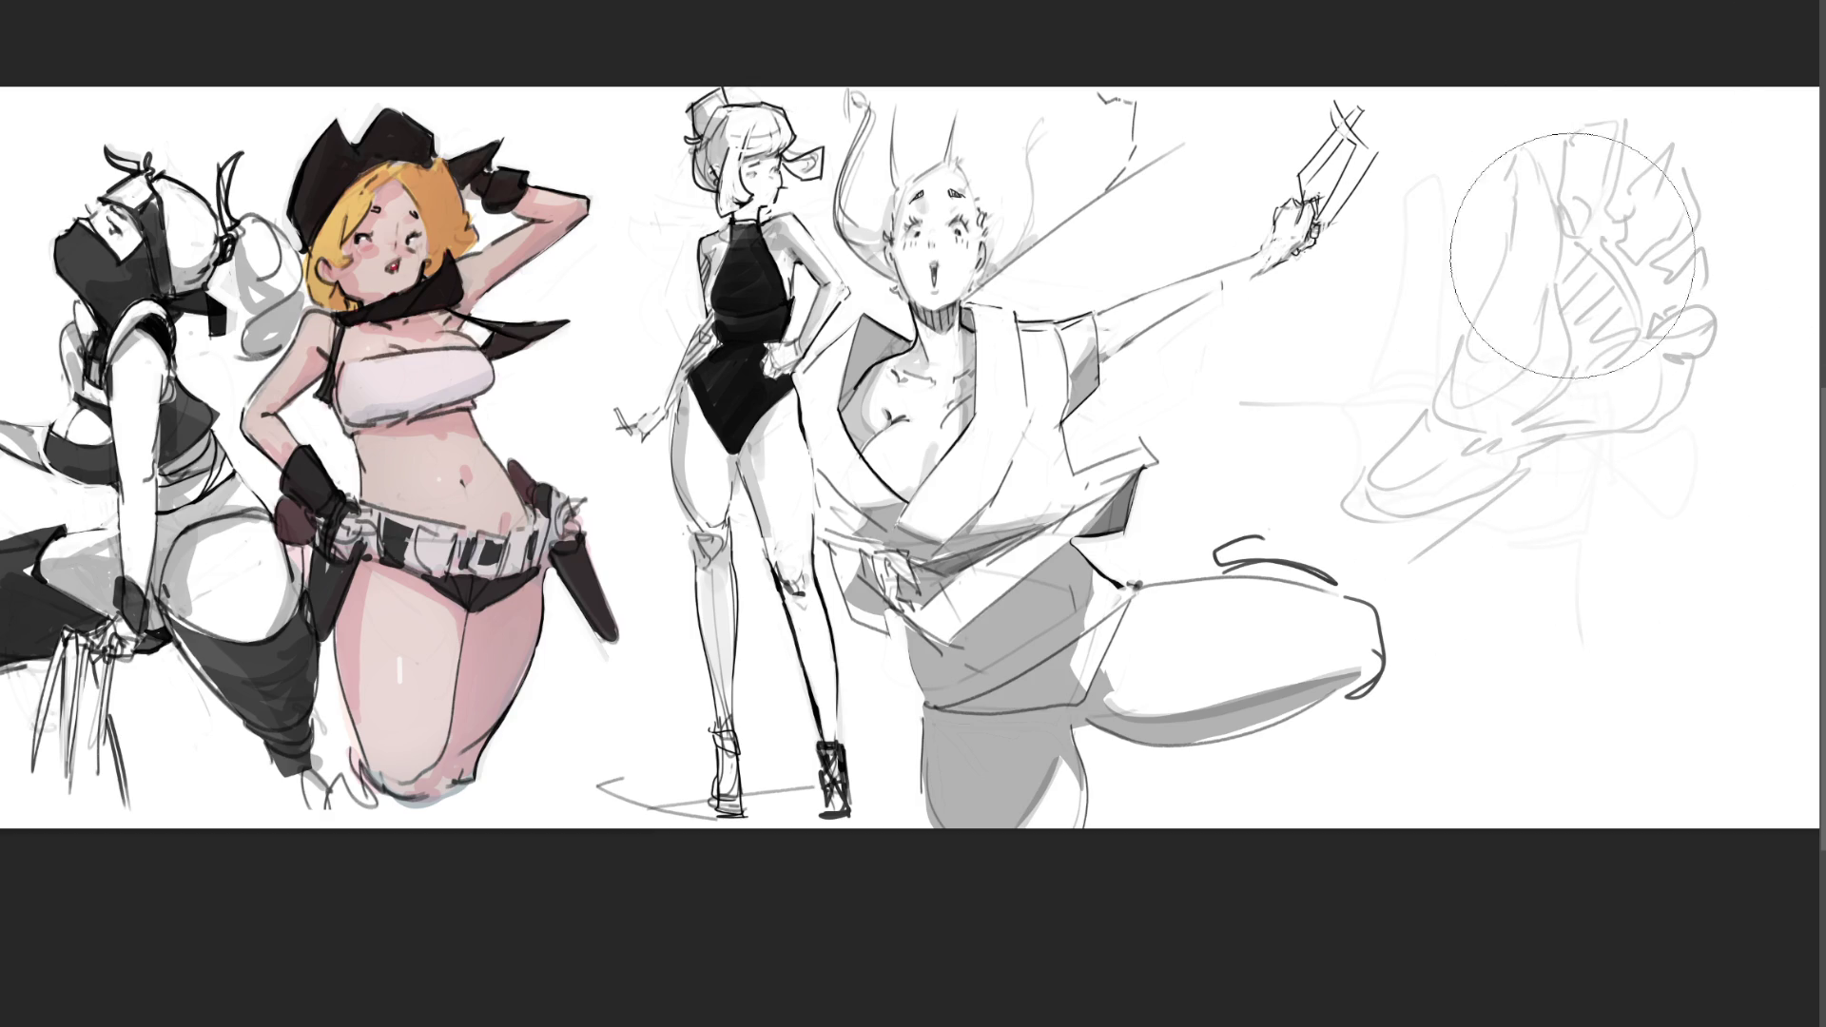
Step: With a much smaller brush, draw the cartoon face's two eyes, mouth arc and teeth
key("b")
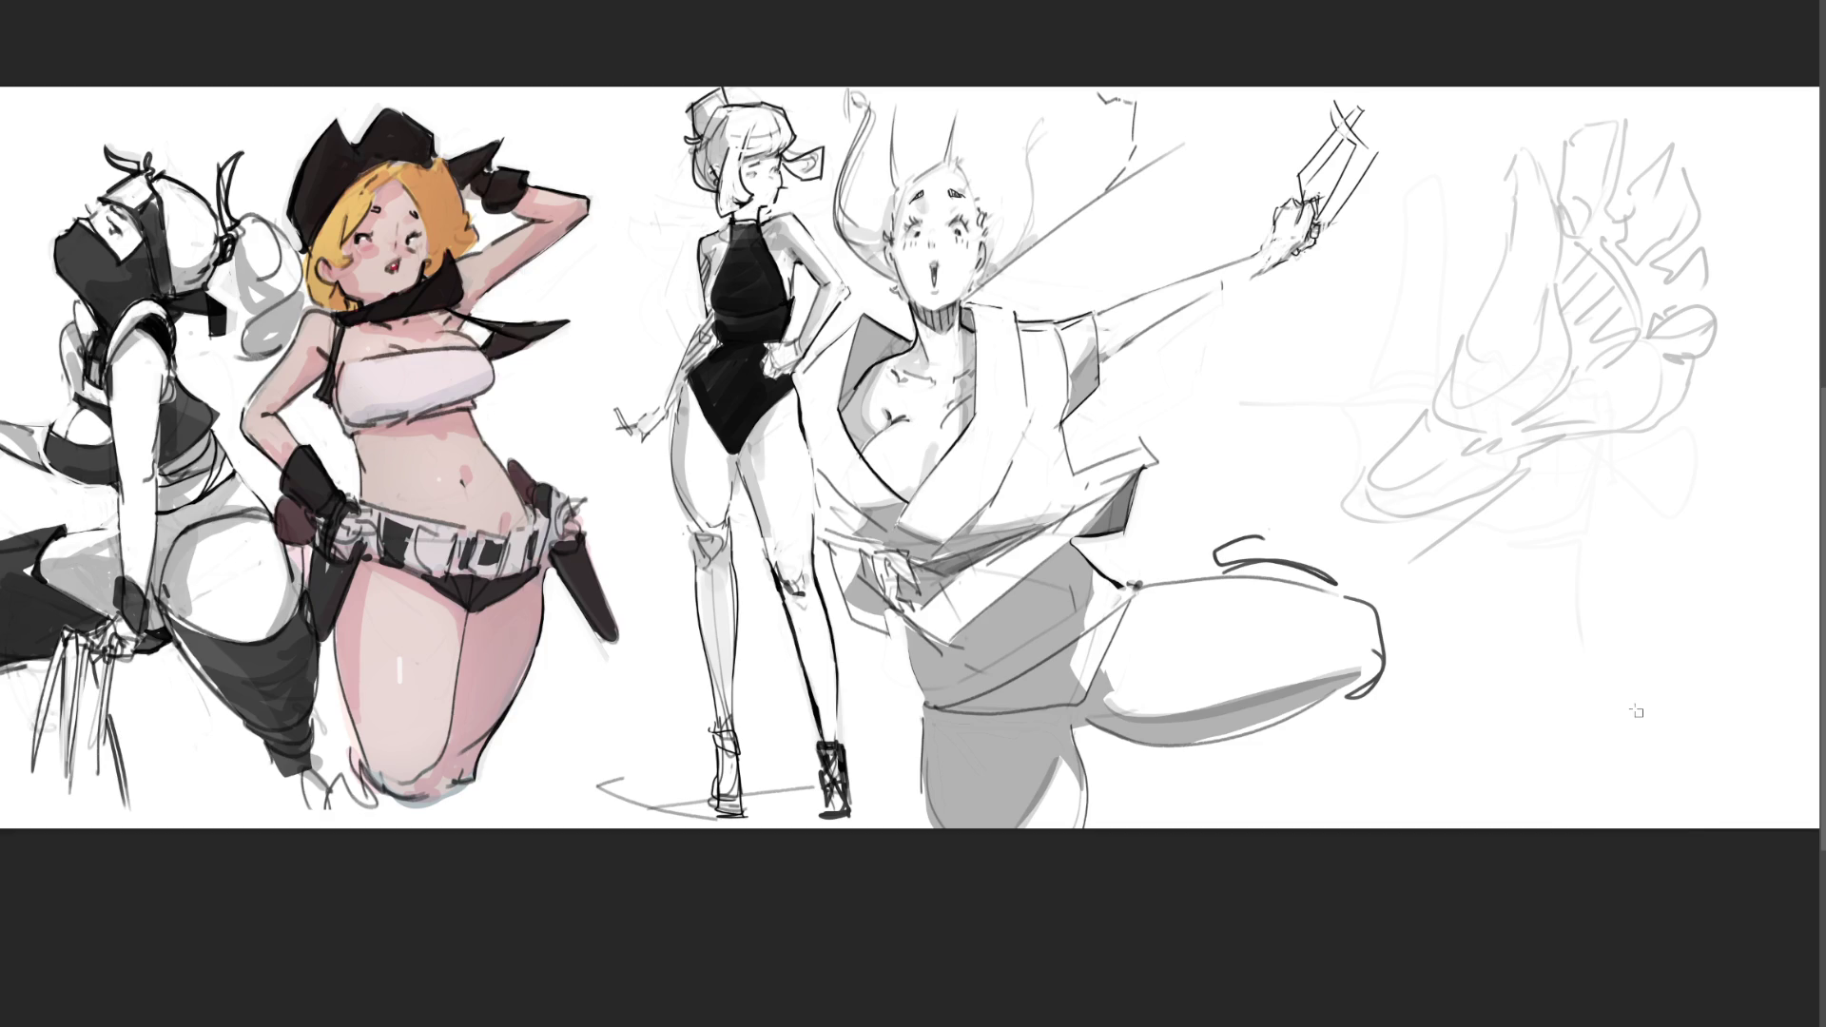
left_click_drag(1557, 194, 1577, 240)
mouse_move(1662, 339)
left_mouse_down()
mouse_move(1710, 327)
mouse_move(1684, 360)
mouse_move(1713, 332)
left_mouse_up()
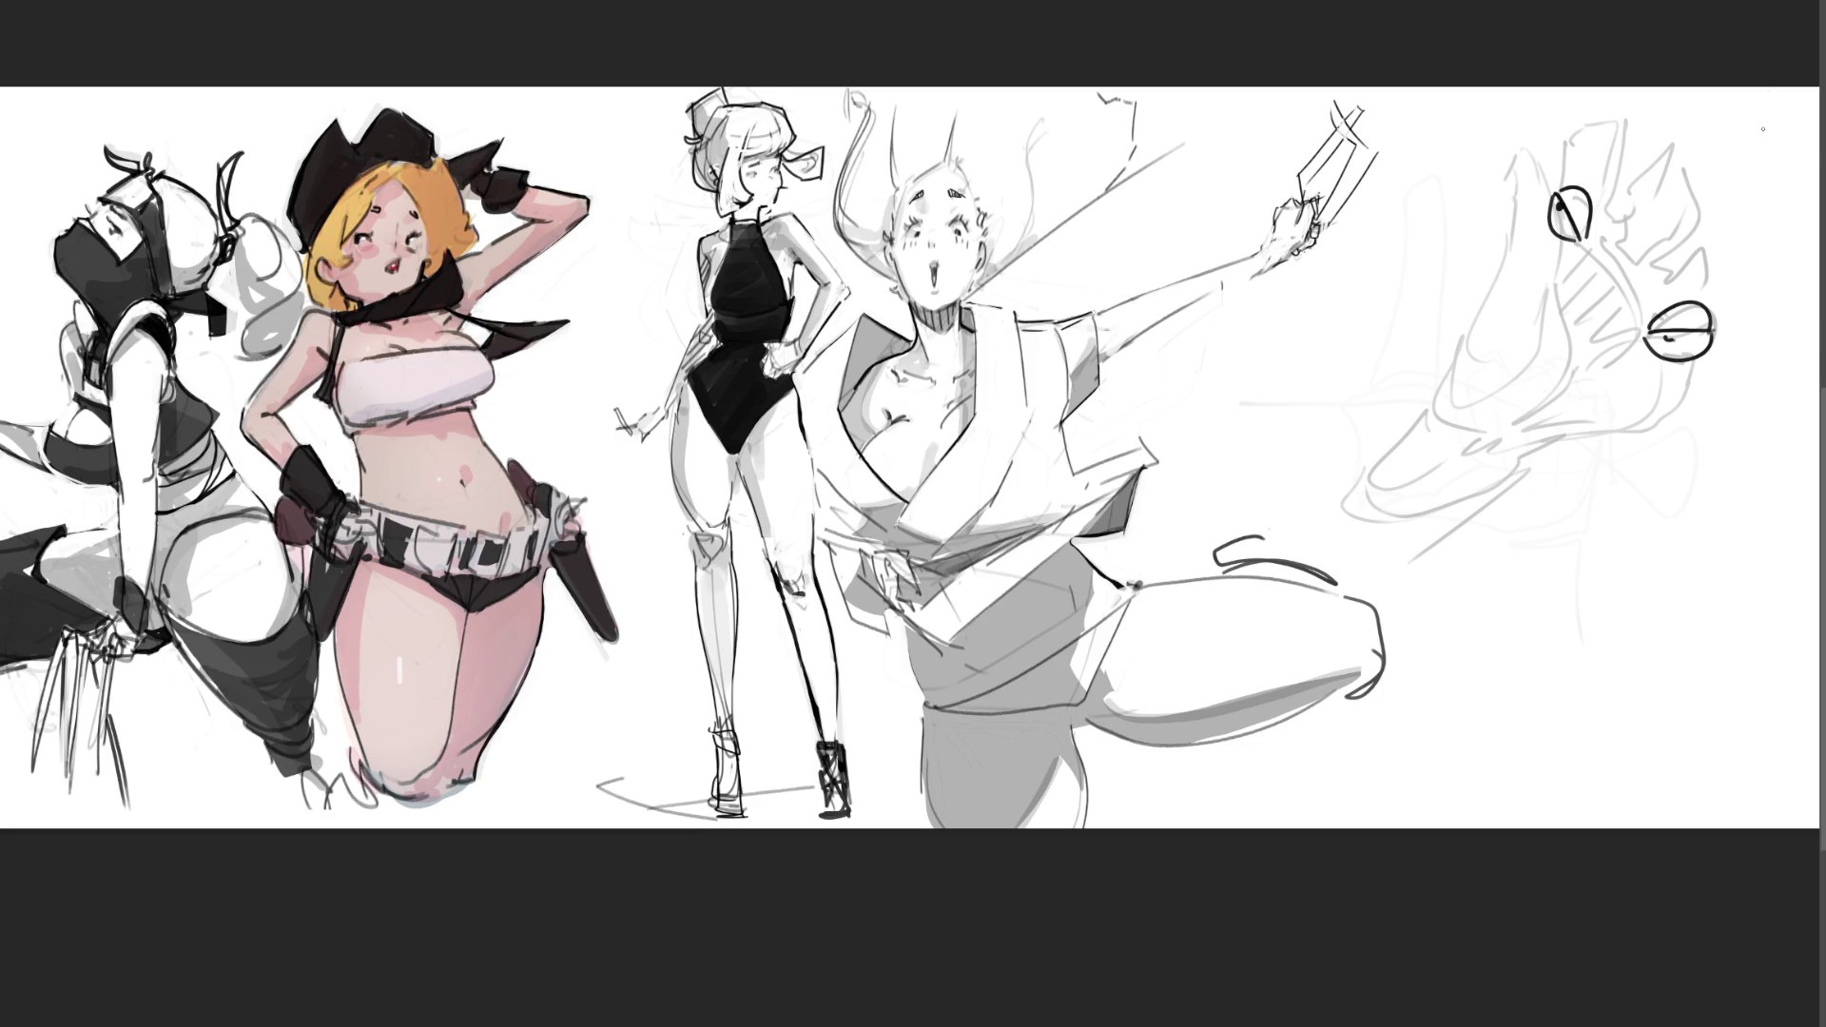
left_click_drag(1556, 251, 1639, 335)
mouse_move(1560, 278)
left_mouse_down()
mouse_move(1618, 360)
mouse_move(1591, 300)
left_mouse_up()
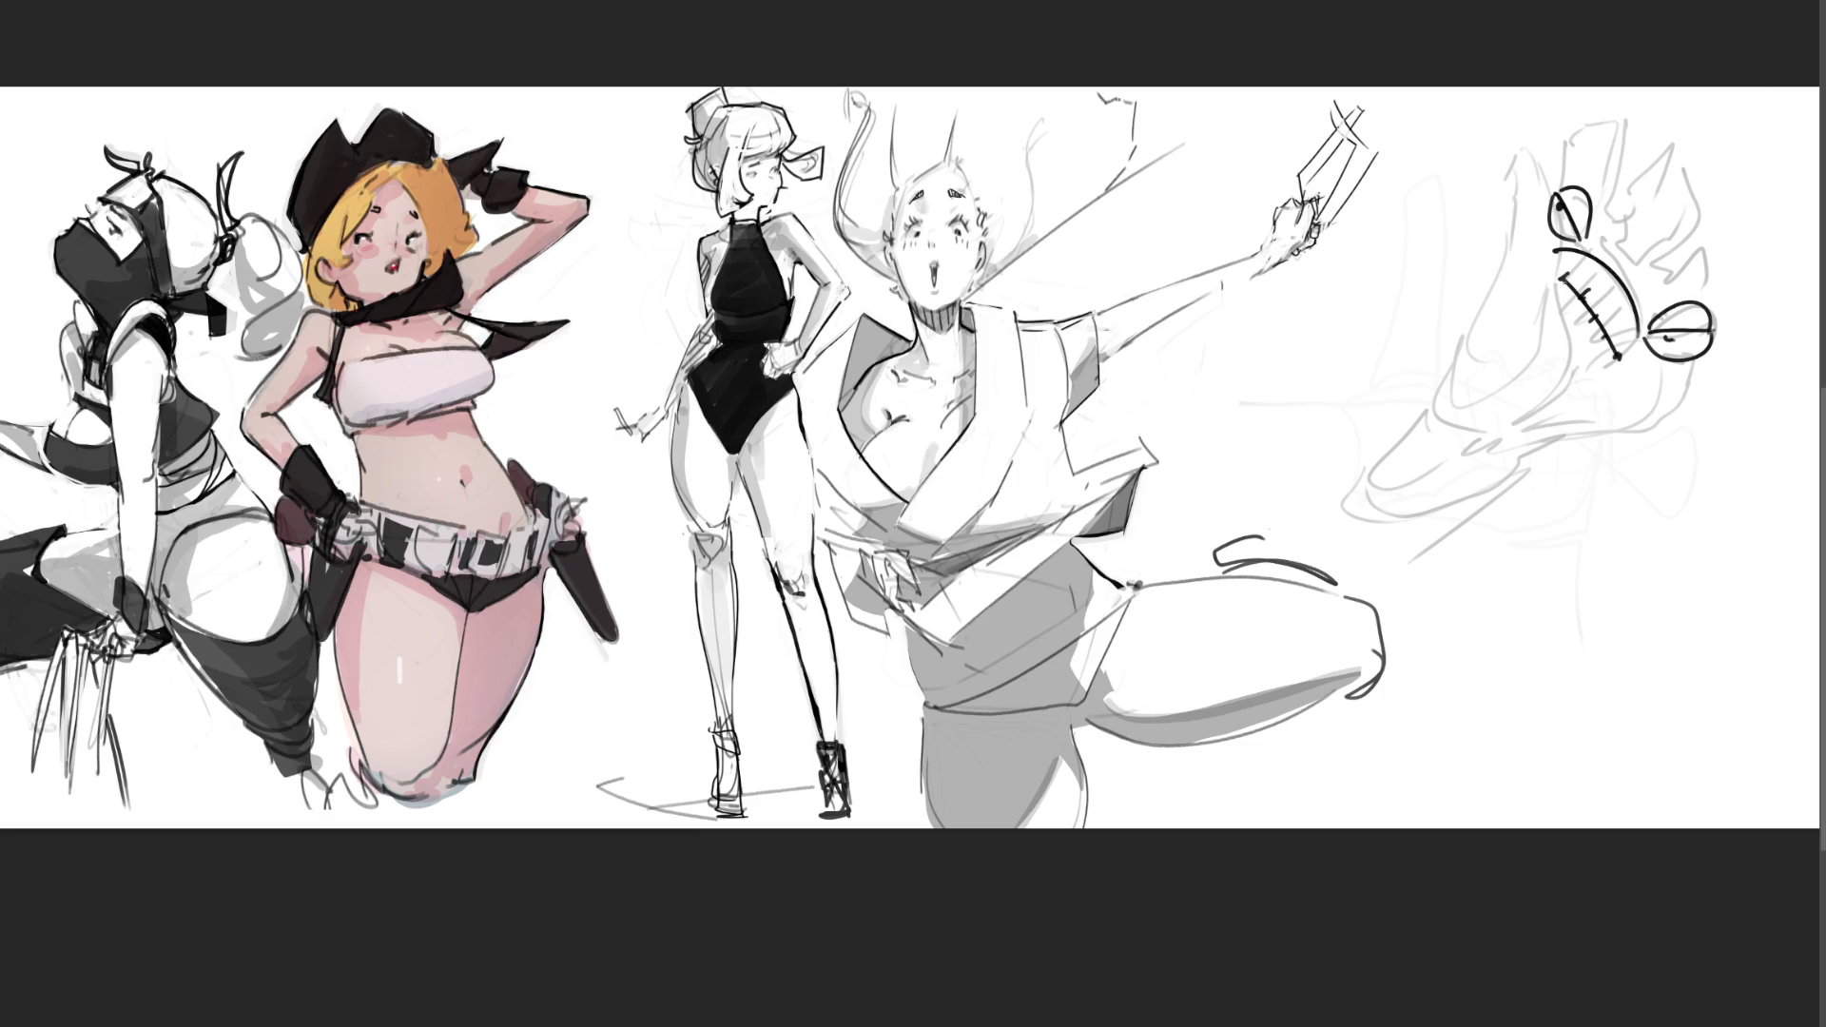
mouse_move(1546, 256)
left_mouse_down()
mouse_move(1571, 267)
mouse_move(1609, 382)
mouse_move(1640, 337)
left_mouse_up()
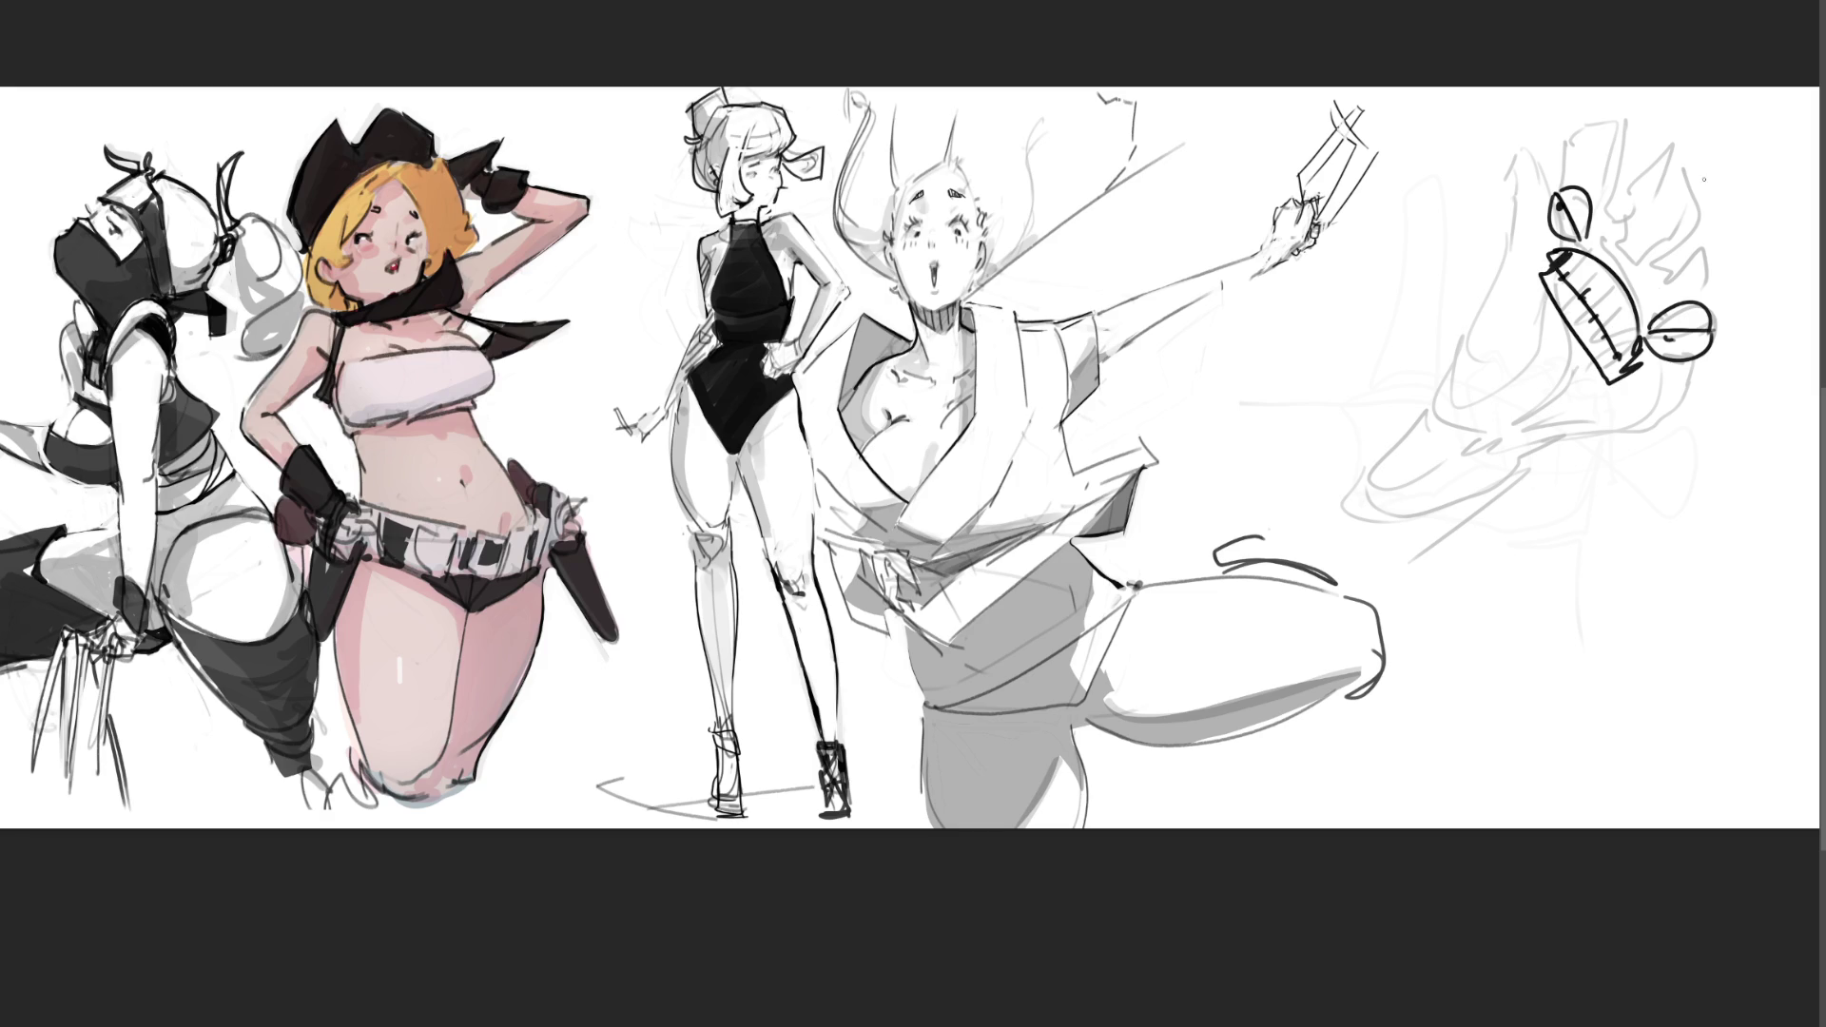
left_click_drag(1611, 249, 1638, 292)
Step: Add the brow, cheek and jaw curves, an ear loop and a nose loop, undoing a head arc
left_click_drag(1587, 199, 1674, 283)
left_click_drag(1547, 225, 1520, 354)
mouse_move(1697, 354)
left_mouse_down()
mouse_move(1572, 407)
mouse_move(1534, 395)
left_mouse_up()
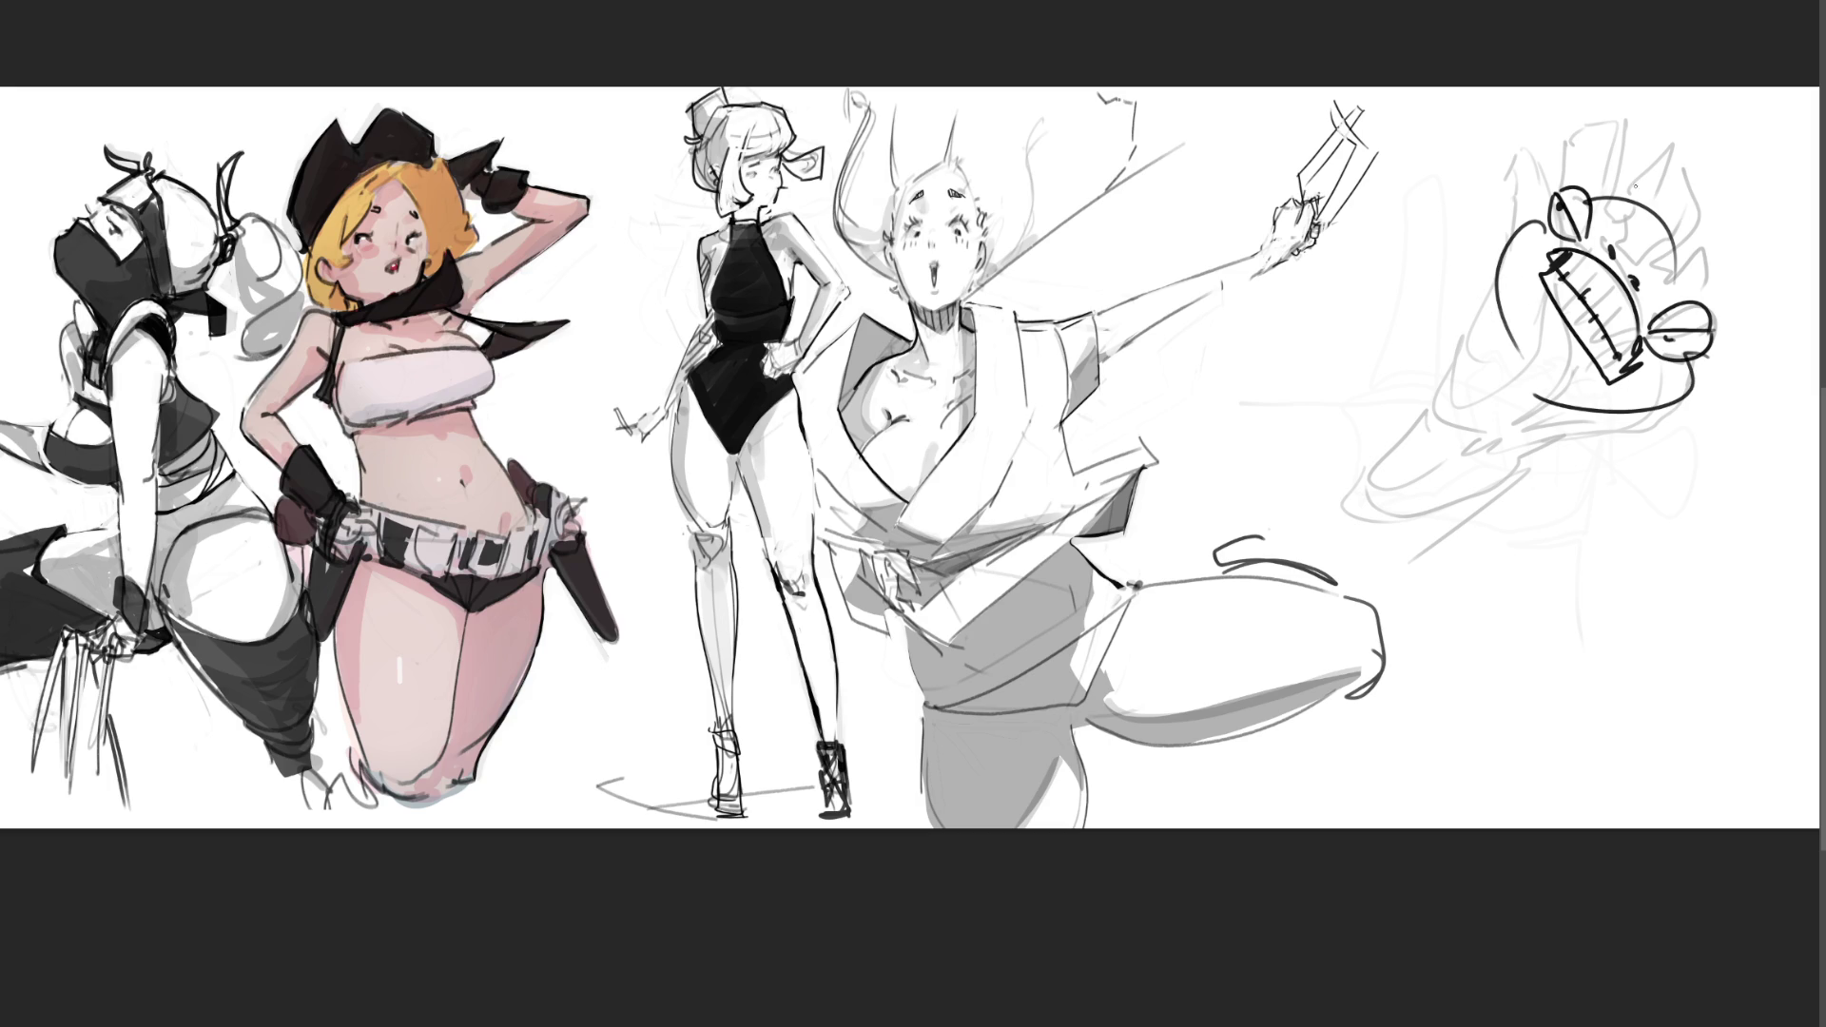
mouse_move(1525, 225)
left_mouse_down()
mouse_move(1515, 211)
mouse_move(1545, 217)
left_mouse_up()
left_click_drag(1691, 391, 1691, 359)
mouse_move(1590, 189)
left_mouse_down()
mouse_move(1606, 162)
mouse_move(1702, 303)
left_mouse_up()
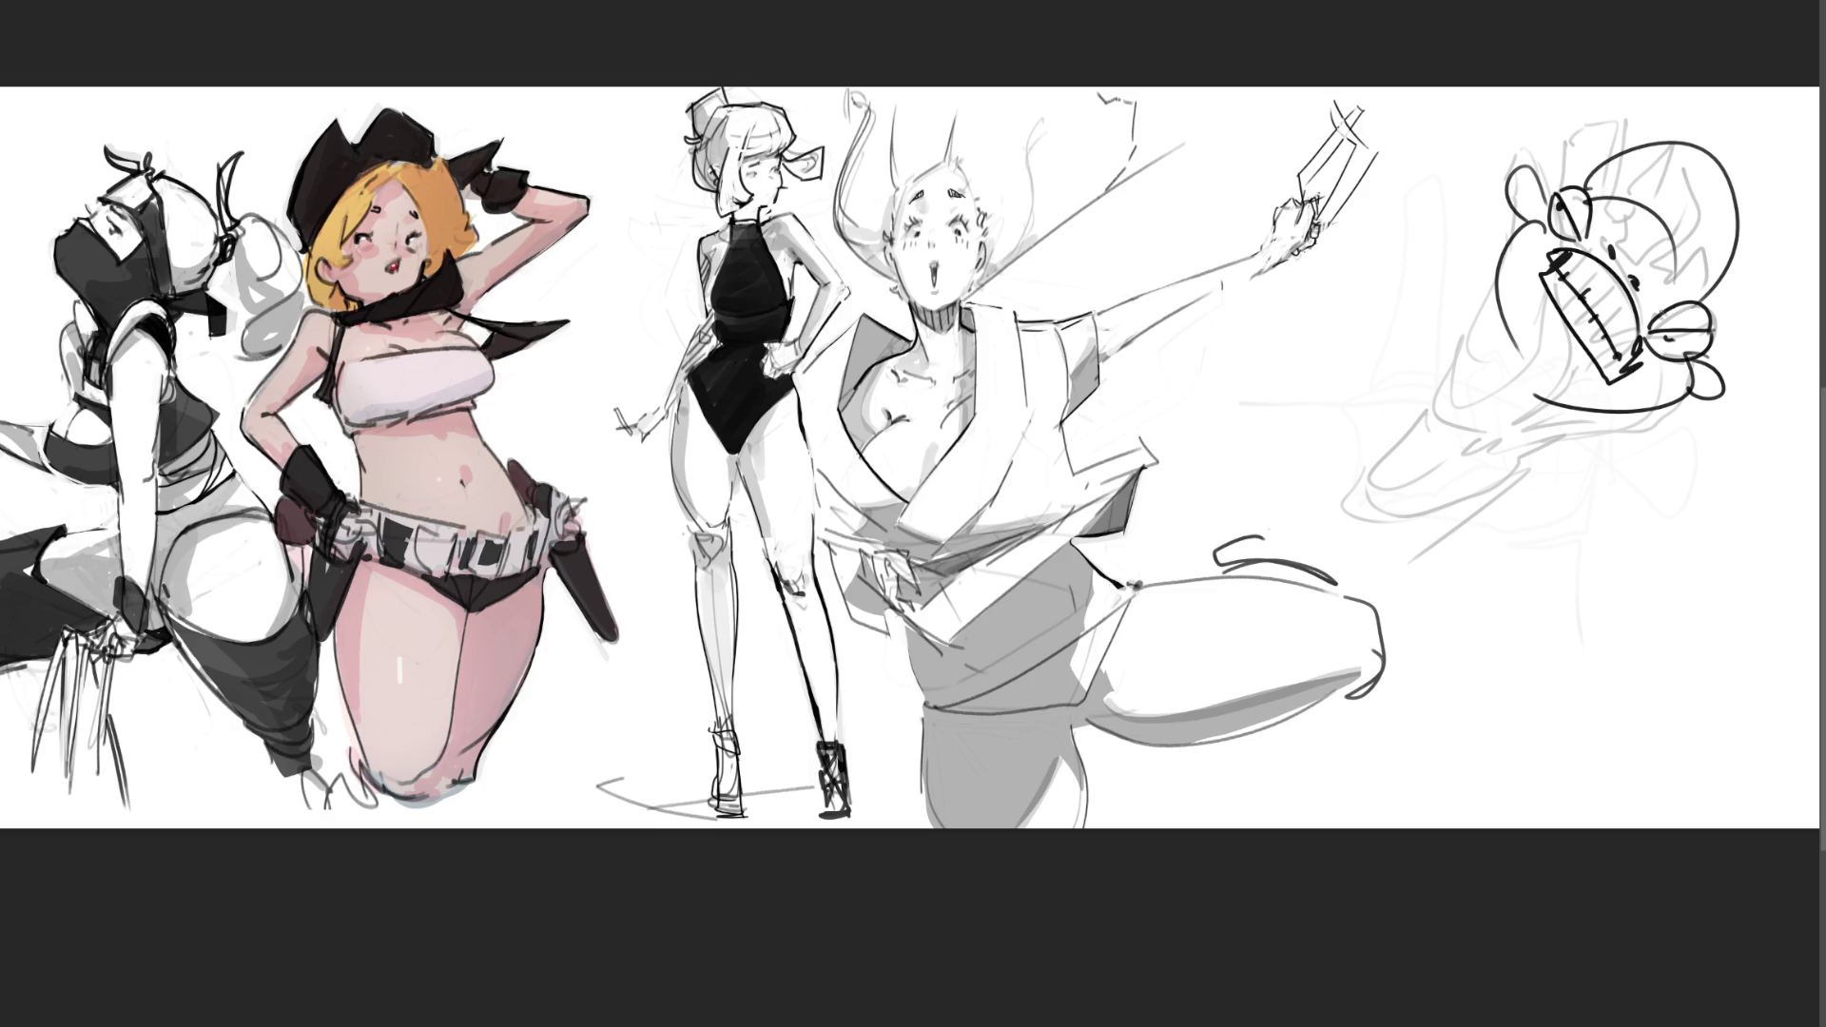
key("ctrl+z")
Step: Redraw the head outline, add the cape and body lines, and fade the figure to light grey
mouse_move(1579, 157)
left_mouse_down()
mouse_move(1579, 191)
mouse_move(1710, 149)
mouse_move(1781, 286)
left_mouse_up()
left_click_drag(1786, 296, 1746, 326)
left_click_drag(1500, 295, 1598, 464)
left_click_drag(1480, 288, 1548, 438)
mouse_move(1482, 257)
left_mouse_down()
mouse_move(1364, 319)
mouse_move(1605, 434)
mouse_move(1607, 488)
left_mouse_up()
mouse_move(1384, 321)
left_mouse_down()
mouse_move(1455, 411)
mouse_move(1551, 692)
mouse_move(1486, 717)
left_mouse_up()
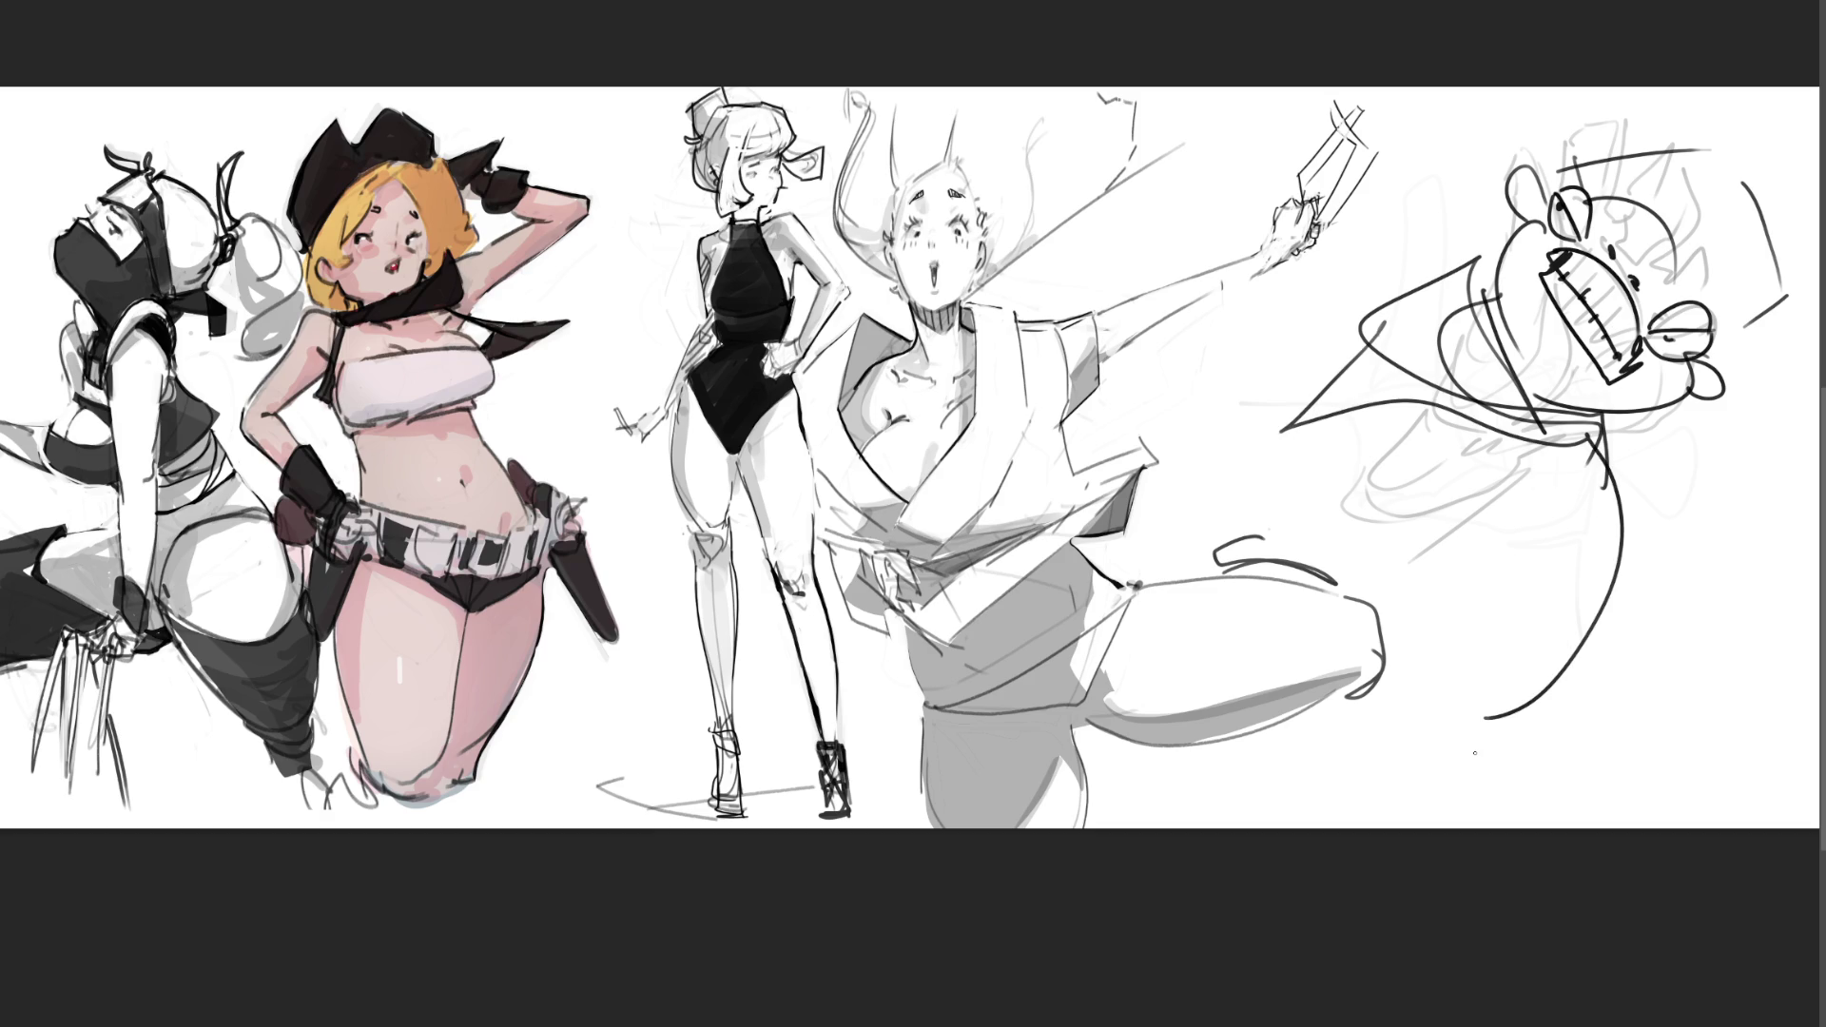
mouse_move(1360, 802)
left_mouse_down()
mouse_move(1474, 428)
mouse_move(1616, 285)
mouse_move(1703, 258)
mouse_move(1670, 297)
mouse_move(1647, 161)
mouse_move(1499, 660)
mouse_move(1289, 276)
left_mouse_up()
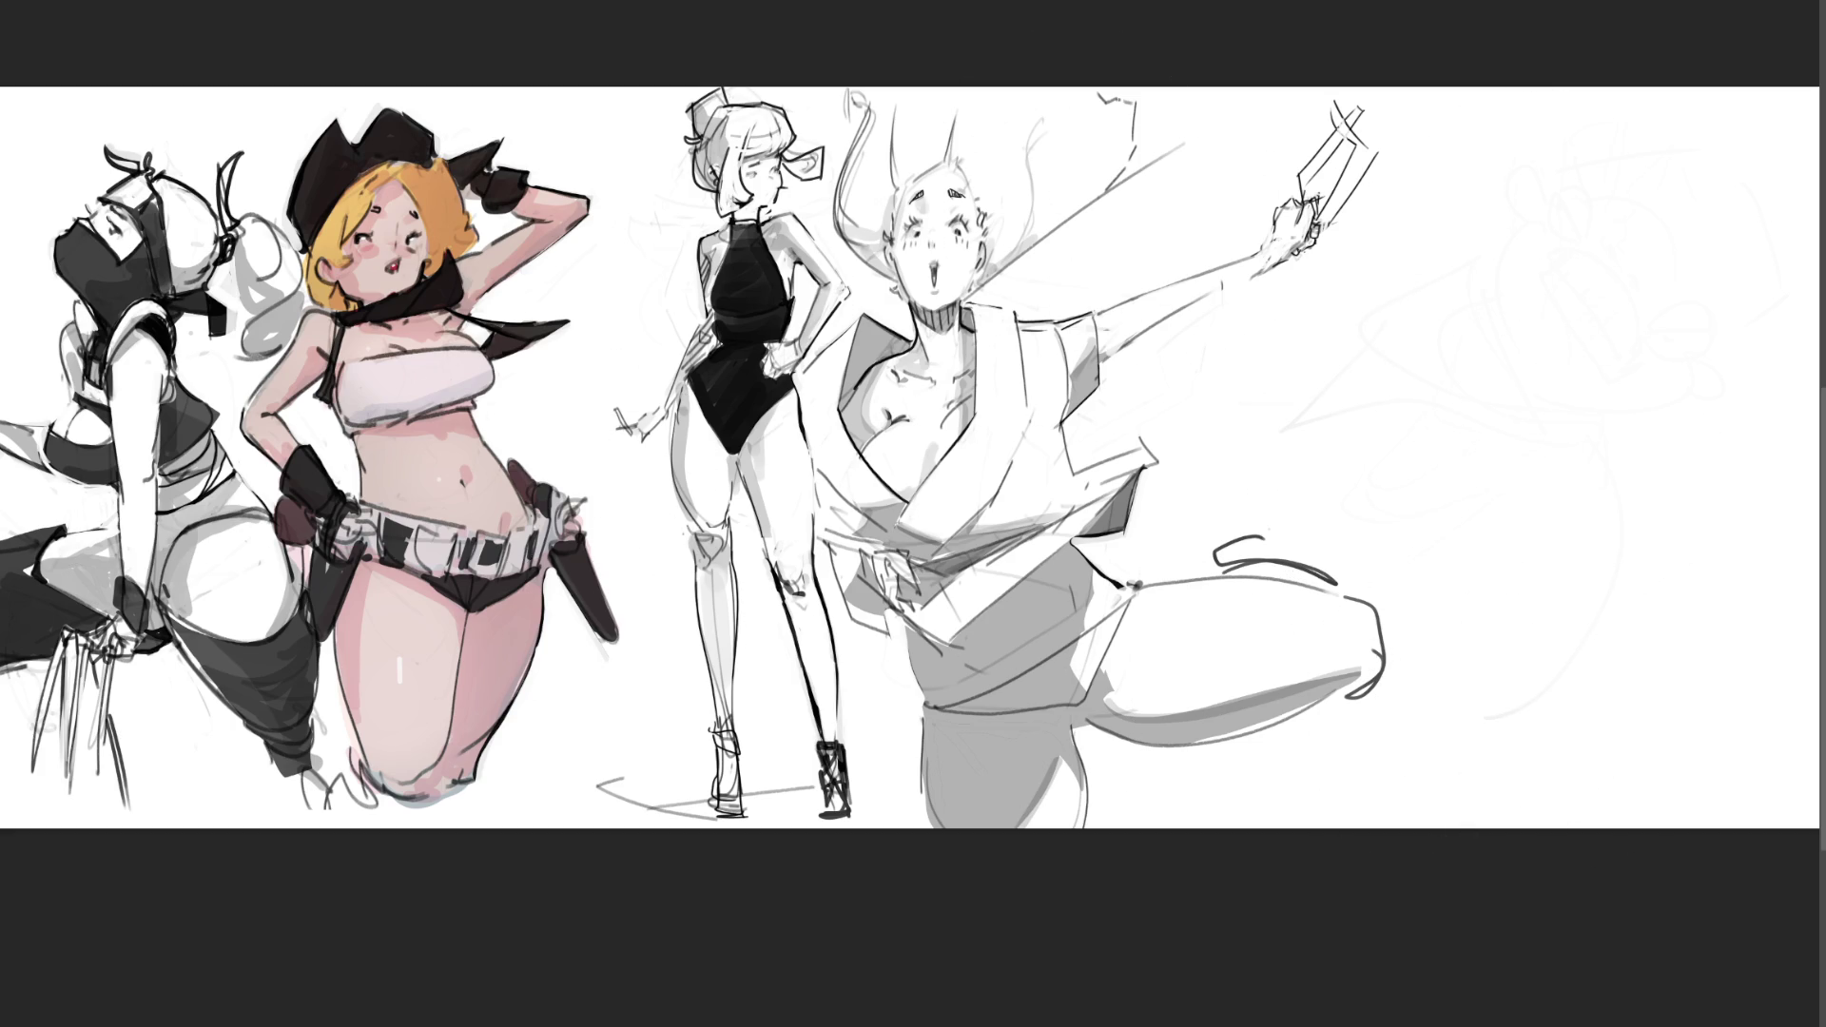
key("ctrl+minus")
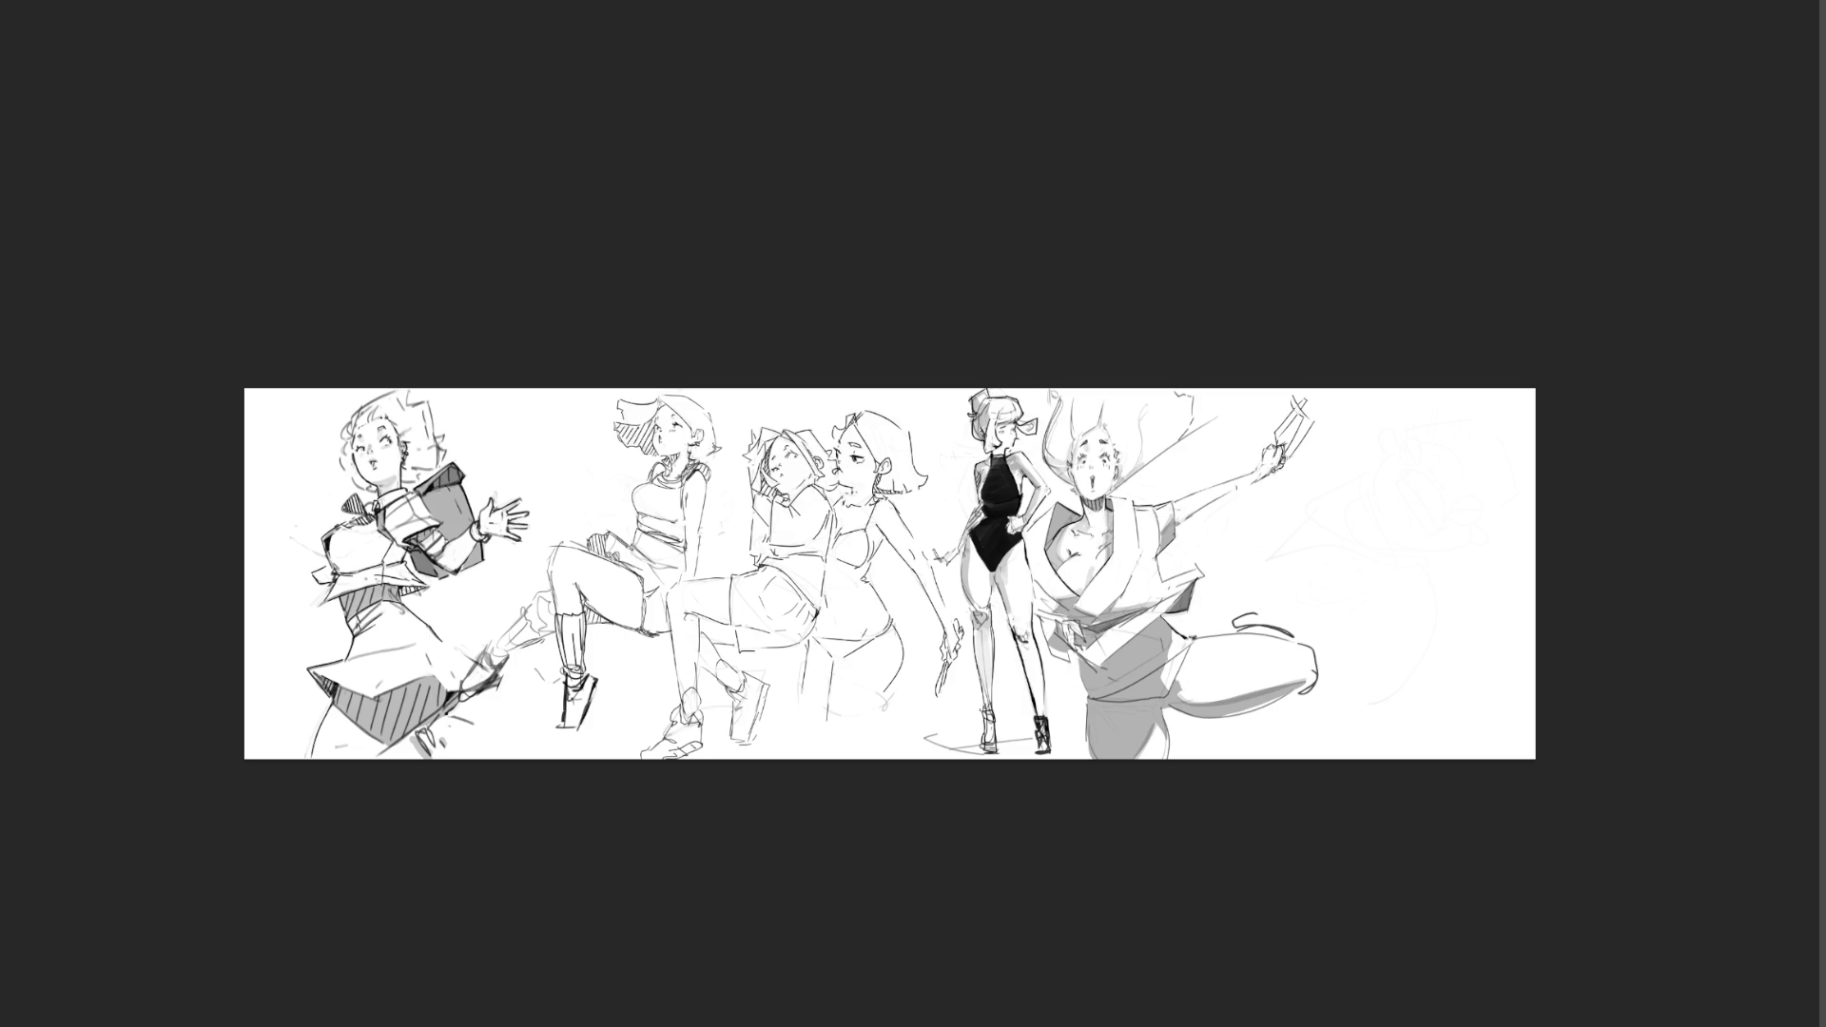
Step: Move the swimsuit and kimono figures further right on the canvas
mouse_move(1156, 599)
left_mouse_down()
mouse_move(1356, 600)
mouse_move(1336, 591)
left_mouse_up()
key("Return")
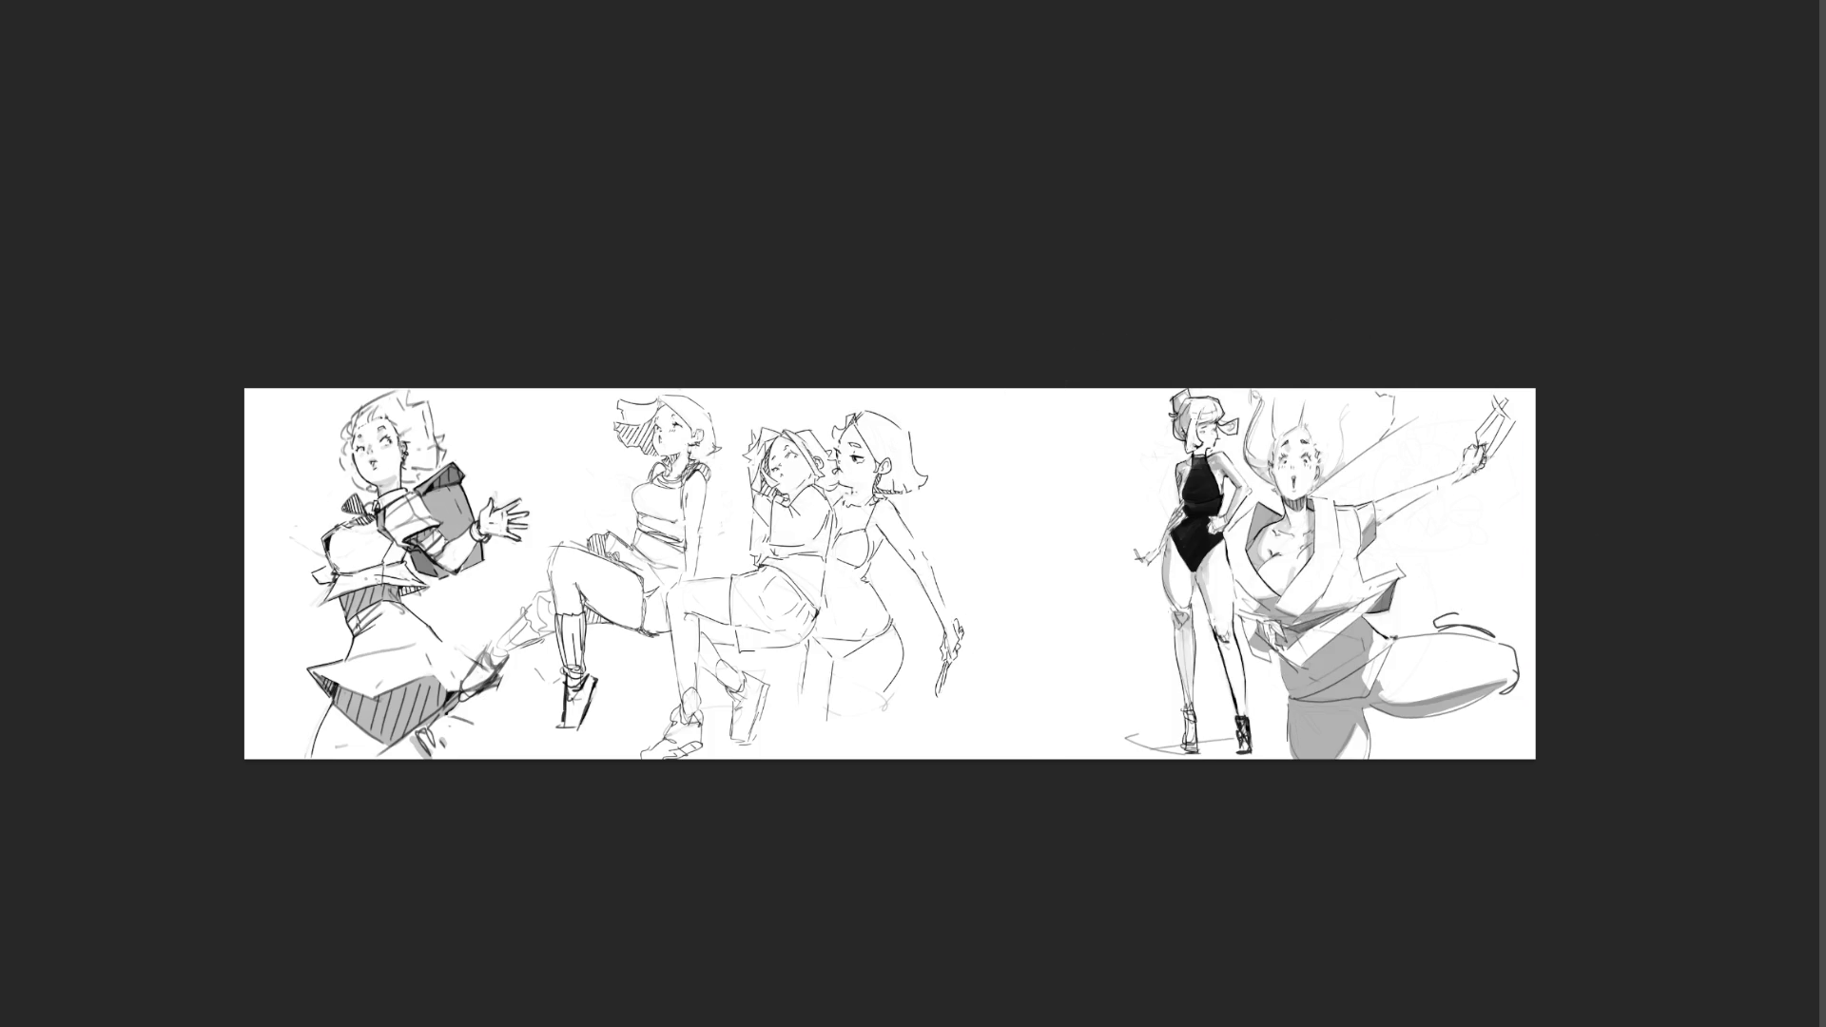
key("ctrl+t")
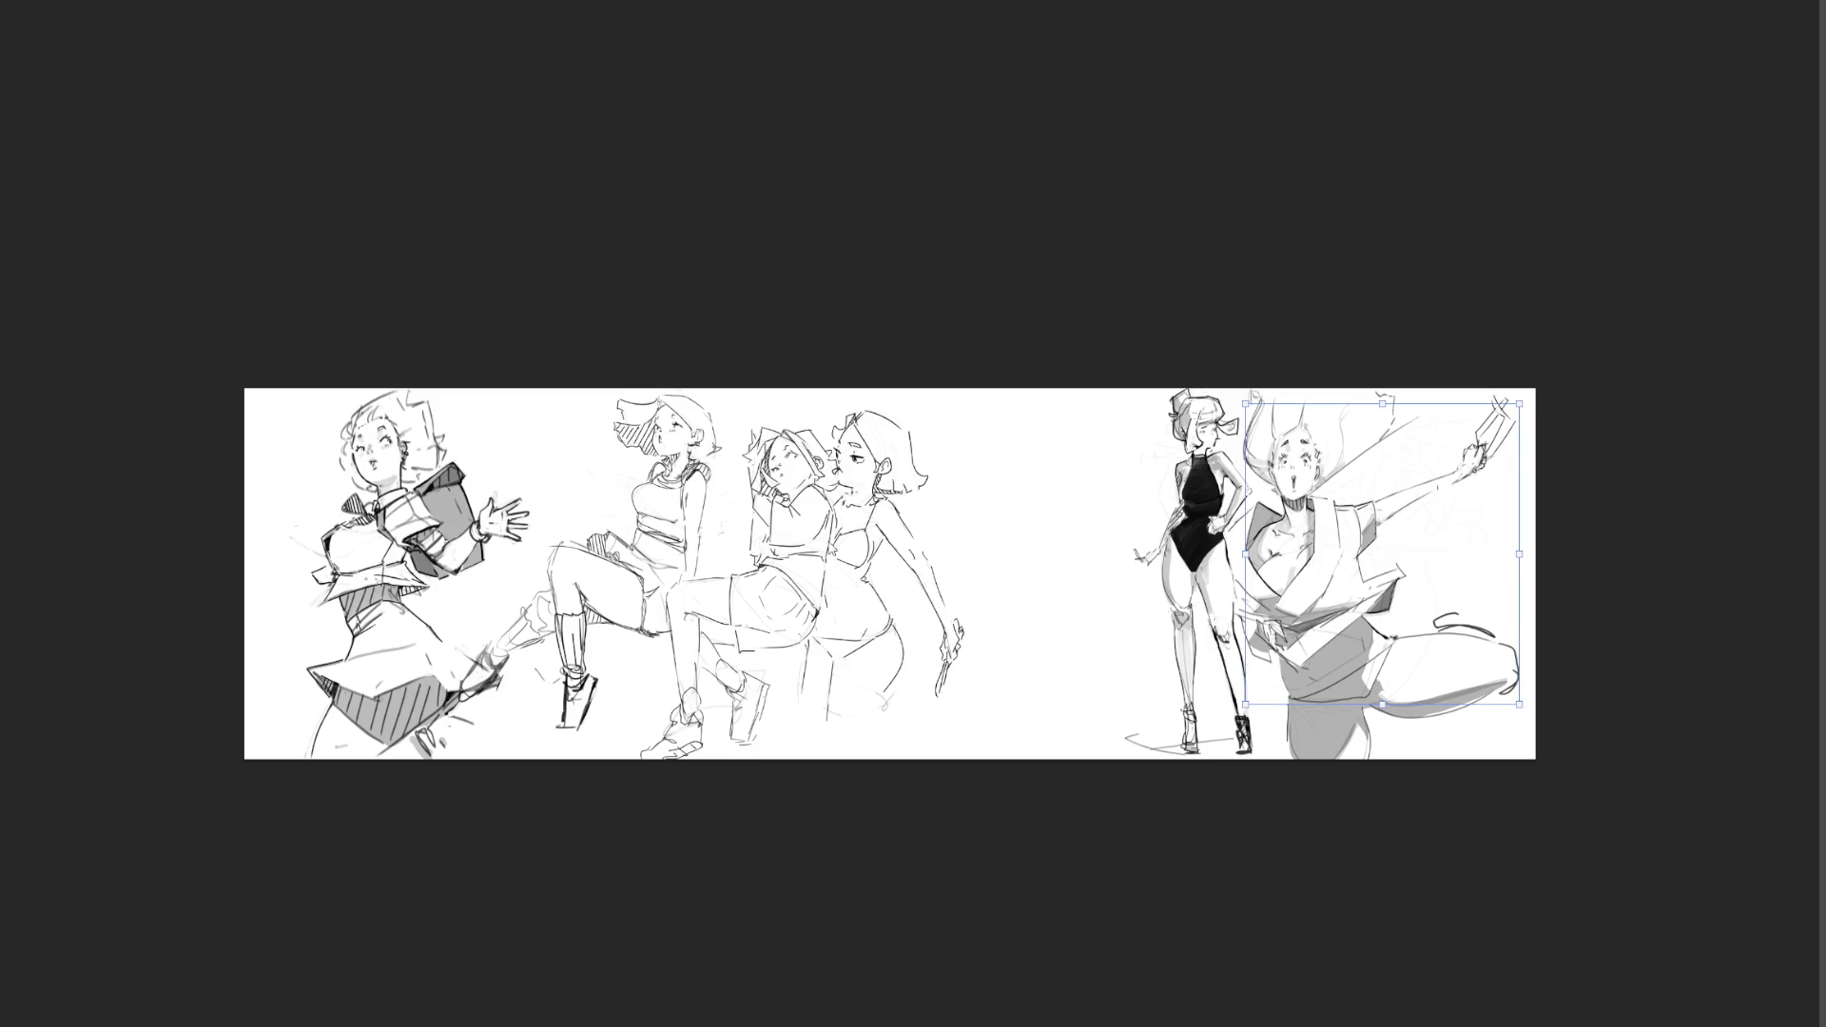
key("Return")
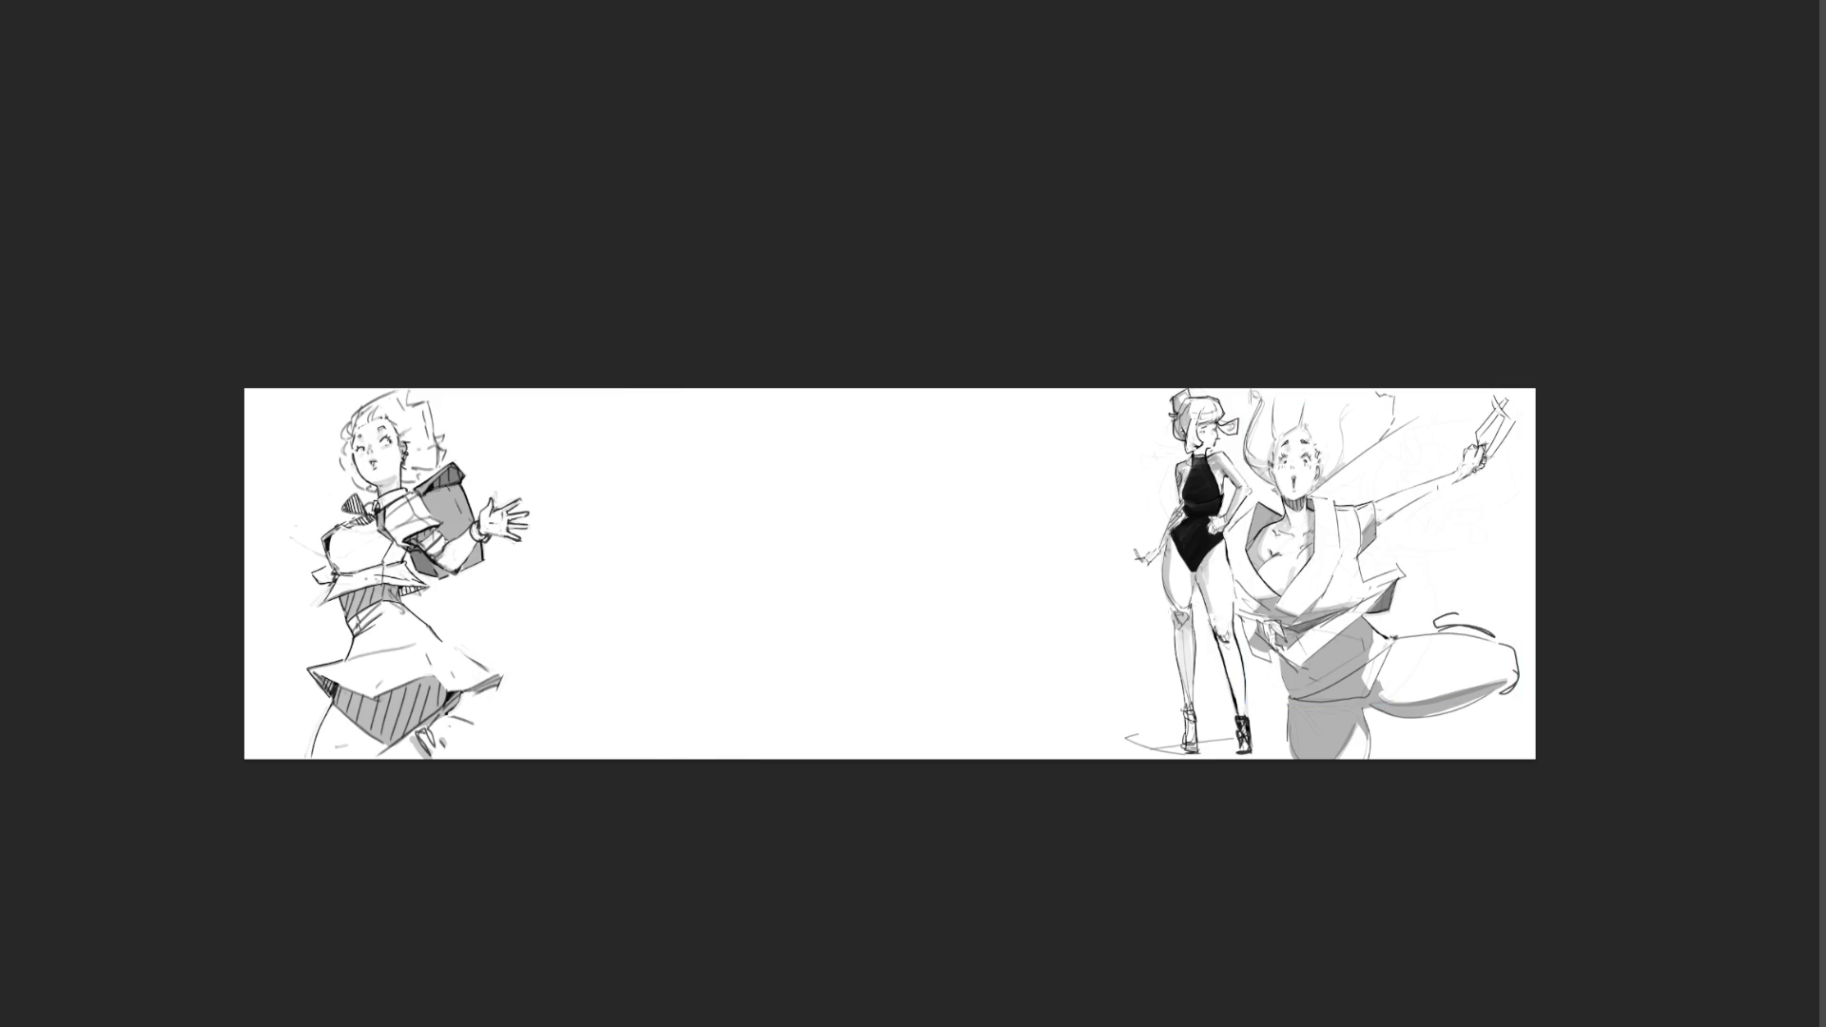
Step: Shift the middle trio right and scale it up, then clear the selection
key("ctrl+t")
left_click_drag(839, 557, 1000, 557)
key("Return")
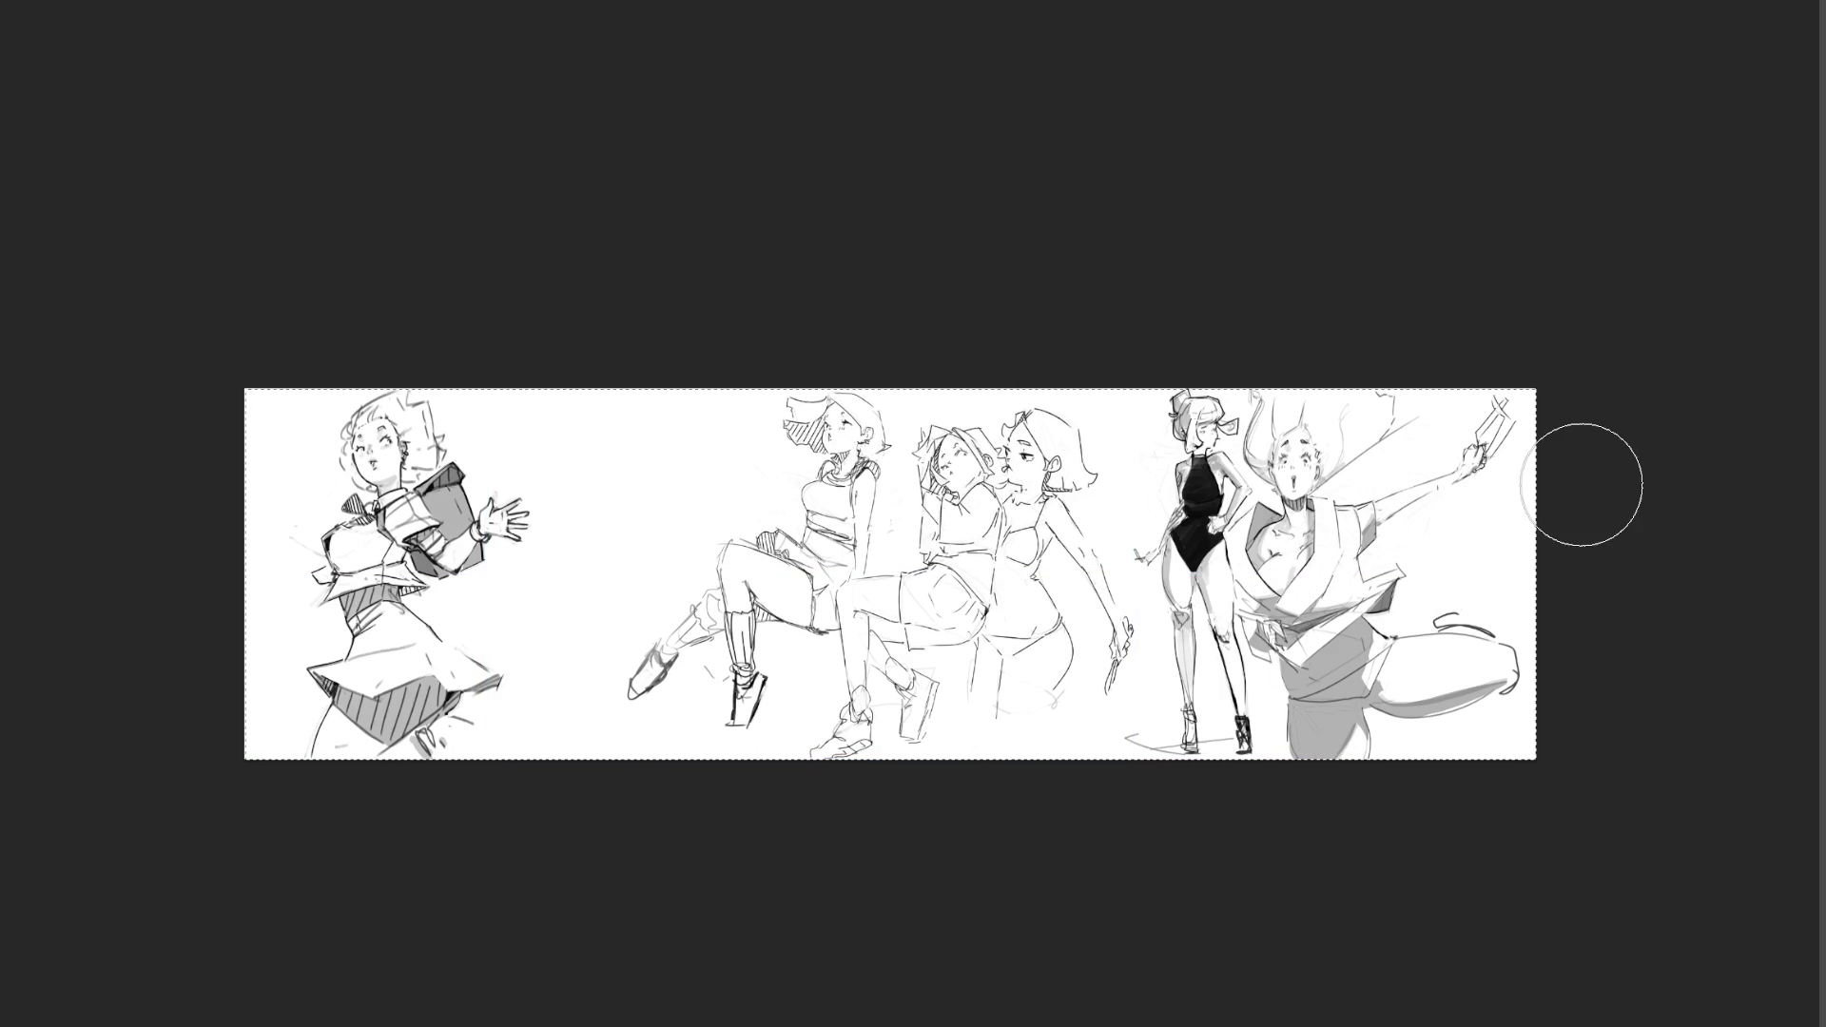
key("ctrl+d")
scroll(881, 541, "up", 5)
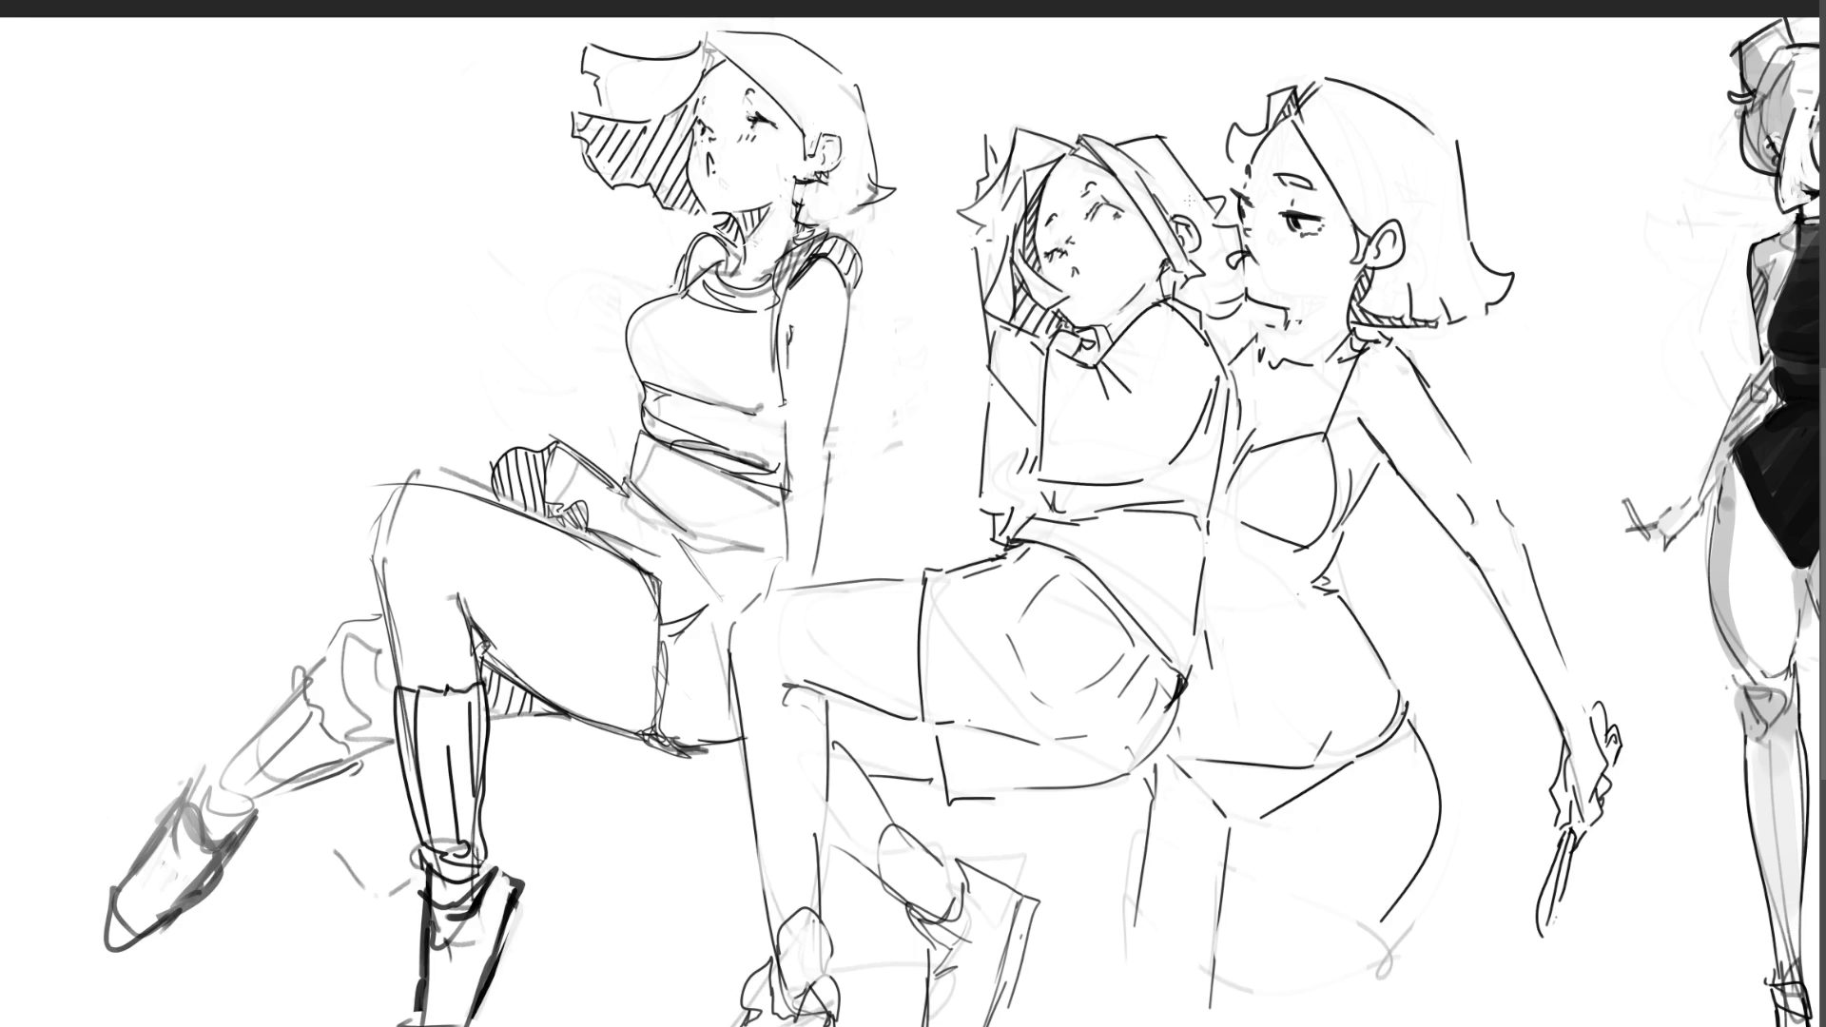
Step: Add lashes by the middle figure's eye, darken its hat brim, and start inking the third figure's hip line
mouse_move(1101, 211)
left_mouse_down()
mouse_move(1117, 226)
mouse_move(1060, 253)
left_mouse_up()
mouse_move(1069, 153)
left_mouse_down()
mouse_move(1106, 167)
mouse_move(1097, 147)
left_mouse_up()
key("ctrl+z")
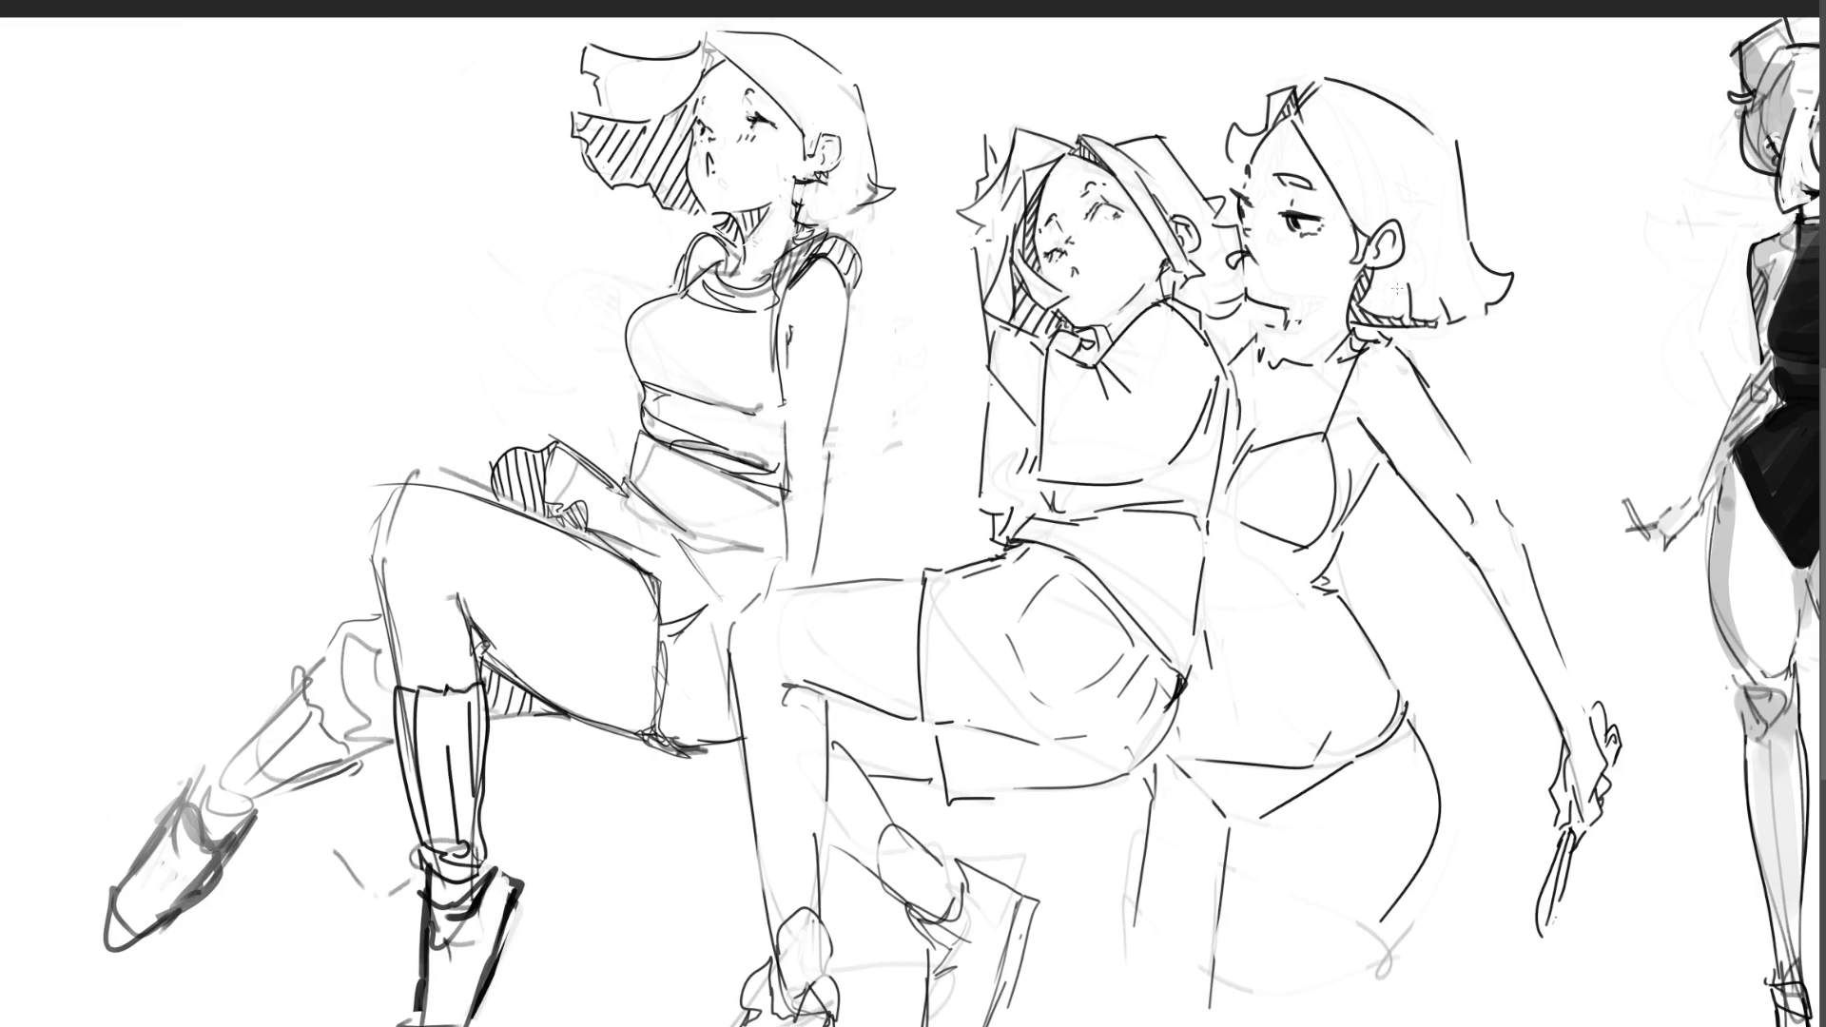
left_click_drag(1320, 759, 1402, 713)
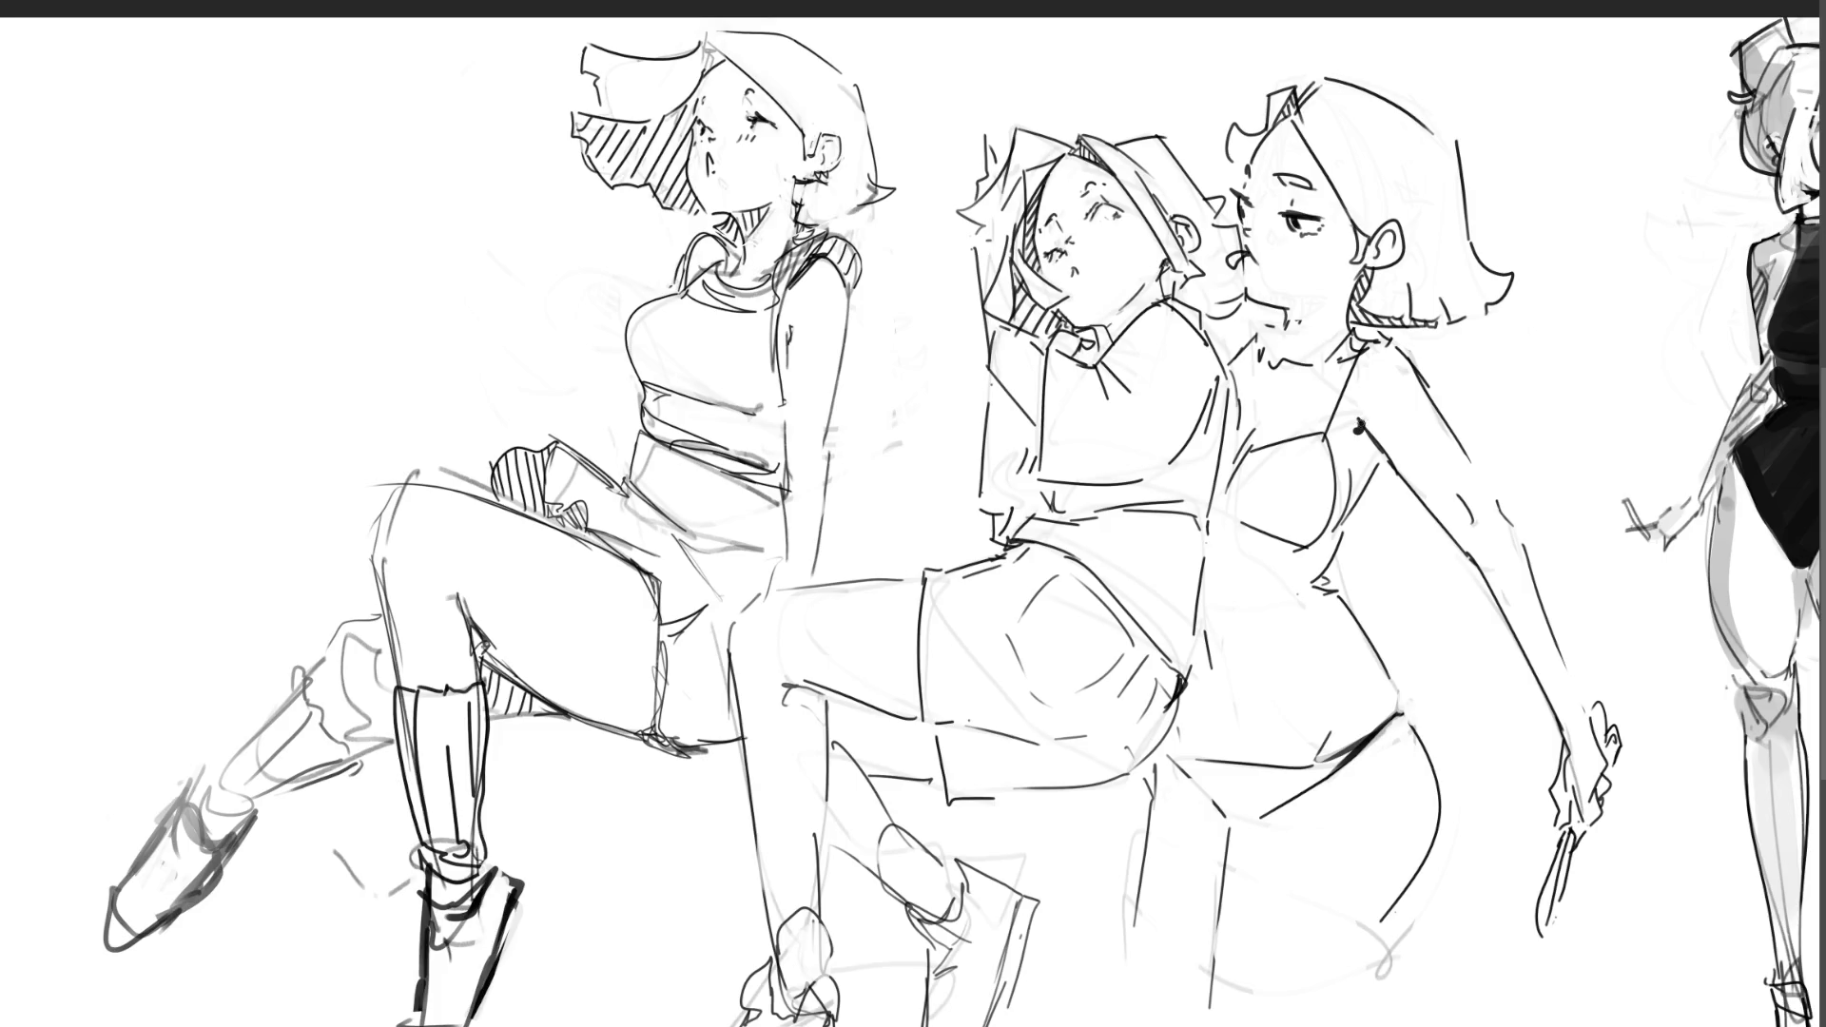
Step: Extend the third figure's hip line downward, undoing stray shoulder, vertical and lower marks
left_click_drag(1366, 407, 1368, 421)
key("ctrl+z")
left_click_drag(1204, 632, 1209, 659)
key("ctrl+z")
left_click_drag(1265, 816, 1221, 959)
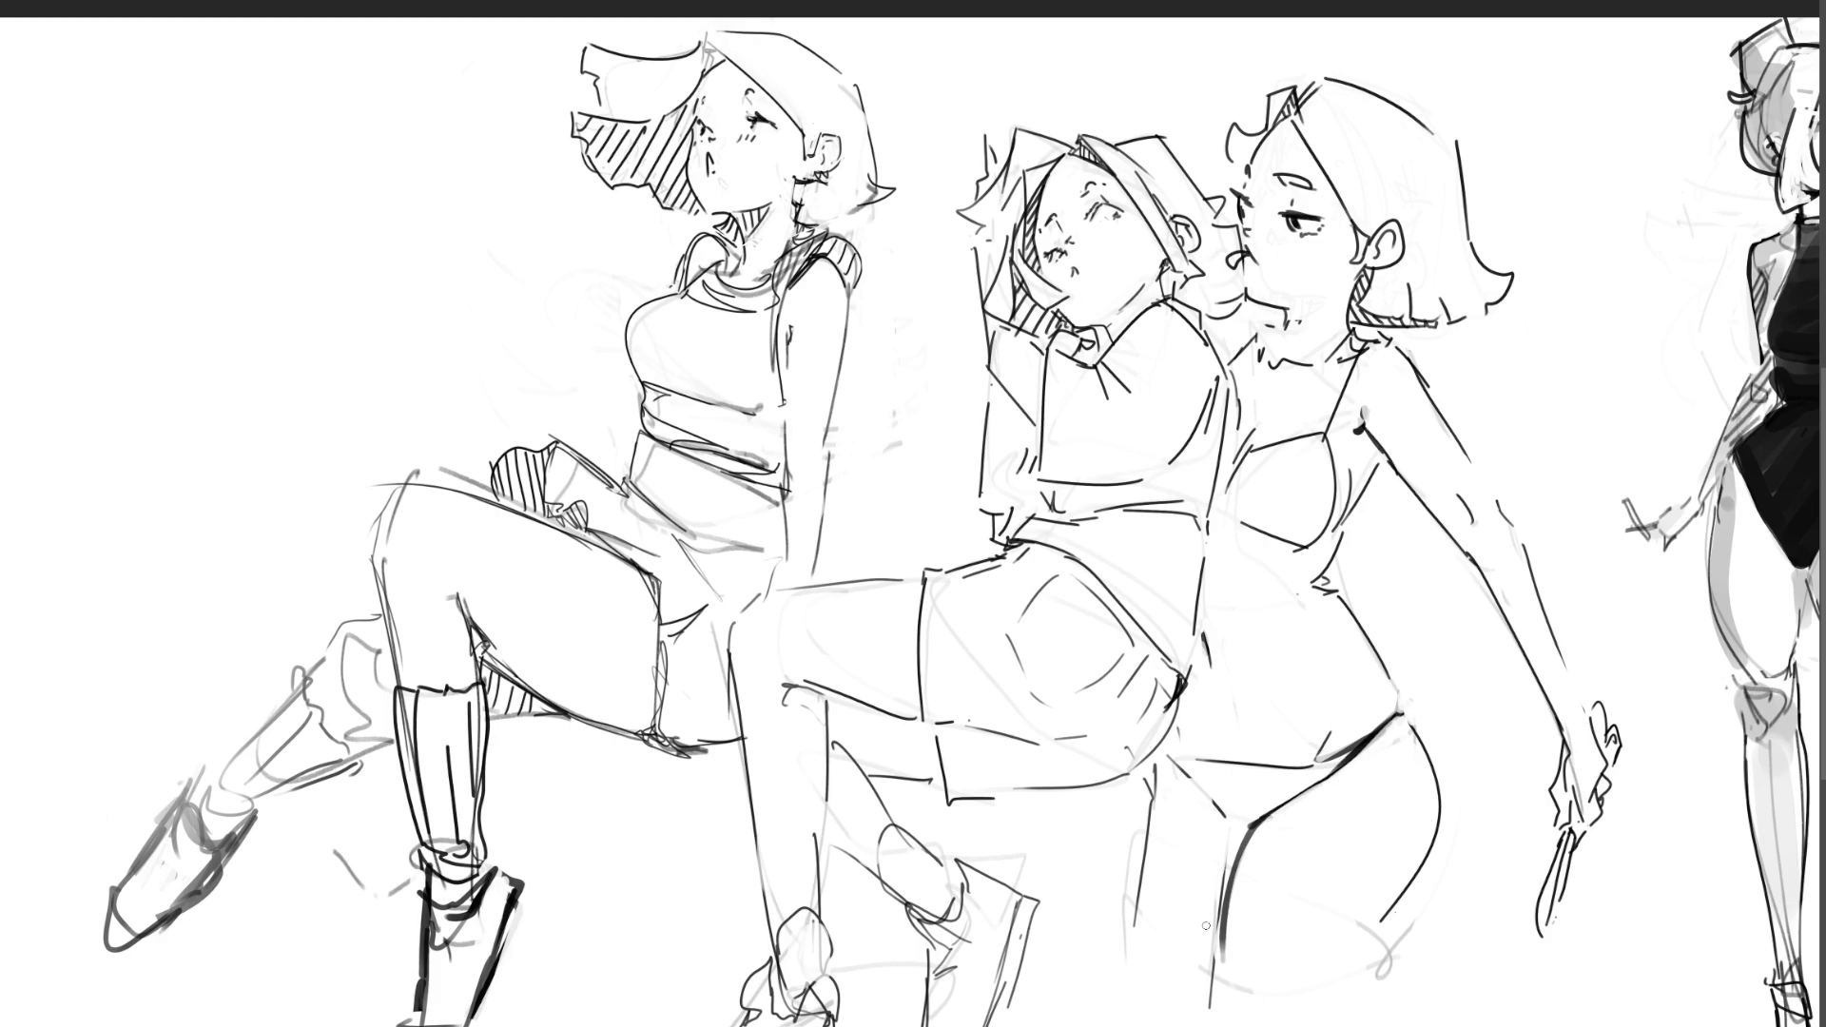
key("ctrl+z")
Step: Touch up the first figure's mouth, ear and arm edge, undoing the marks above her eye
left_click_drag(734, 86, 763, 88)
key("ctrl+z")
key("ctrl+z")
mouse_move(705, 175)
left_mouse_down()
mouse_move(727, 198)
mouse_move(713, 179)
left_mouse_up()
key("ctrl+z")
key("ctrl+z")
left_click_drag(797, 185, 807, 199)
left_click_drag(825, 140, 816, 169)
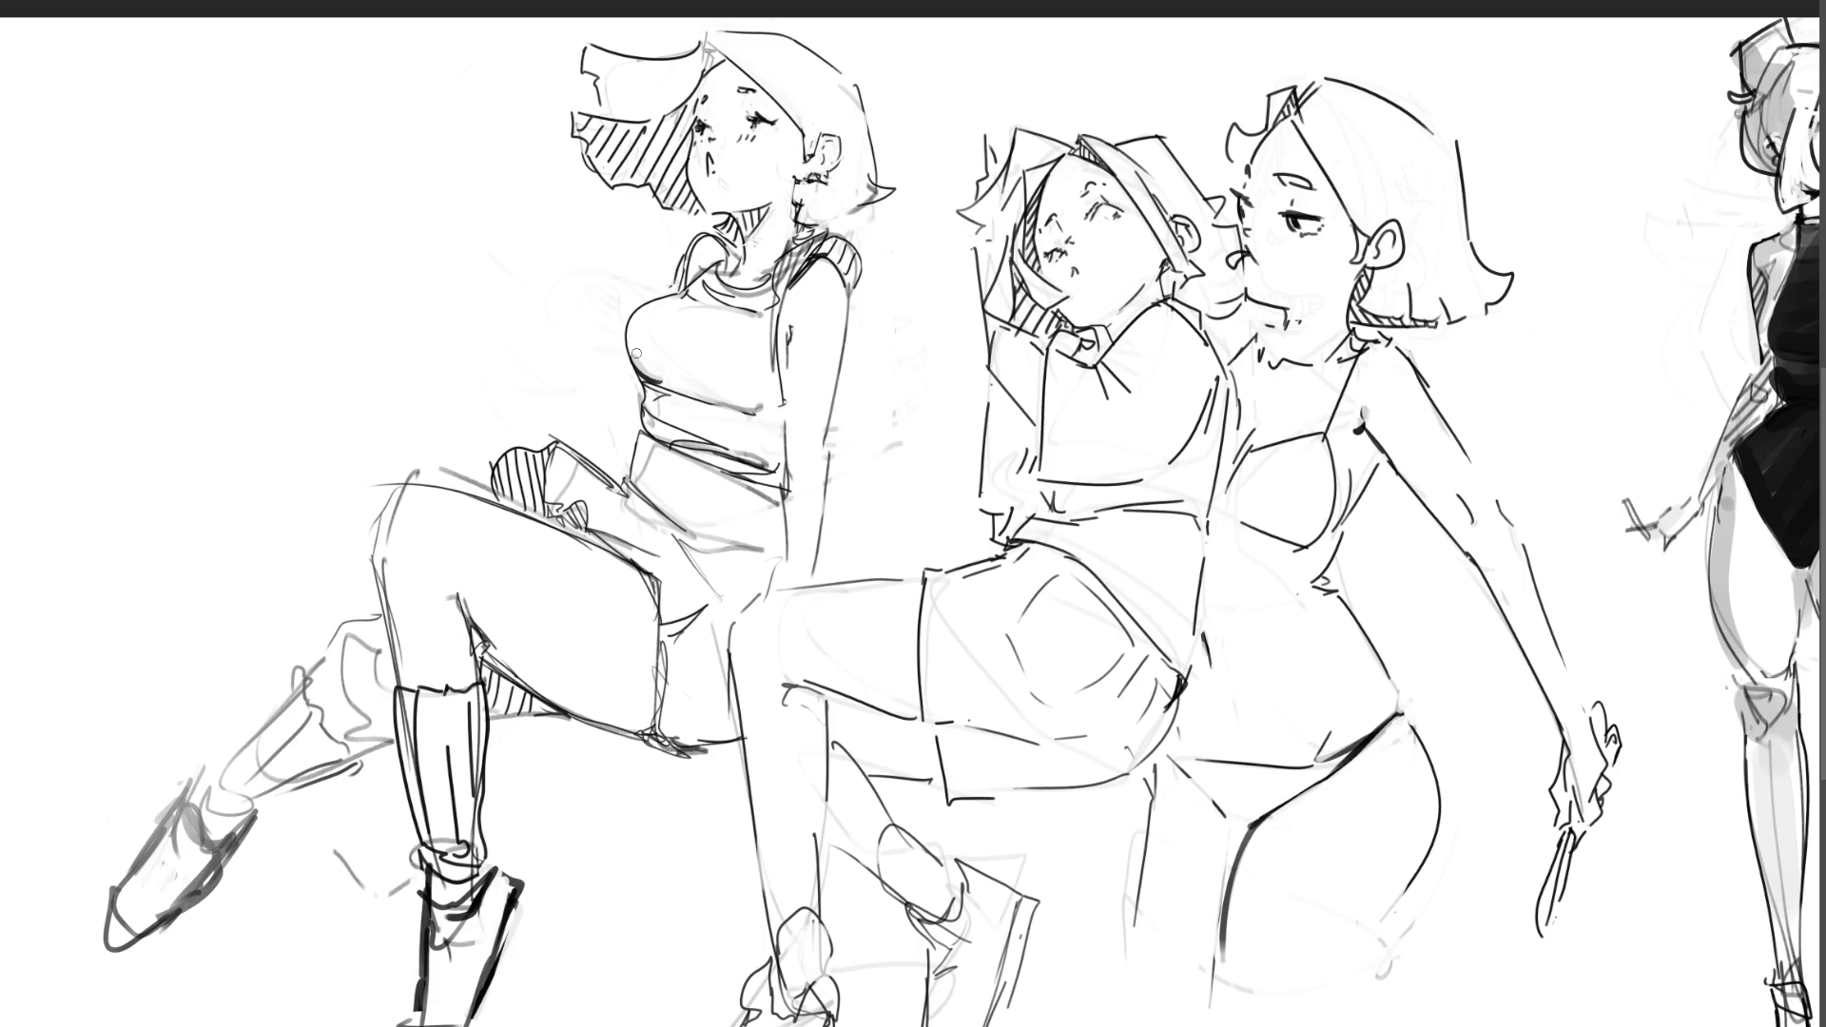
left_click_drag(633, 381, 639, 383)
key("ctrl+z")
left_click_drag(794, 306, 789, 335)
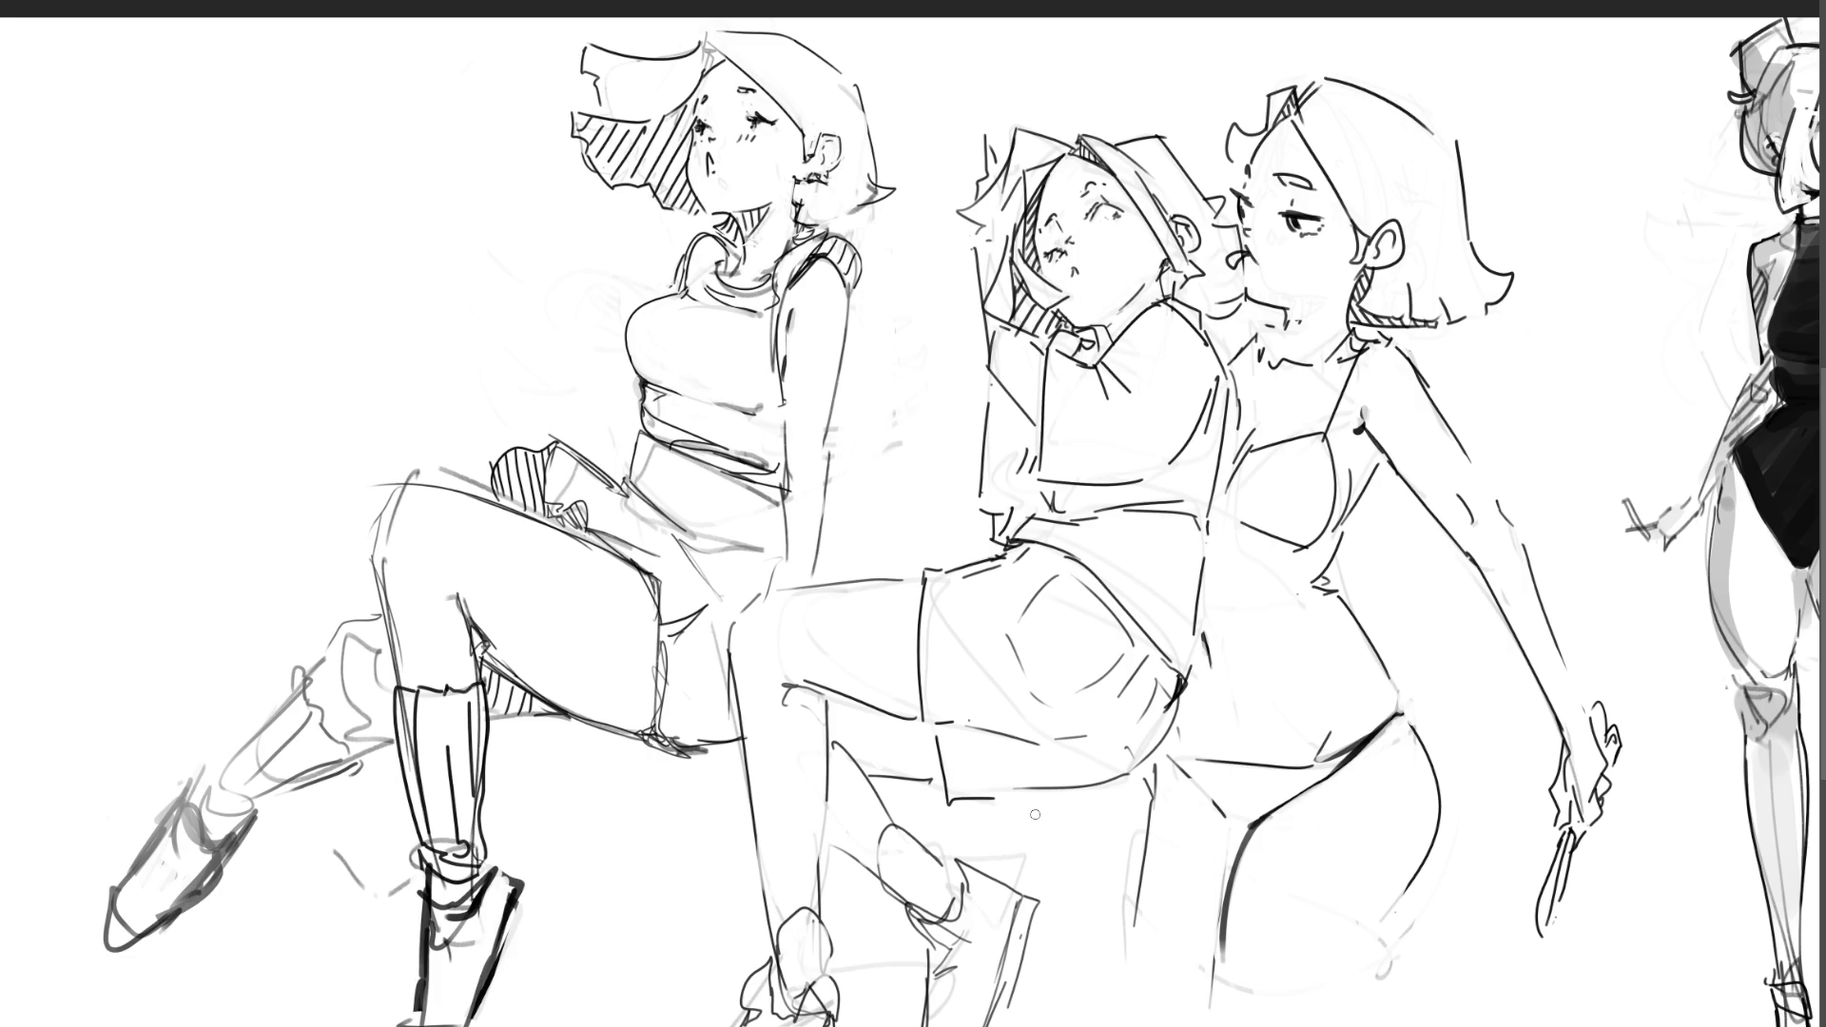
Step: Redraw the right girl's leg contour several times, leaving a stray thick line across the figures
left_click_drag(1162, 772, 1137, 858)
mouse_move(1149, 761)
left_mouse_down()
mouse_move(1153, 784)
mouse_move(1187, 792)
mouse_move(1160, 774)
left_mouse_up()
left_click_drag(1149, 776, 1110, 972)
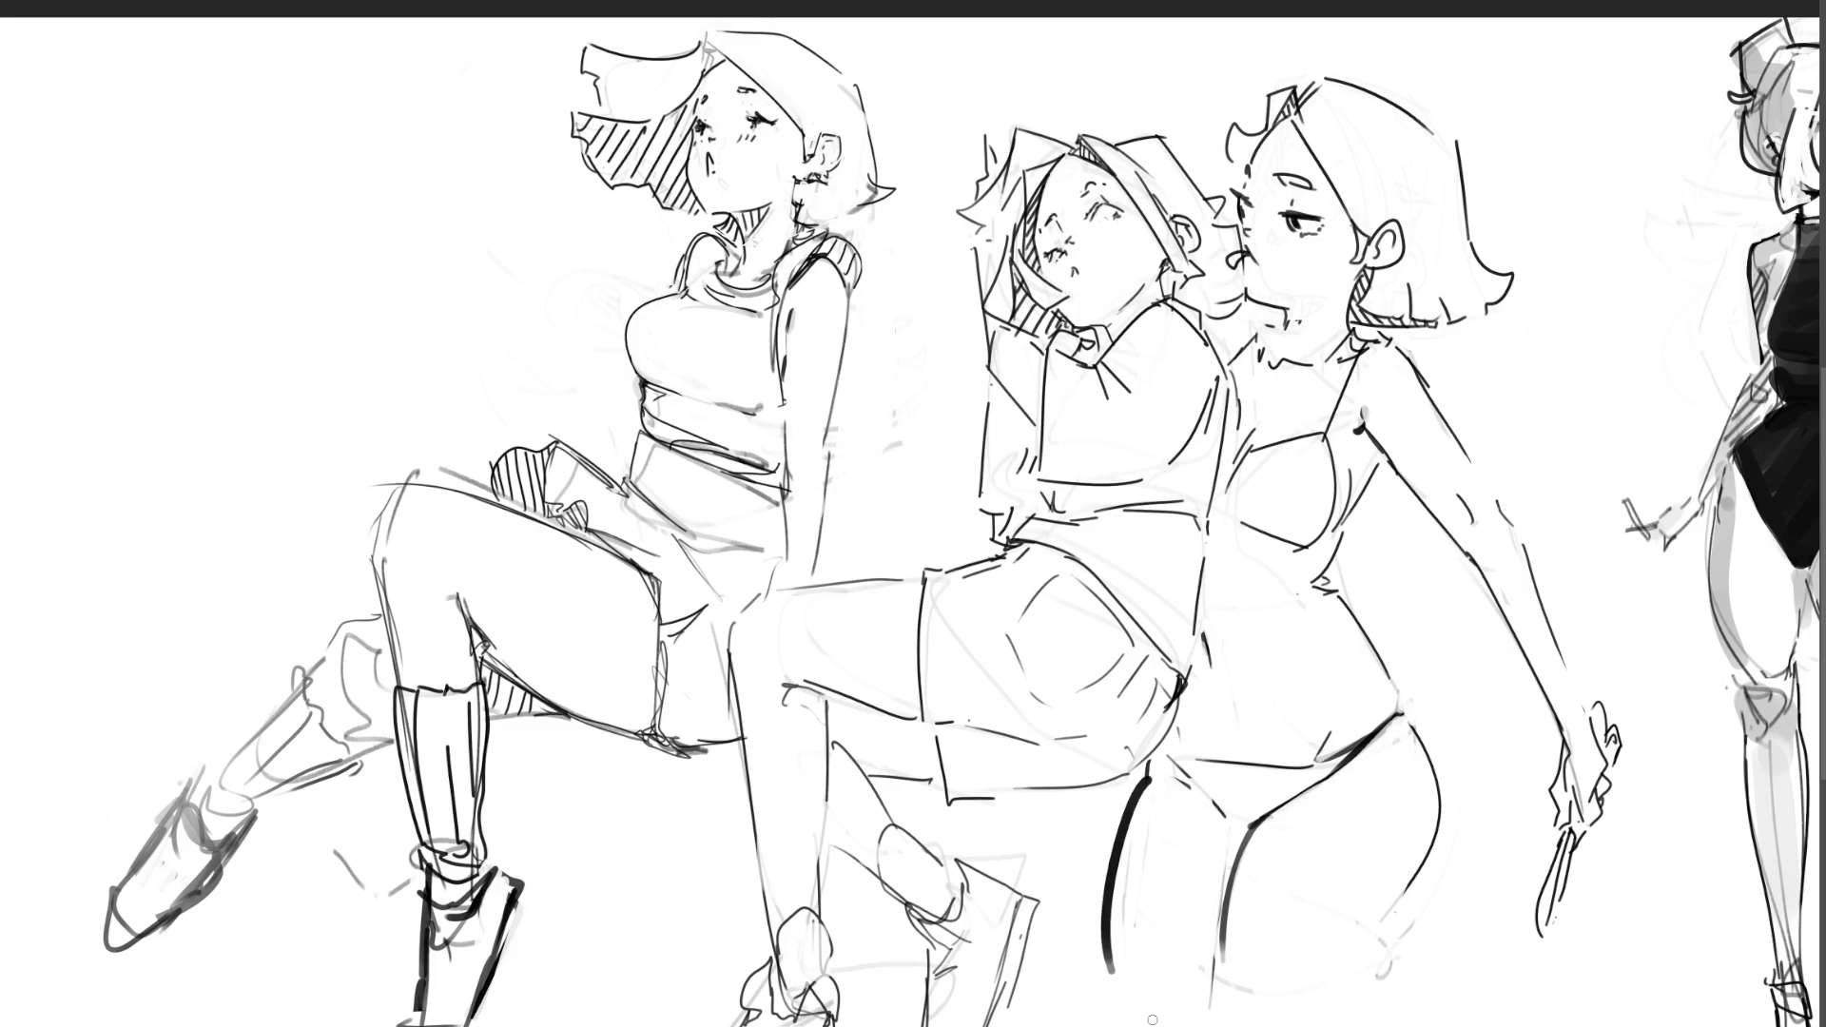
key("ctrl+z")
key("ctrl+z")
key("ctrl+z")
key("ctrl+z")
key("ctrl+z")
key("ctrl+z")
left_click_drag(1145, 778, 1113, 970)
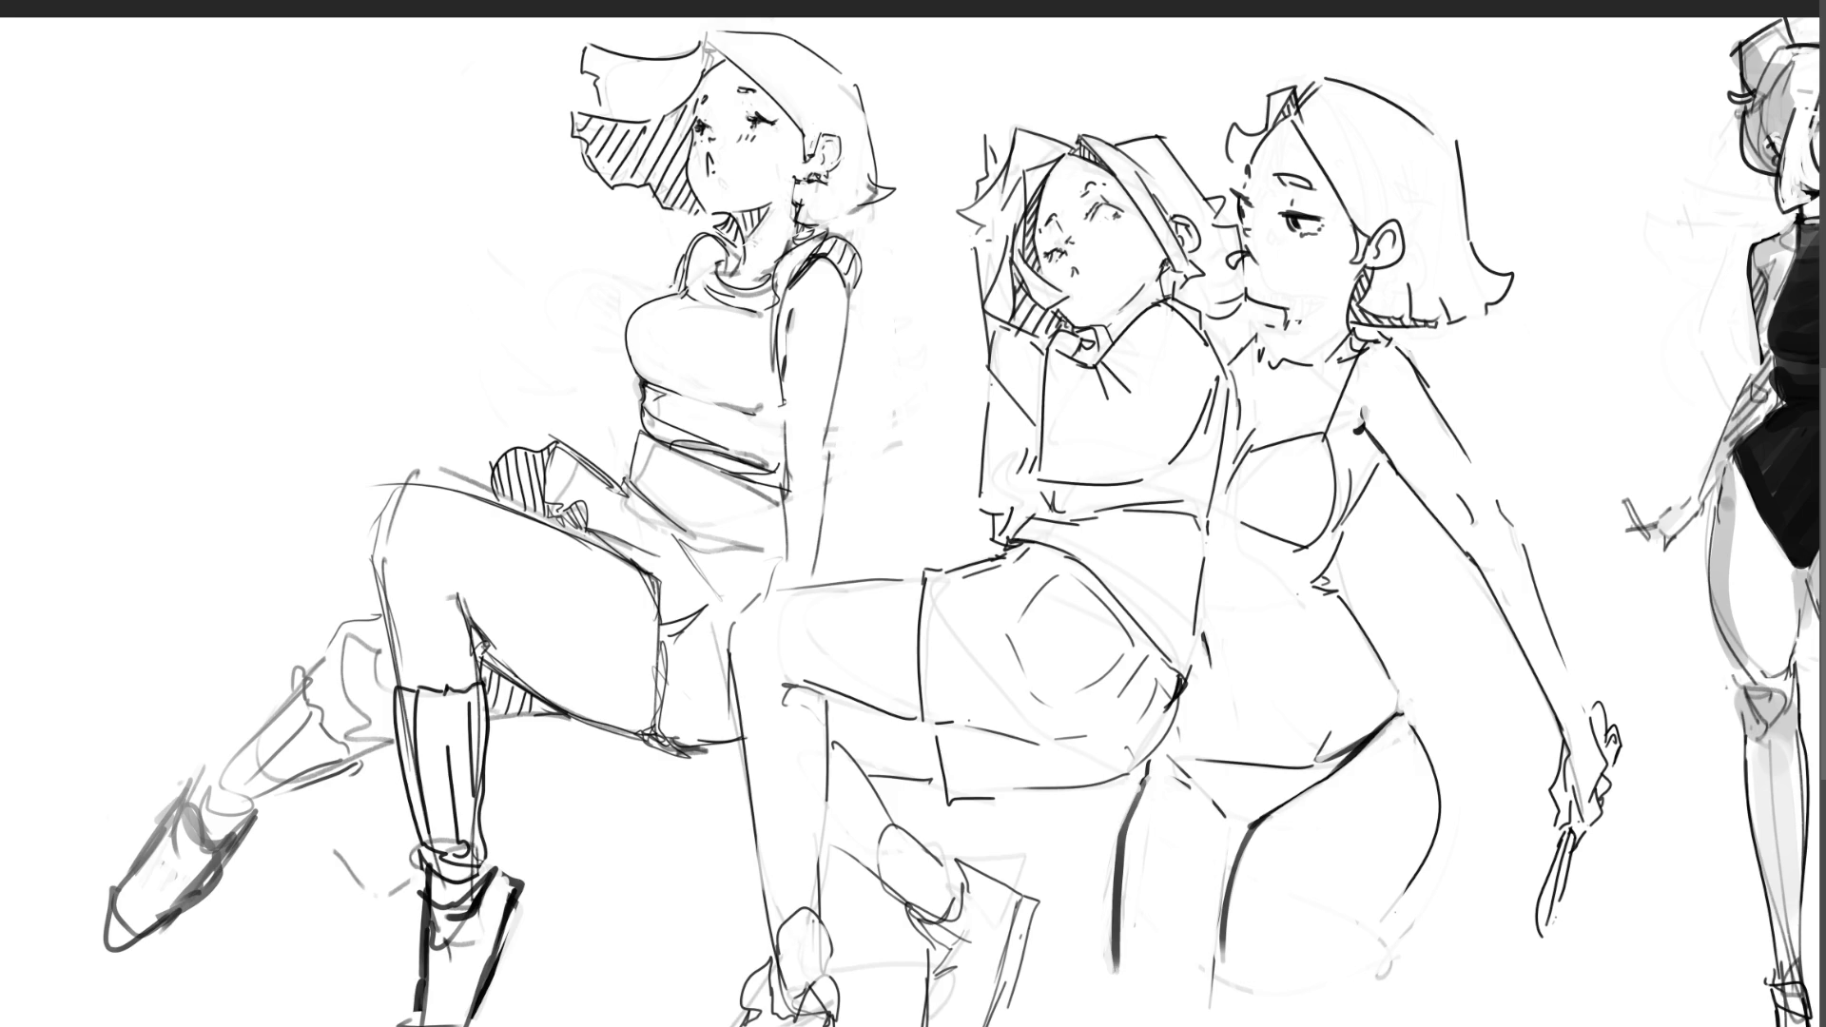
key("ctrl+z")
key("ctrl+z")
key("ctrl+z")
key("ctrl+z")
key("ctrl+z")
key("ctrl+z")
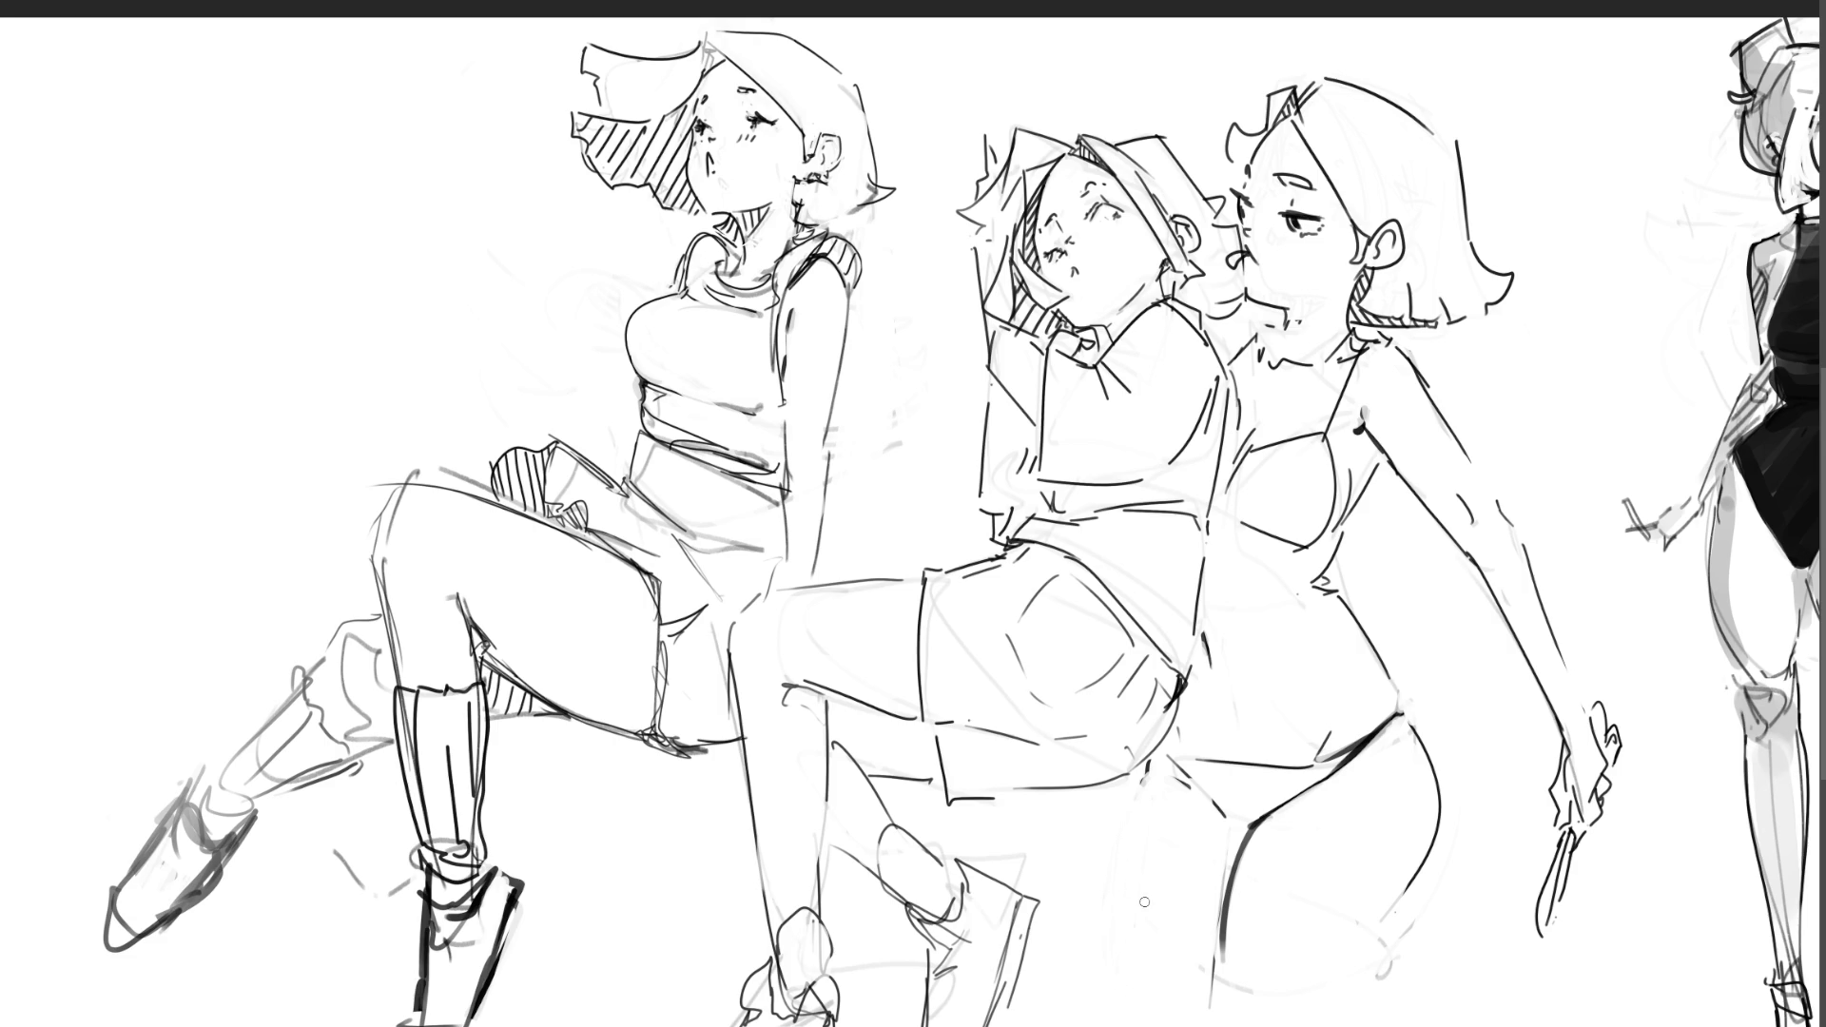
mouse_move(963, 801)
left_mouse_down()
mouse_move(971, 818)
mouse_move(1196, 782)
mouse_move(1124, 1011)
left_mouse_up()
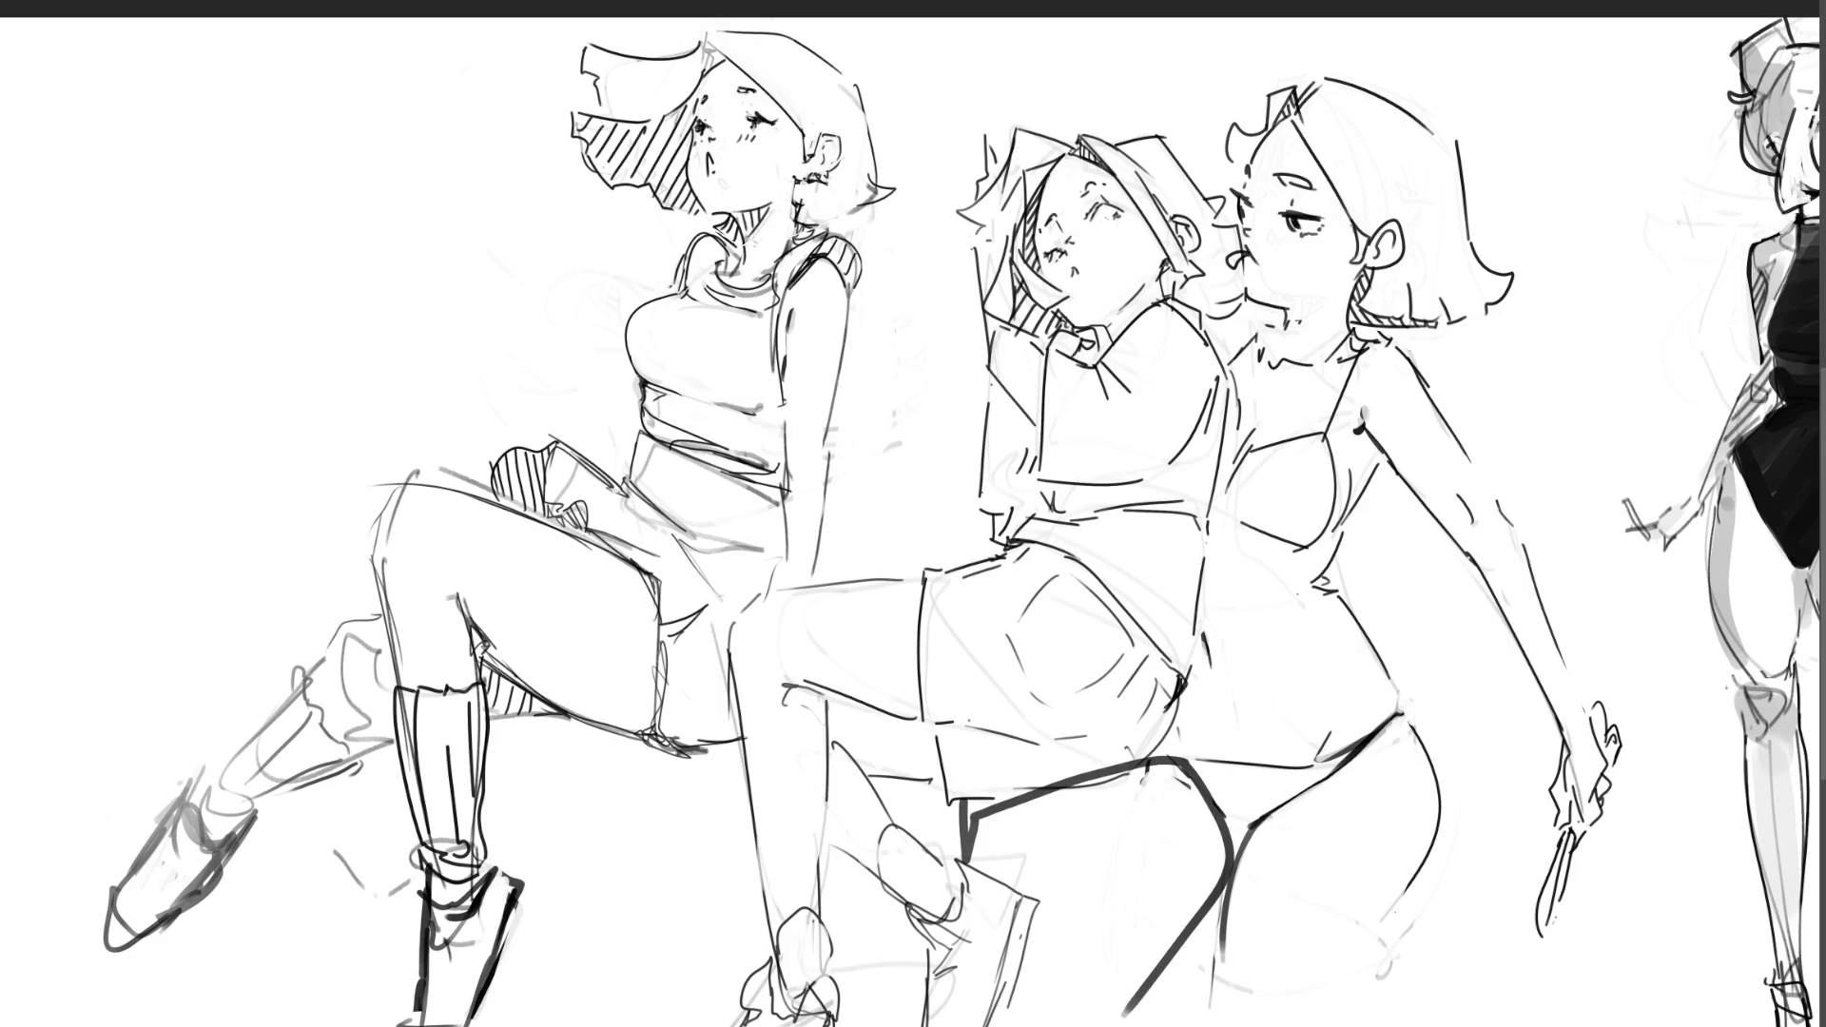
key("ctrl+z")
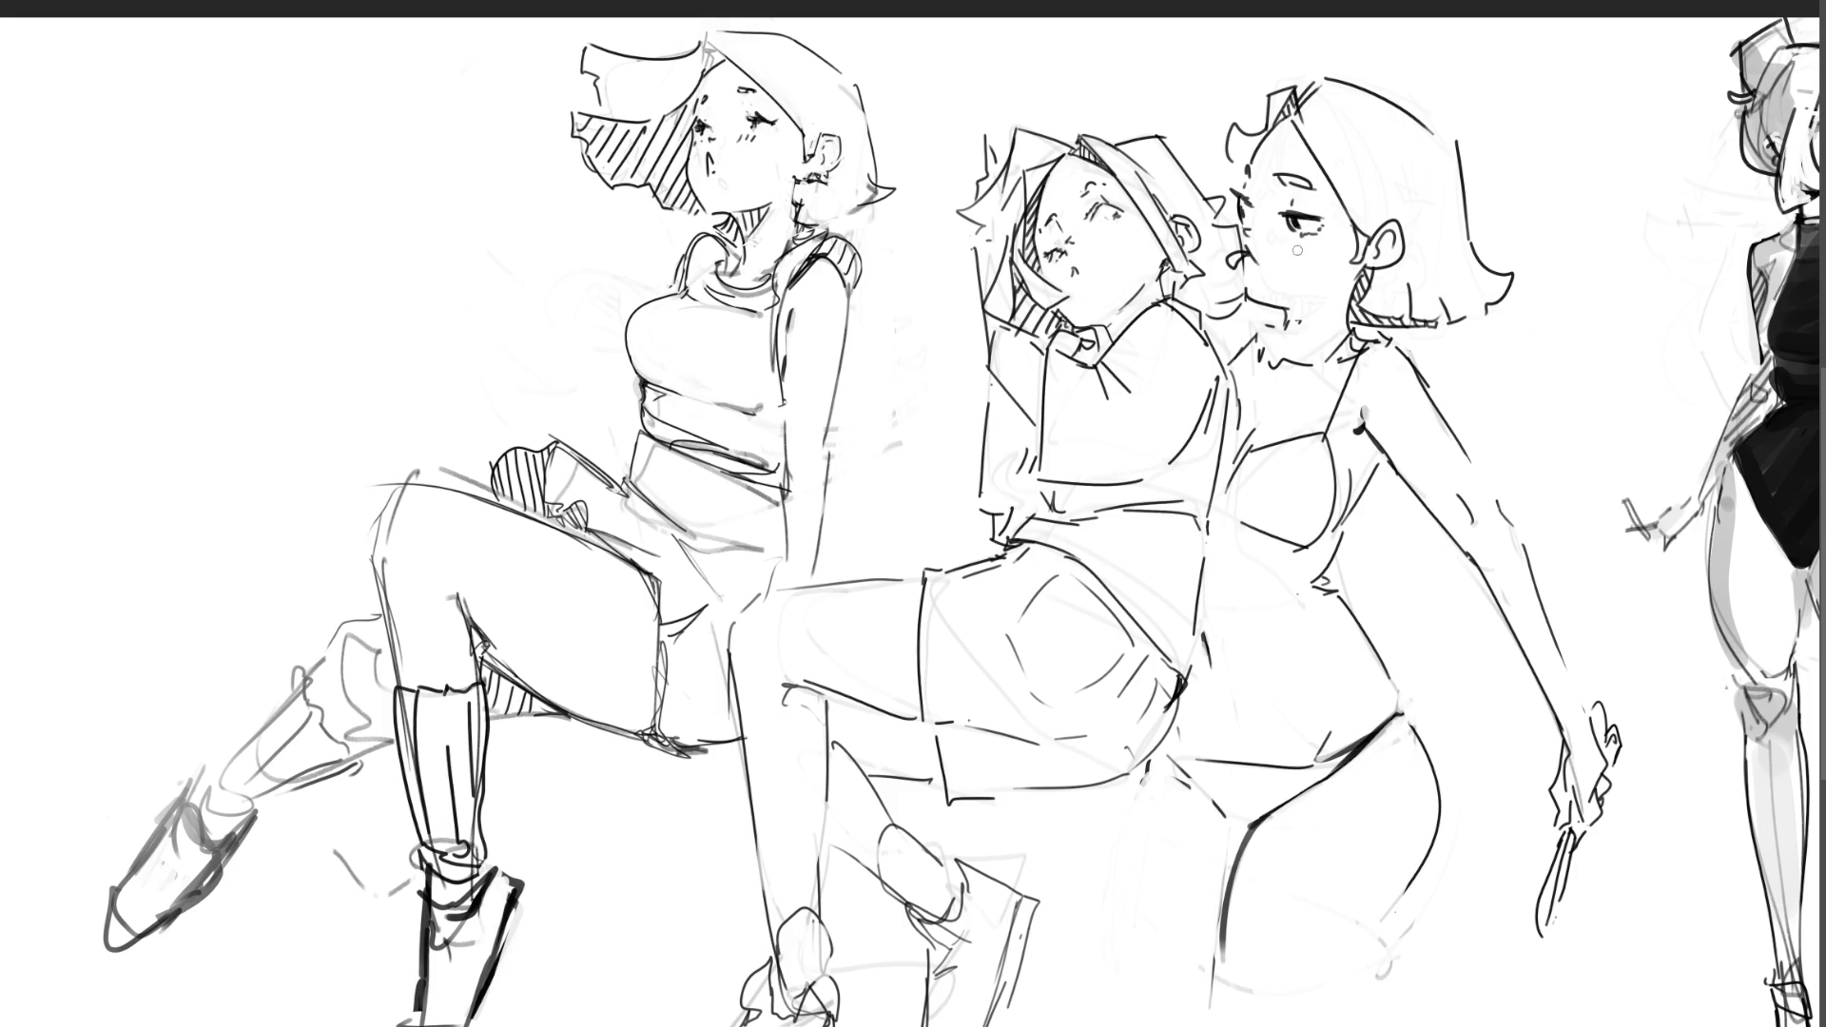
left_click_drag(1246, 254, 811, 366)
mouse_move(792, 373)
left_mouse_down()
mouse_move(674, 391)
mouse_move(625, 364)
mouse_move(635, 271)
mouse_move(709, 183)
left_mouse_up()
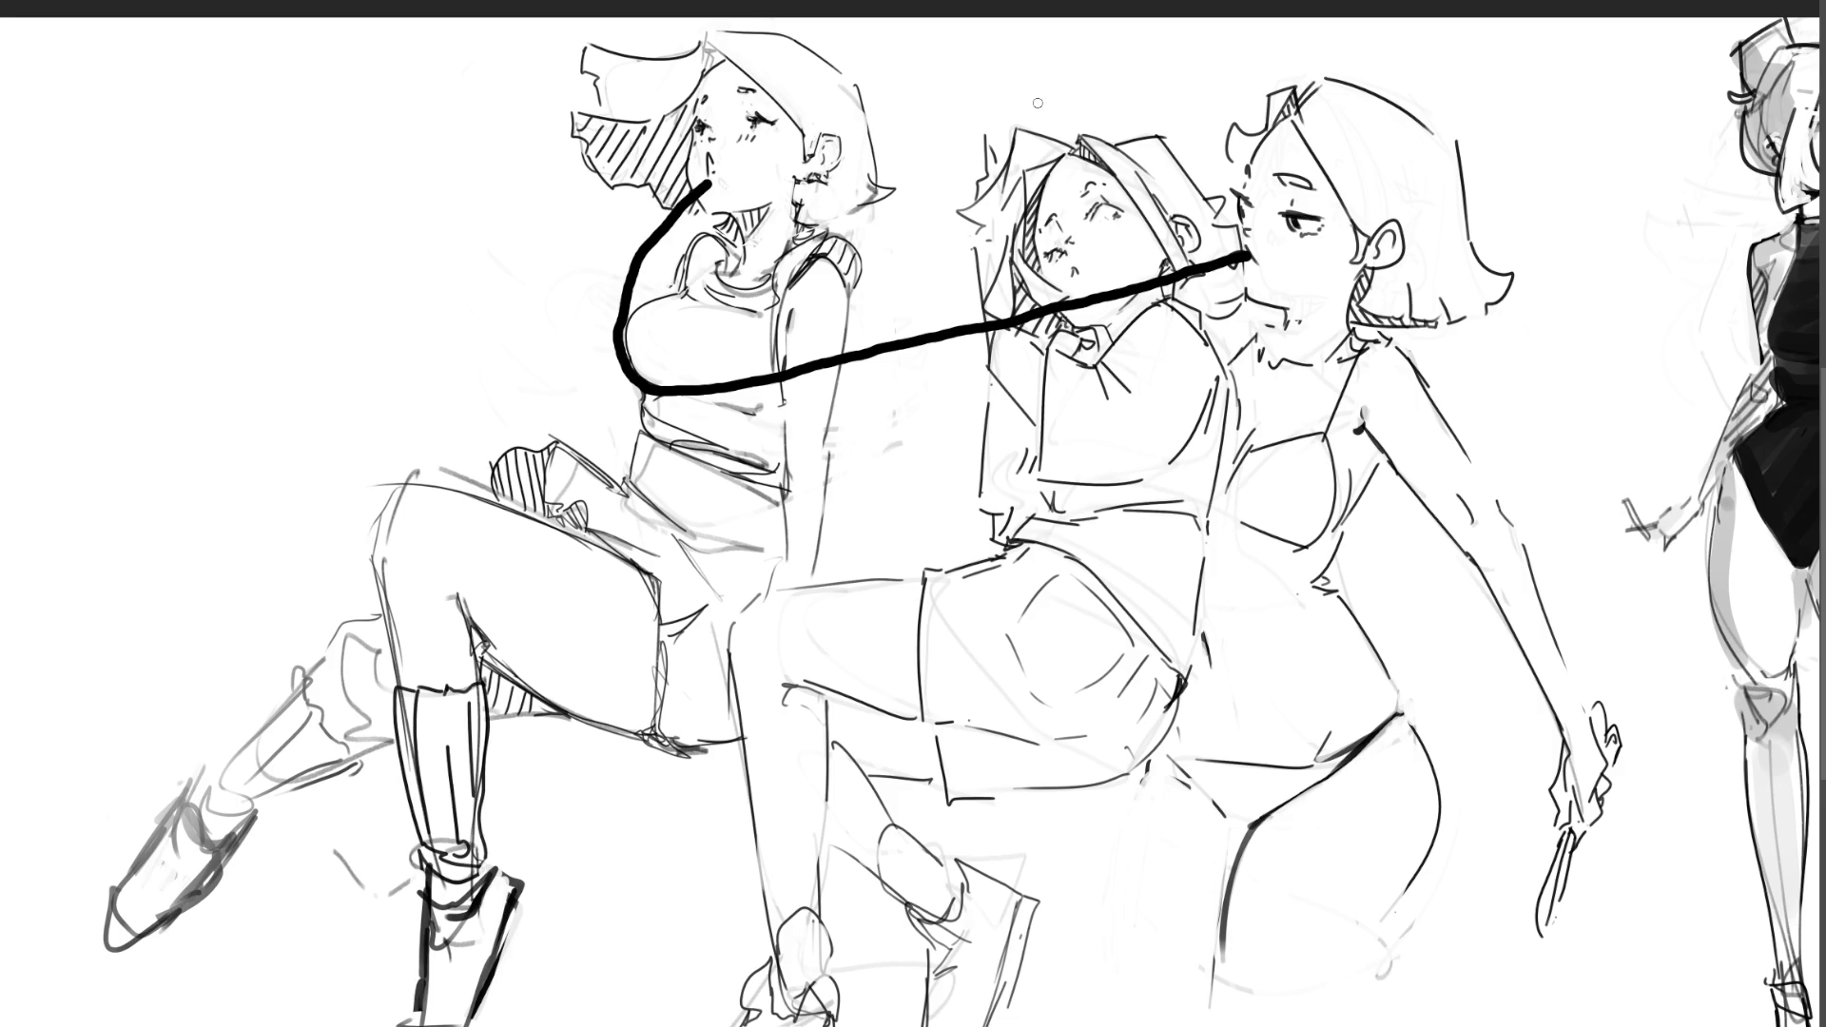
Step: Undo the thick black line and zoom out to fit the whole sheet
key("ctrl+z")
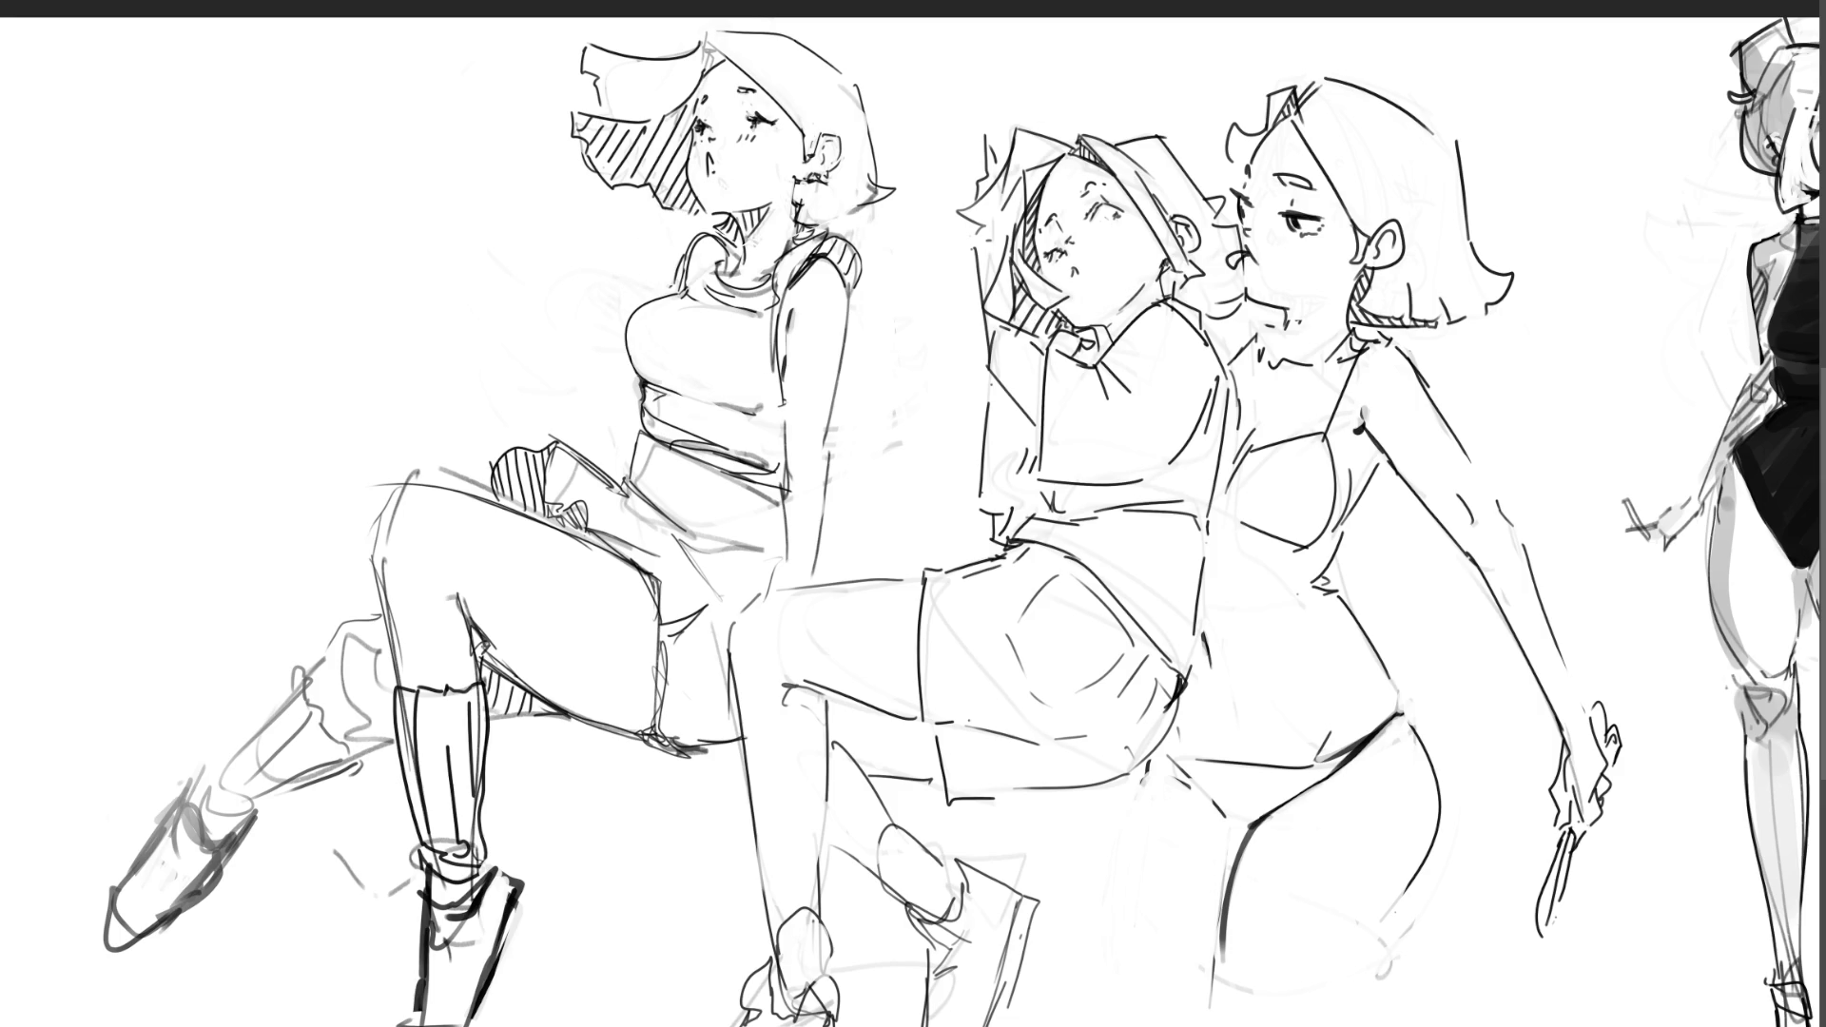
key("ctrl+0")
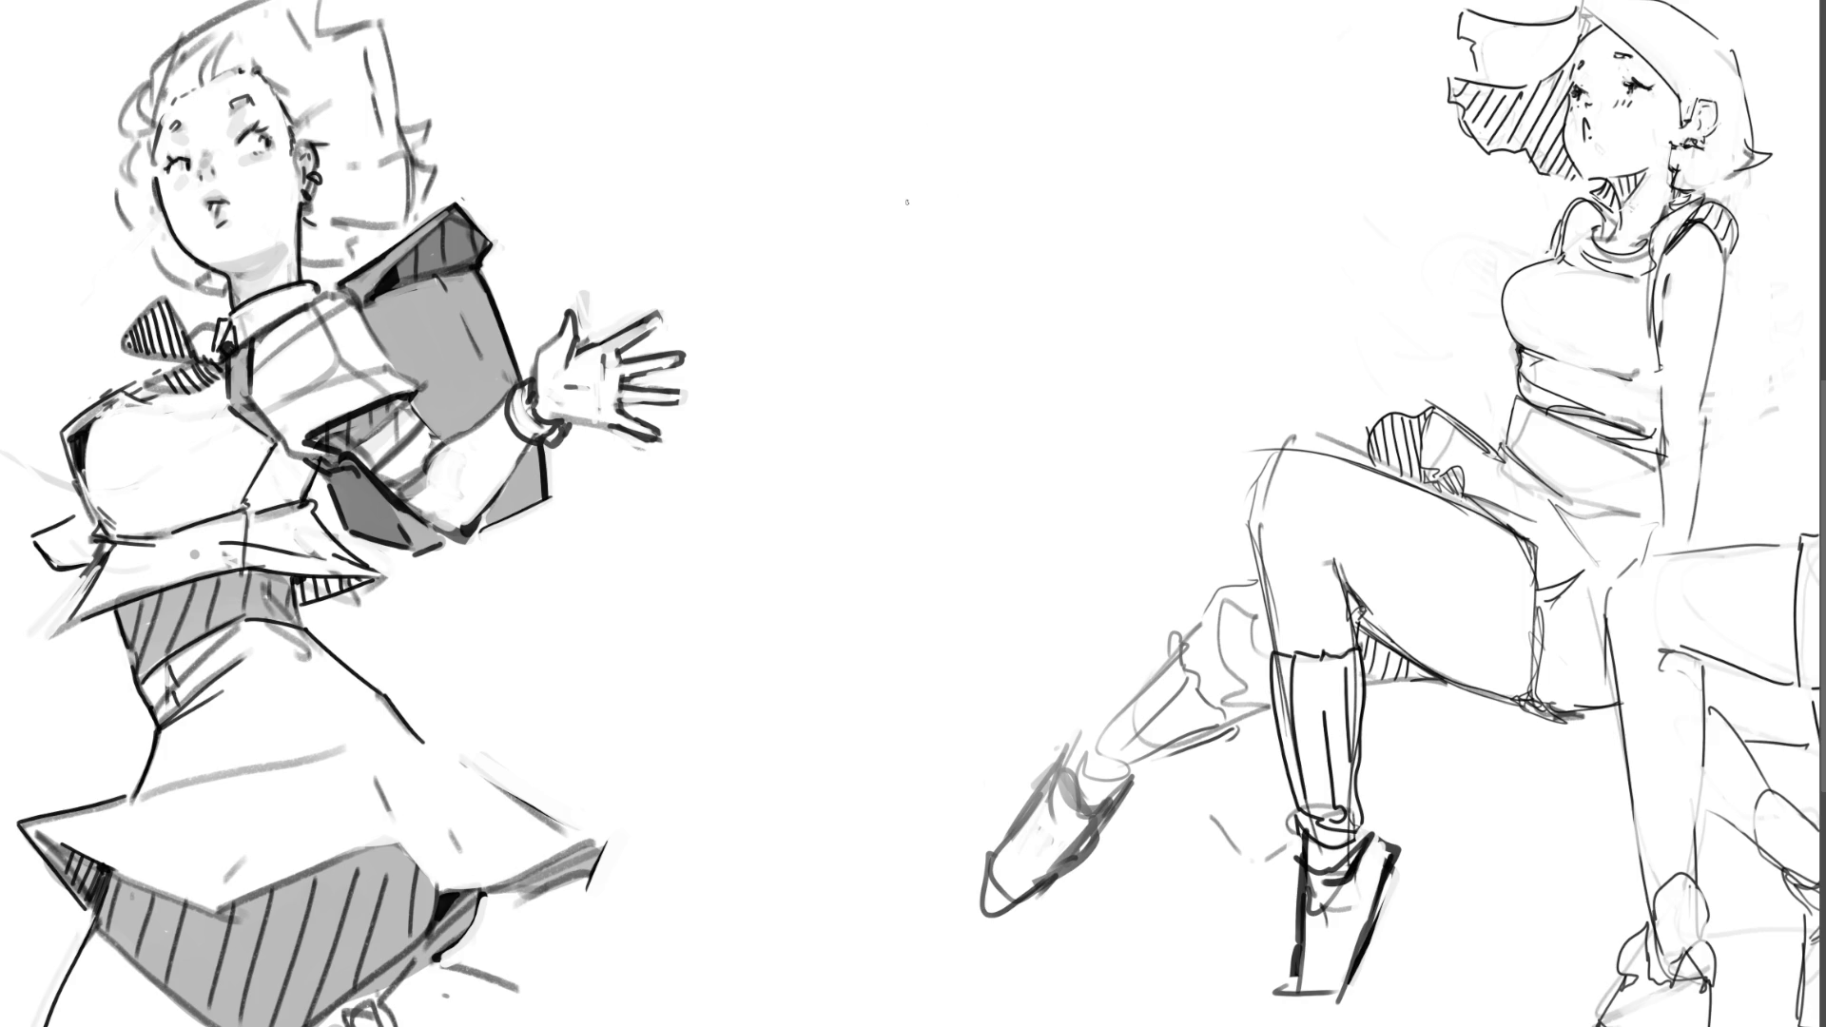
mouse_move(892, 215)
left_mouse_down()
mouse_move(906, 269)
mouse_move(910, 181)
mouse_move(950, 160)
mouse_move(1008, 205)
mouse_move(1020, 274)
left_mouse_up()
left_click_drag(926, 182, 1025, 231)
mouse_move(918, 183)
left_mouse_down()
mouse_move(976, 152)
mouse_move(1045, 195)
mouse_move(1035, 220)
left_mouse_up()
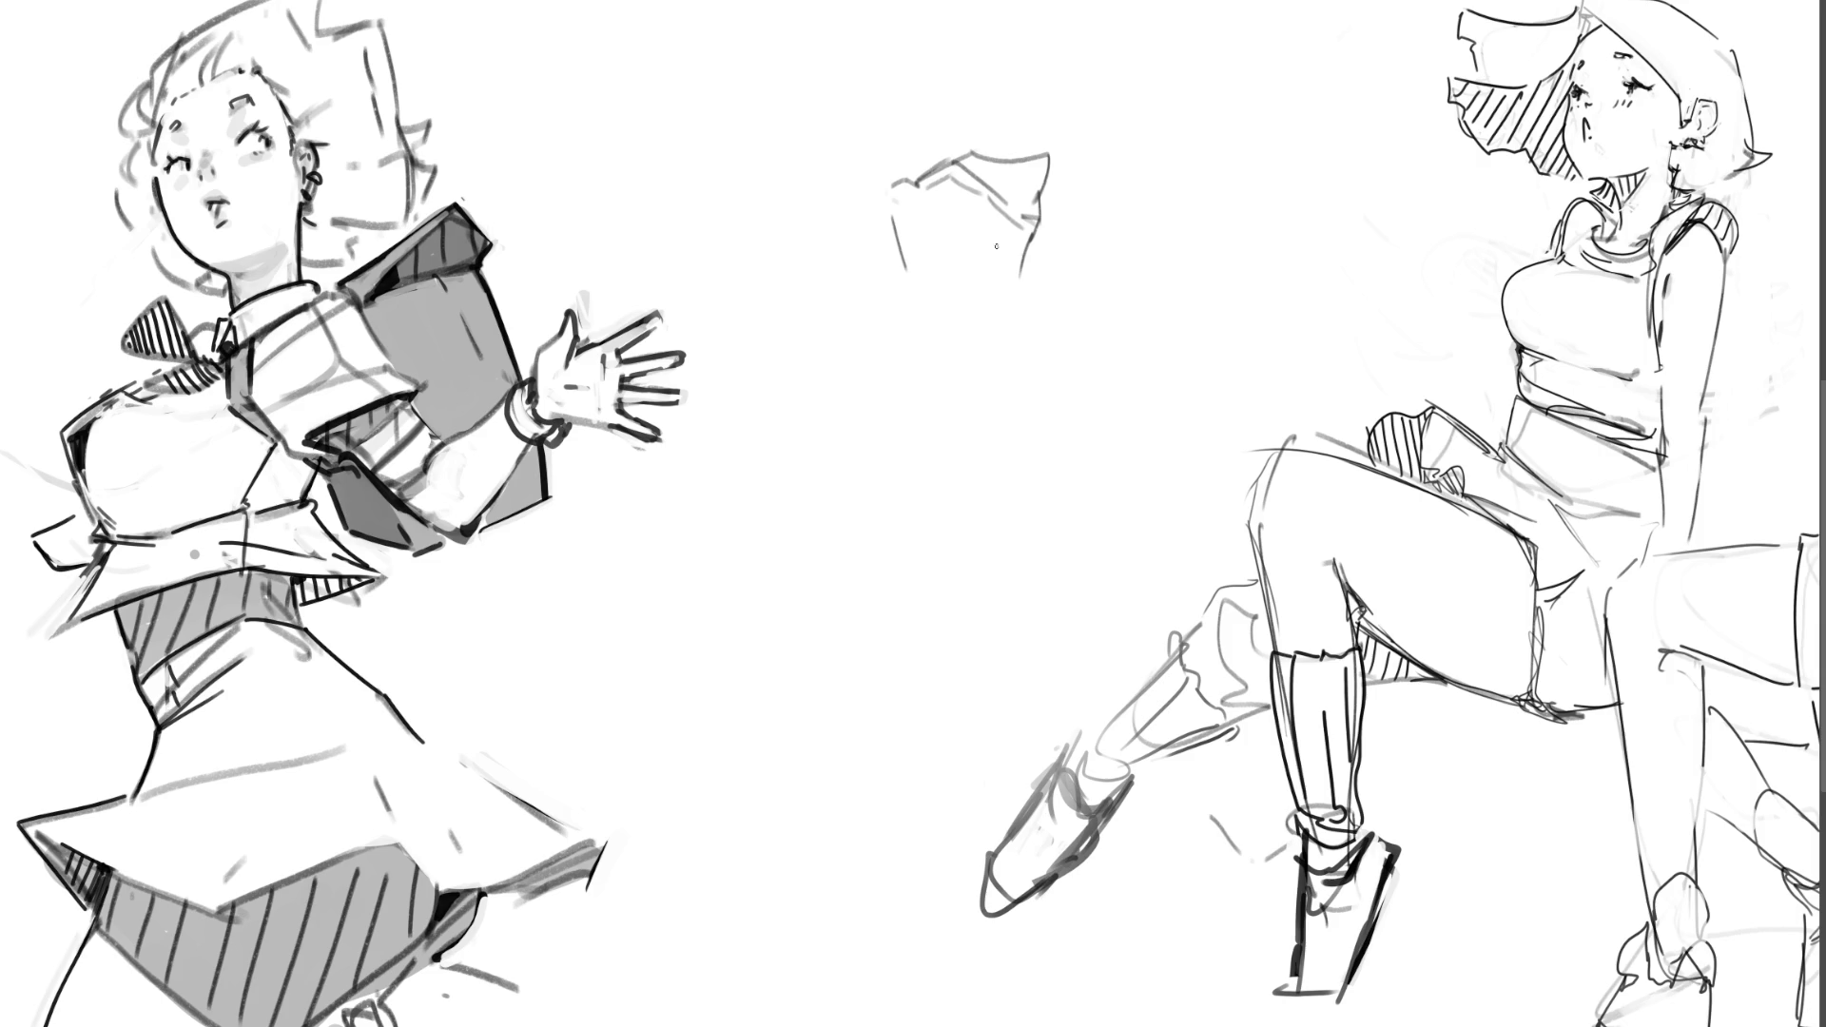
left_click_drag(1041, 239, 1019, 278)
mouse_move(1020, 275)
left_mouse_down()
mouse_move(1046, 268)
mouse_move(1019, 274)
left_mouse_up()
mouse_move(894, 260)
left_mouse_down()
mouse_move(965, 375)
mouse_move(1021, 283)
left_mouse_up()
mouse_move(1032, 361)
left_mouse_down()
mouse_move(951, 377)
mouse_move(861, 285)
mouse_move(832, 312)
mouse_move(911, 341)
mouse_move(956, 385)
mouse_move(1031, 366)
mouse_move(1032, 436)
left_mouse_up()
left_click_drag(1034, 363, 1033, 471)
left_click_drag(937, 367, 1023, 502)
left_click_drag(1035, 442, 1038, 542)
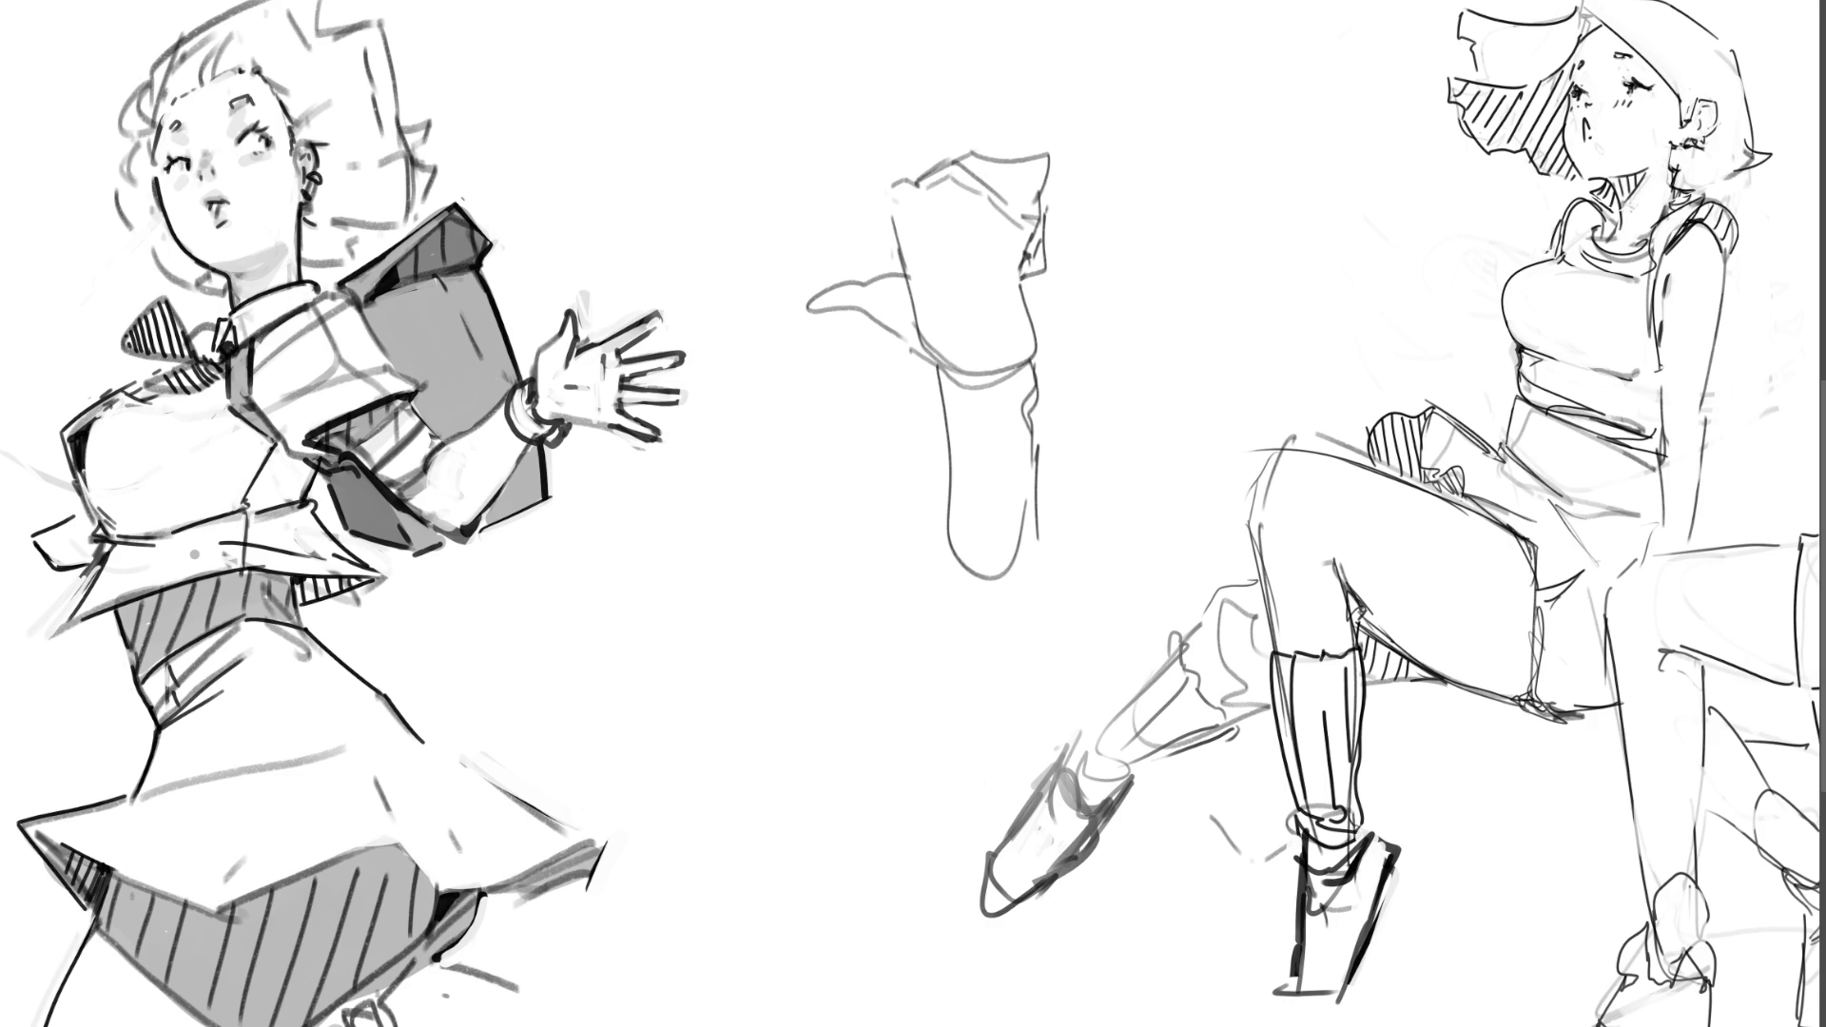
mouse_move(1090, 309)
left_mouse_down()
mouse_move(1099, 231)
mouse_move(784, 217)
mouse_move(1091, 611)
mouse_move(1090, 480)
left_mouse_up()
key("Delete")
key("ctrl+d")
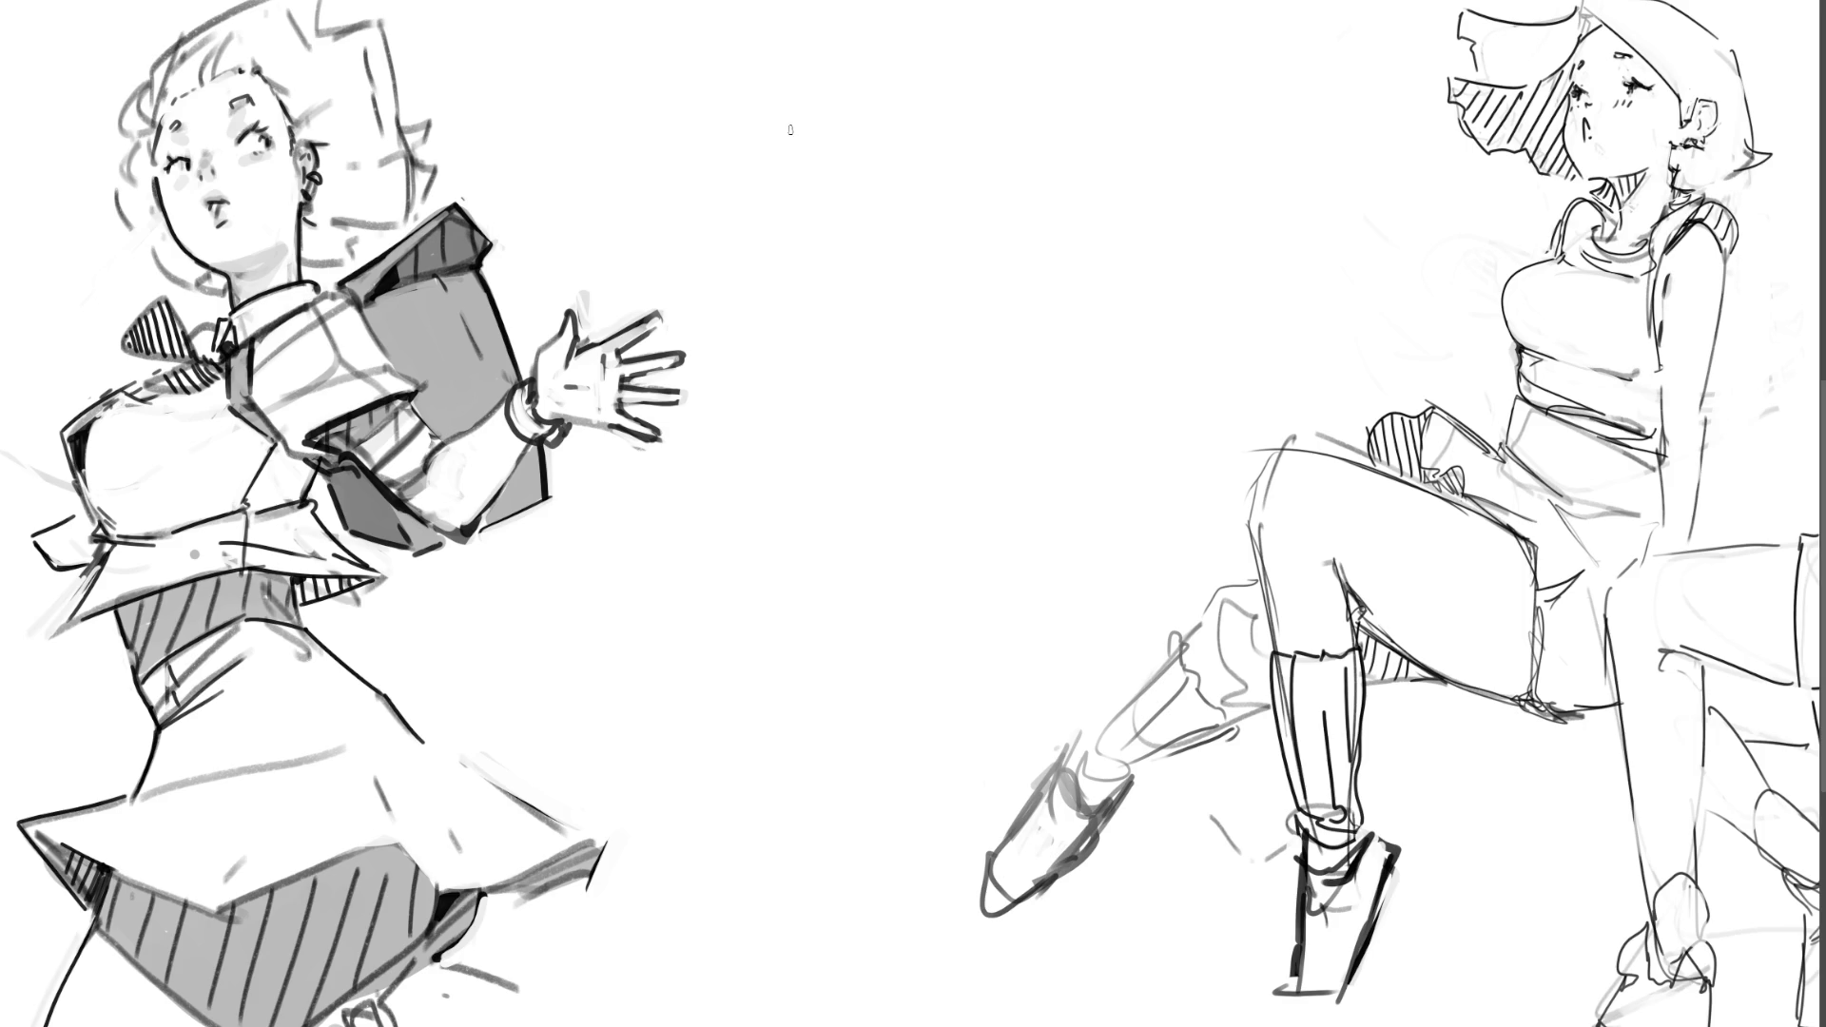
Step: Outline the head, face line, chin, jaw, neck and back of the head in the gap
mouse_move(788, 124)
left_mouse_down()
mouse_move(834, 232)
mouse_move(804, 328)
mouse_move(887, 257)
mouse_move(911, 301)
left_mouse_up()
mouse_move(860, 190)
left_mouse_down()
mouse_move(956, 167)
mouse_move(989, 285)
mouse_move(1032, 306)
left_mouse_up()
left_click_drag(1061, 246, 962, 389)
mouse_move(917, 392)
left_mouse_down()
mouse_move(861, 370)
mouse_move(904, 424)
mouse_move(964, 453)
left_mouse_up()
left_click_drag(859, 400, 951, 467)
mouse_move(850, 375)
left_mouse_down()
mouse_move(875, 520)
mouse_move(932, 616)
left_mouse_up()
left_click_drag(997, 396, 1020, 631)
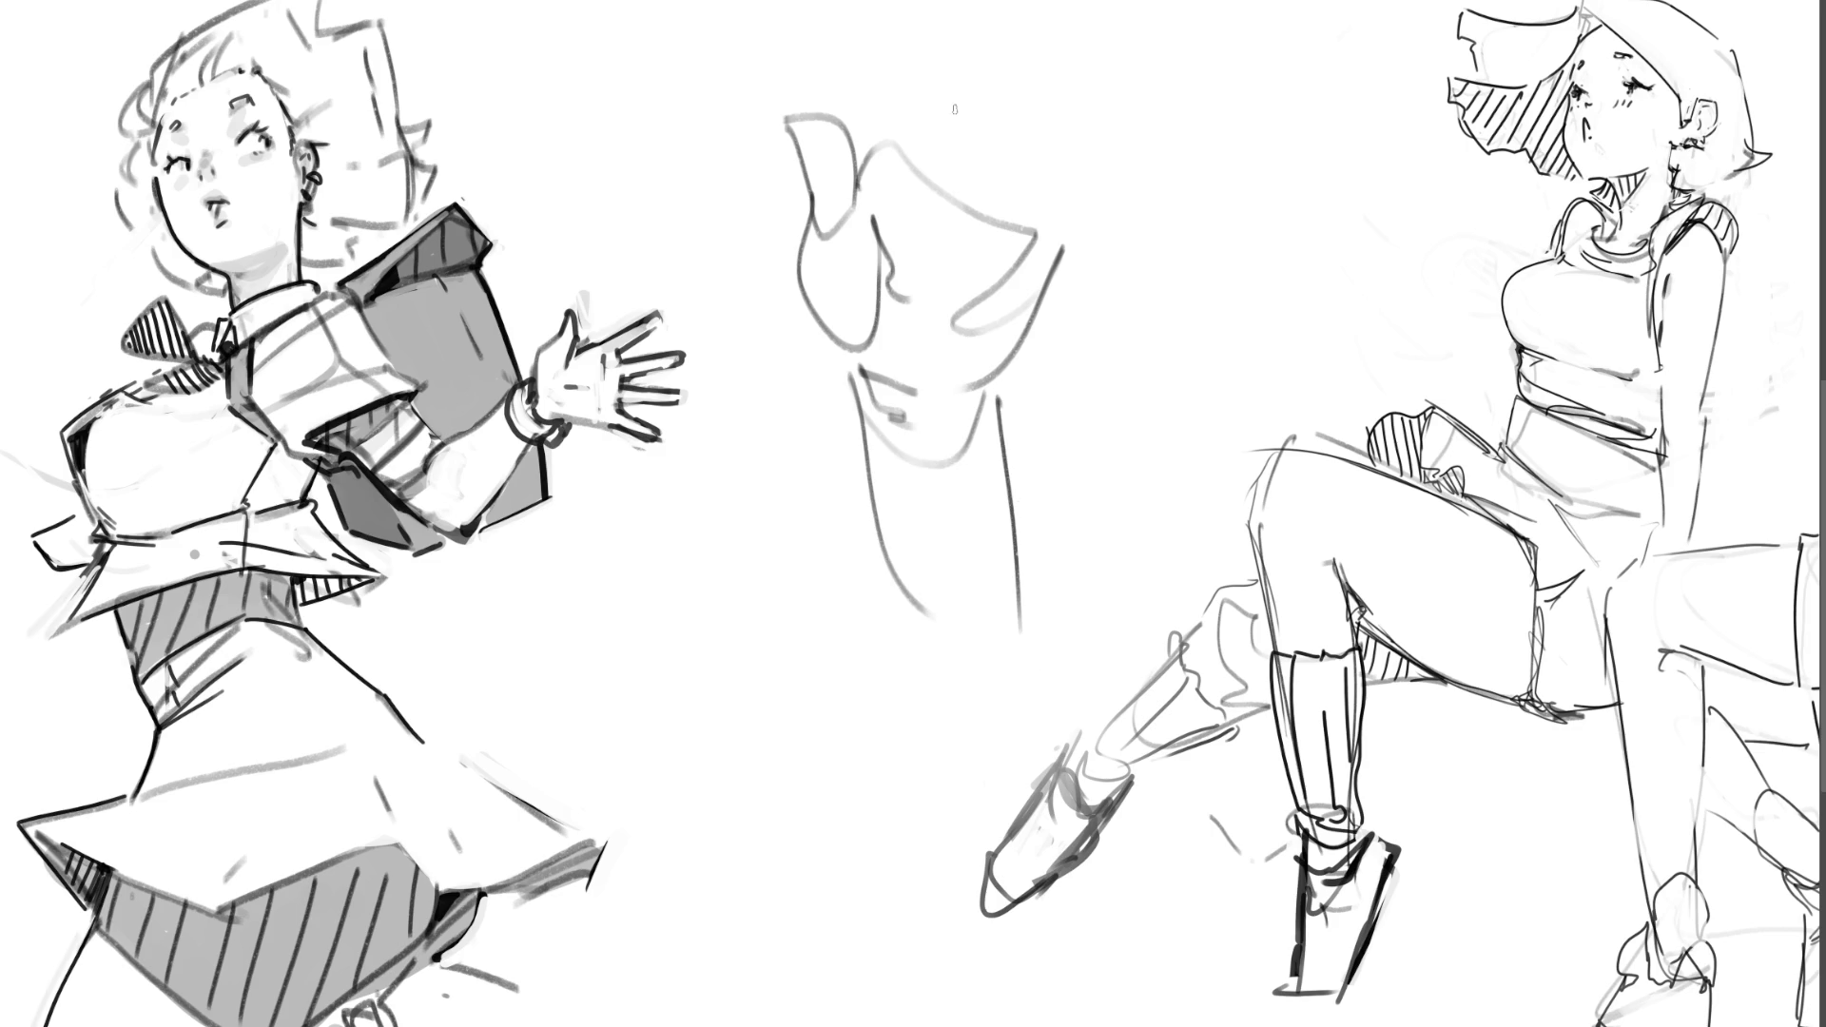
mouse_move(880, 144)
left_mouse_down()
mouse_move(875, 57)
mouse_move(922, 2)
mouse_move(1063, 238)
left_mouse_up()
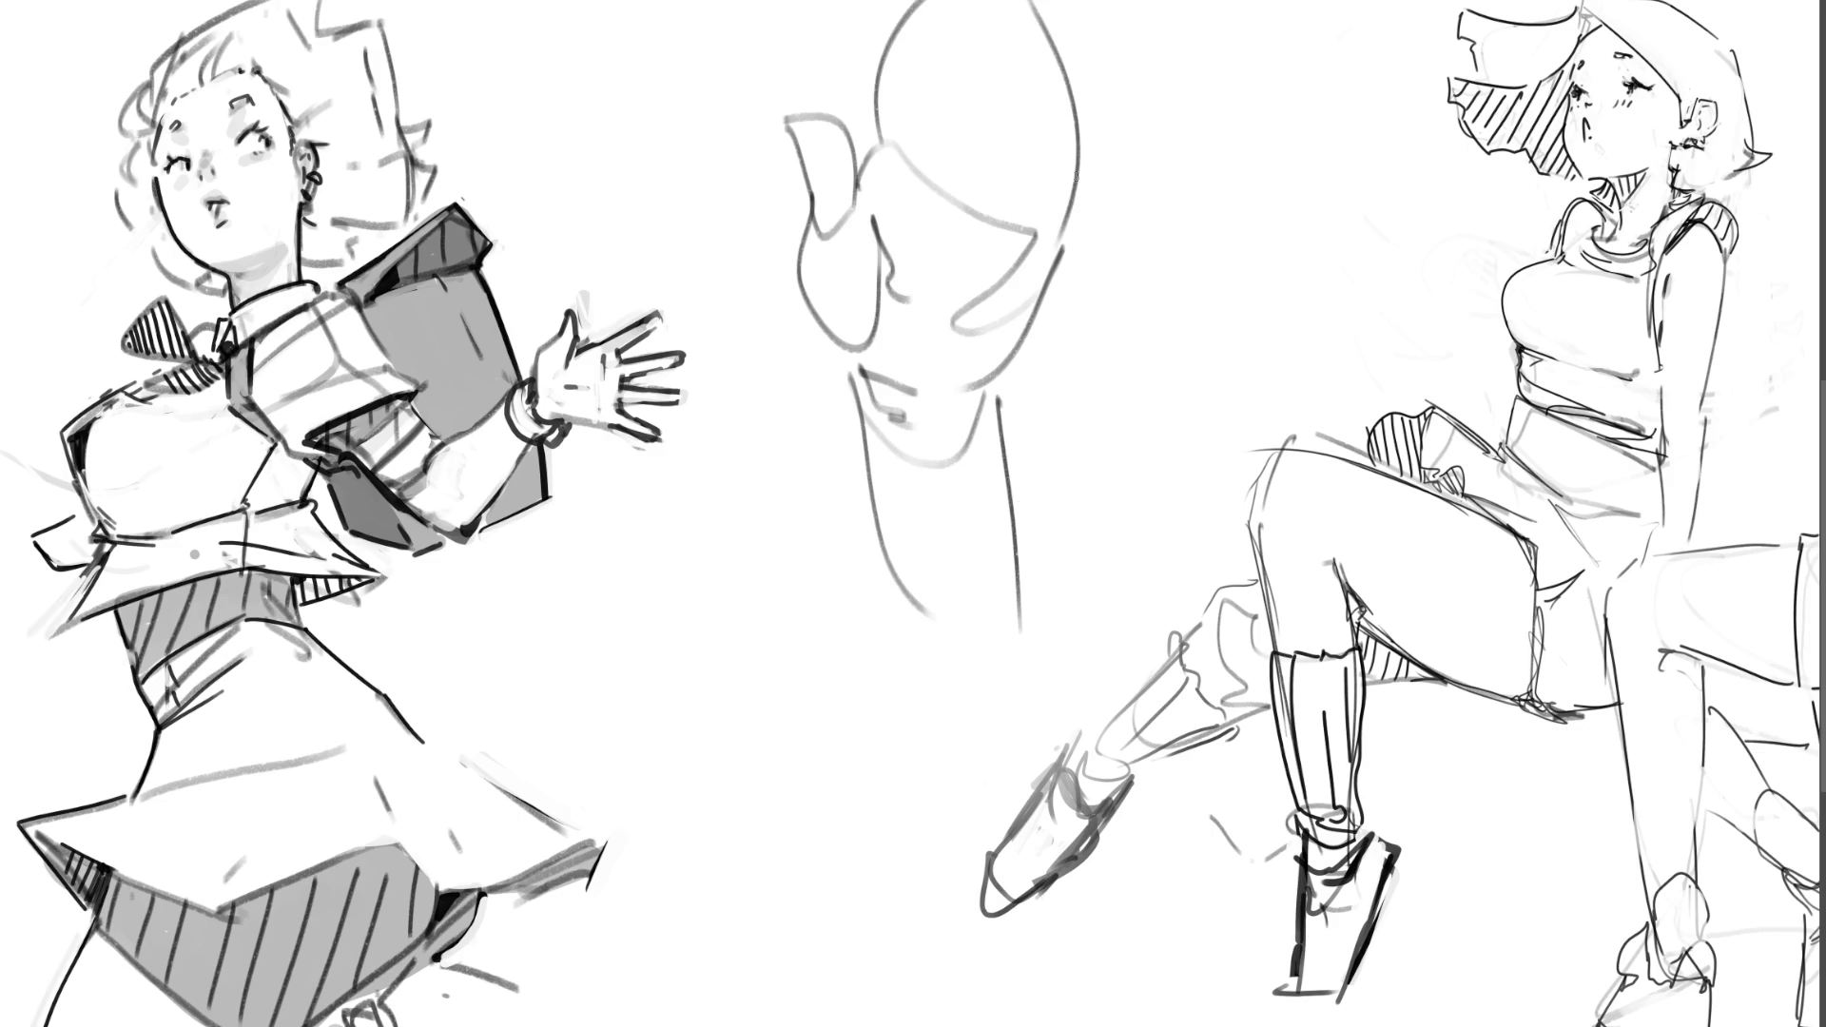
Step: Dot in both eyes and add hair strands, a curl and construction bands across the head
mouse_move(960, 2)
left_mouse_down()
mouse_move(908, 161)
mouse_move(925, 171)
left_mouse_up()
left_click(954, 179)
left_click(1009, 197)
left_click_drag(986, 3, 963, 150)
mouse_move(1012, 2)
left_mouse_down()
mouse_move(996, 209)
mouse_move(1020, 190)
left_mouse_up()
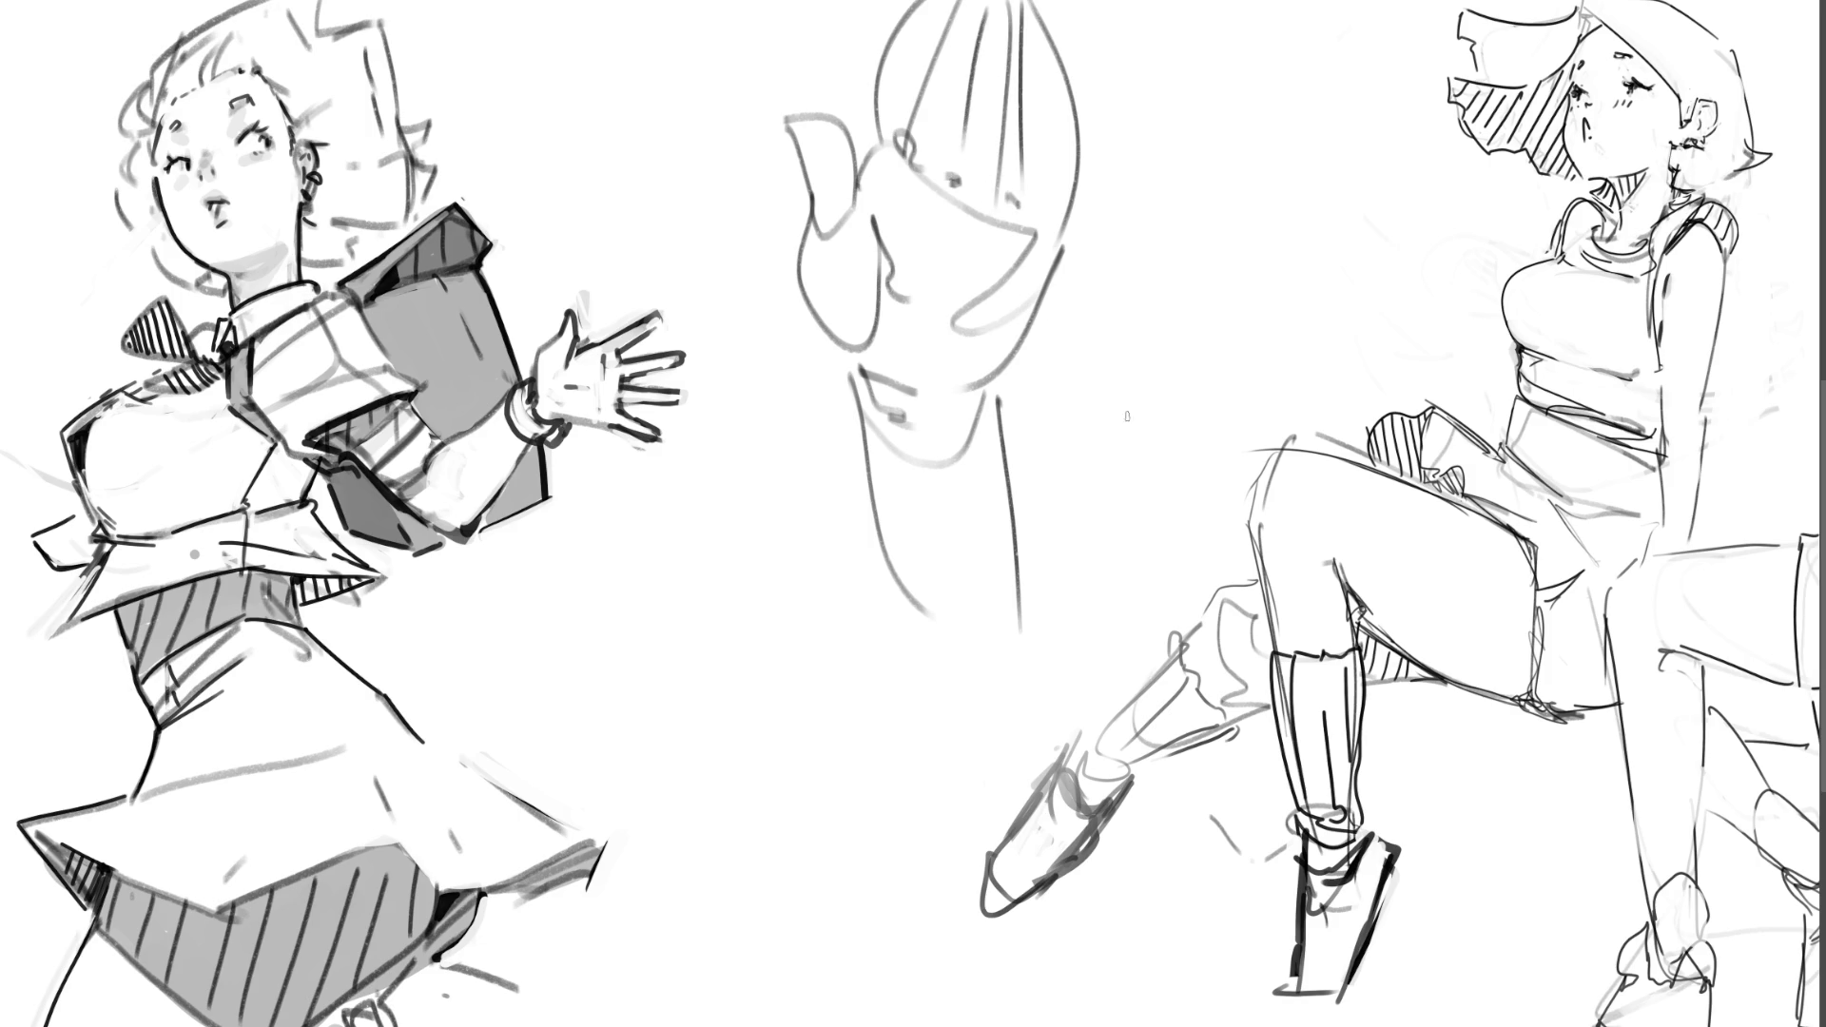
mouse_move(1041, 49)
left_mouse_down()
mouse_move(1068, 73)
mouse_move(1035, 281)
left_mouse_up()
left_click_drag(1005, 2, 1011, 91)
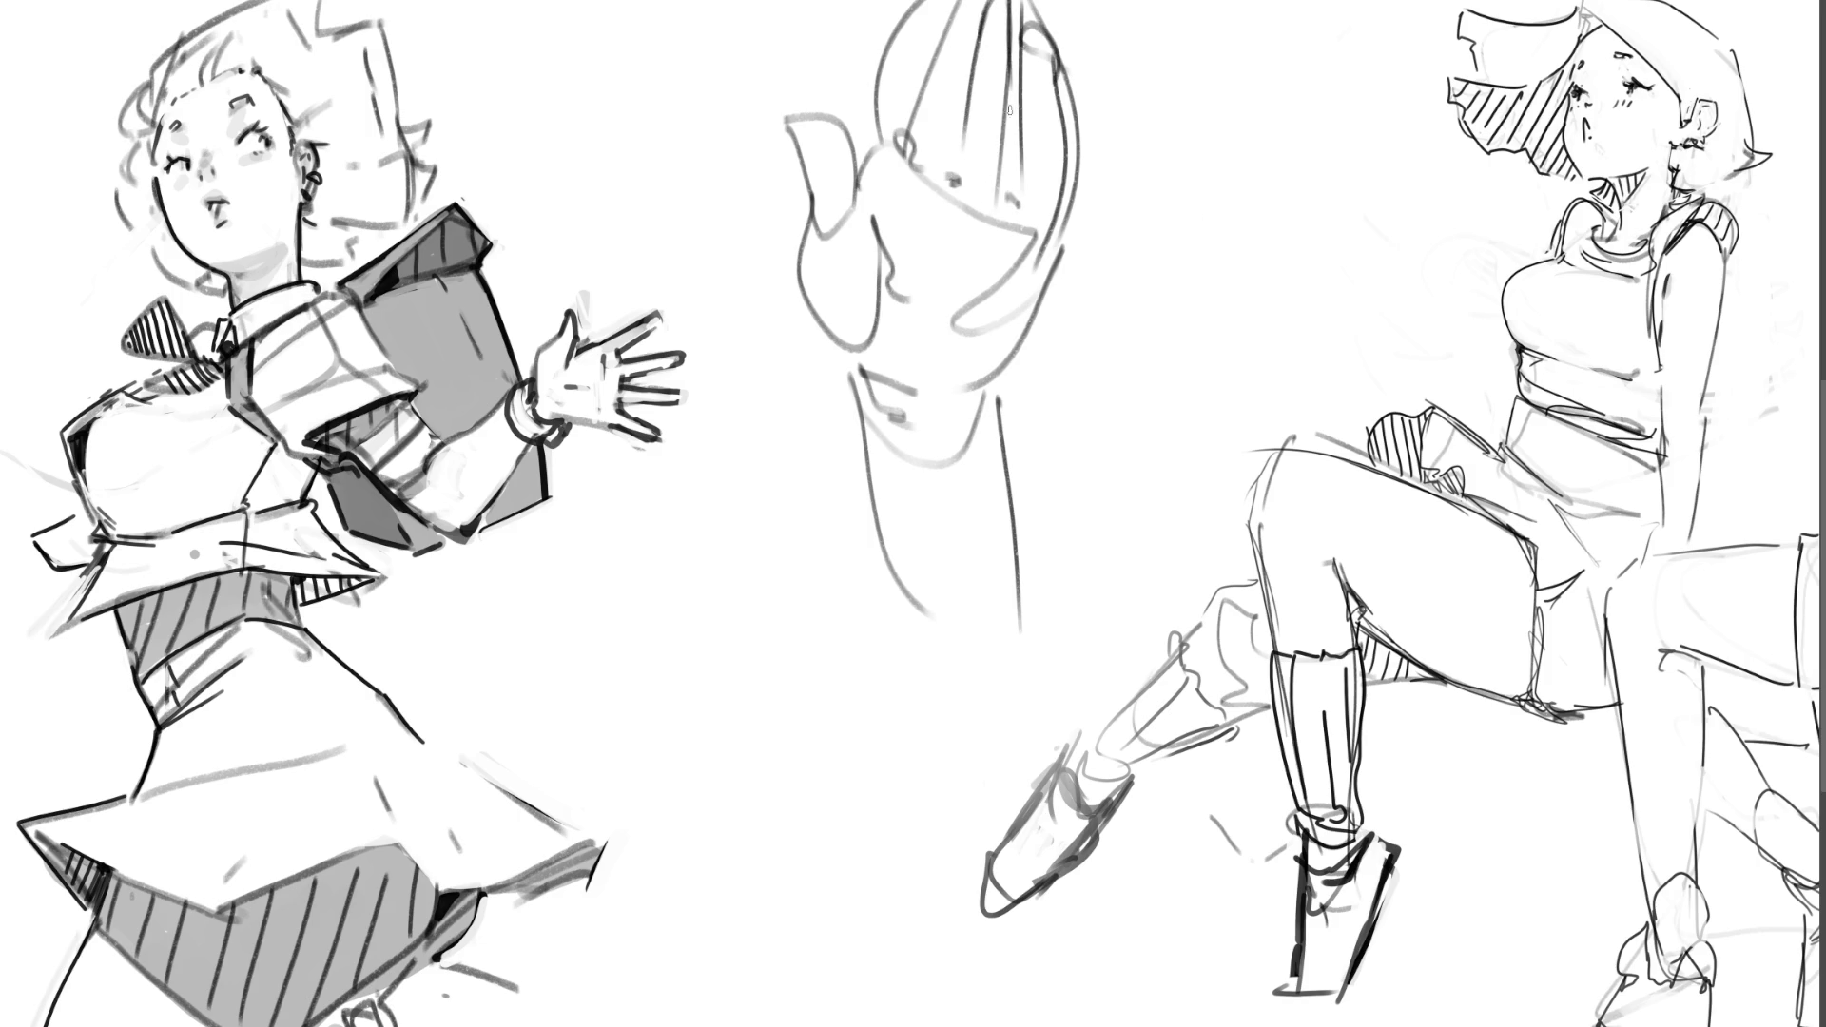
left_click_drag(906, 28, 1108, 143)
mouse_move(873, 95)
left_mouse_down()
mouse_move(1033, 214)
mouse_move(1065, 209)
left_mouse_up()
left_click_drag(937, 19, 1083, 50)
Step: Add ear and cheek curves, face construction lines and neck rings, then fade the head to a faint guide
mouse_move(796, 106)
left_mouse_down()
mouse_move(879, 281)
mouse_move(822, 344)
left_mouse_up()
left_click_drag(859, 185, 780, 285)
left_click_drag(868, 139, 792, 194)
mouse_move(873, 131)
left_mouse_down()
mouse_move(884, 160)
mouse_move(1078, 238)
mouse_move(870, 168)
left_mouse_up()
mouse_move(868, 166)
left_mouse_down()
mouse_move(930, 234)
mouse_move(1047, 264)
left_mouse_up()
mouse_move(1047, 249)
left_mouse_down()
mouse_move(940, 399)
mouse_move(989, 390)
left_mouse_up()
left_click_drag(864, 447, 989, 458)
left_click_drag(897, 516, 1025, 538)
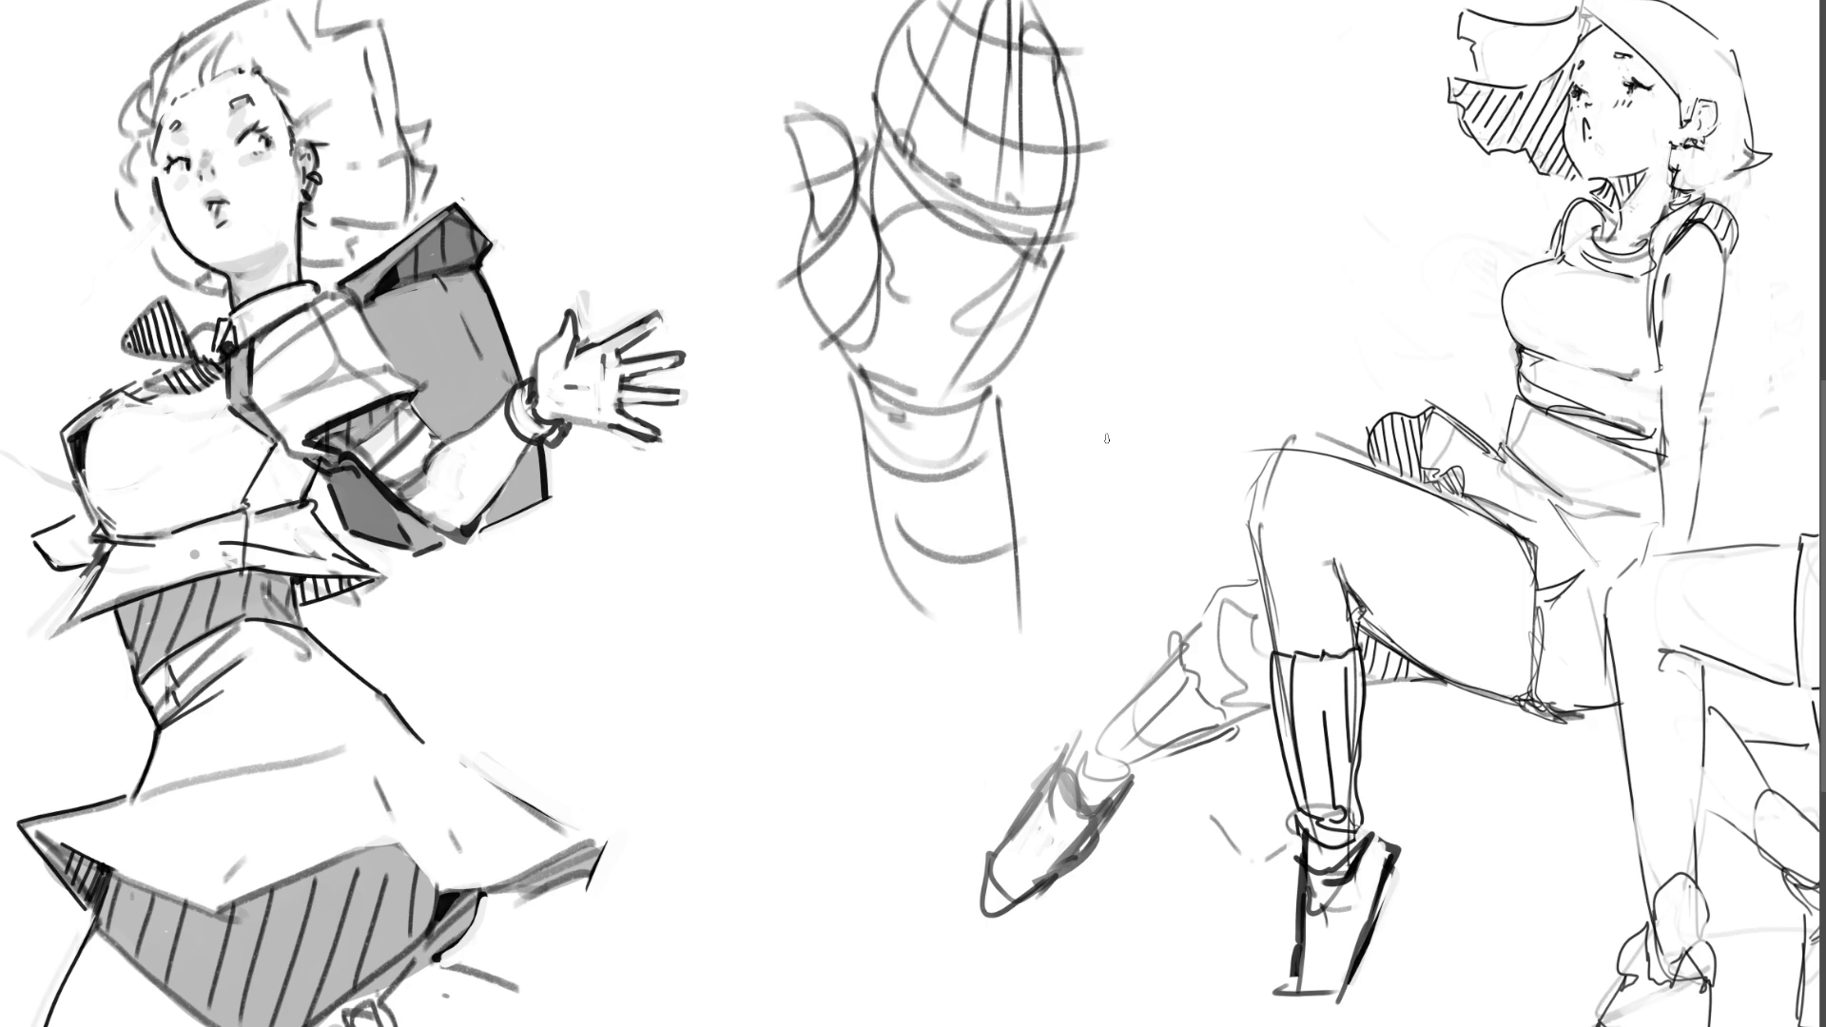
mouse_move(1079, 347)
left_mouse_down()
mouse_move(951, 286)
mouse_move(876, 184)
mouse_move(950, 610)
mouse_move(990, 171)
mouse_move(917, 105)
mouse_move(954, 583)
left_mouse_up()
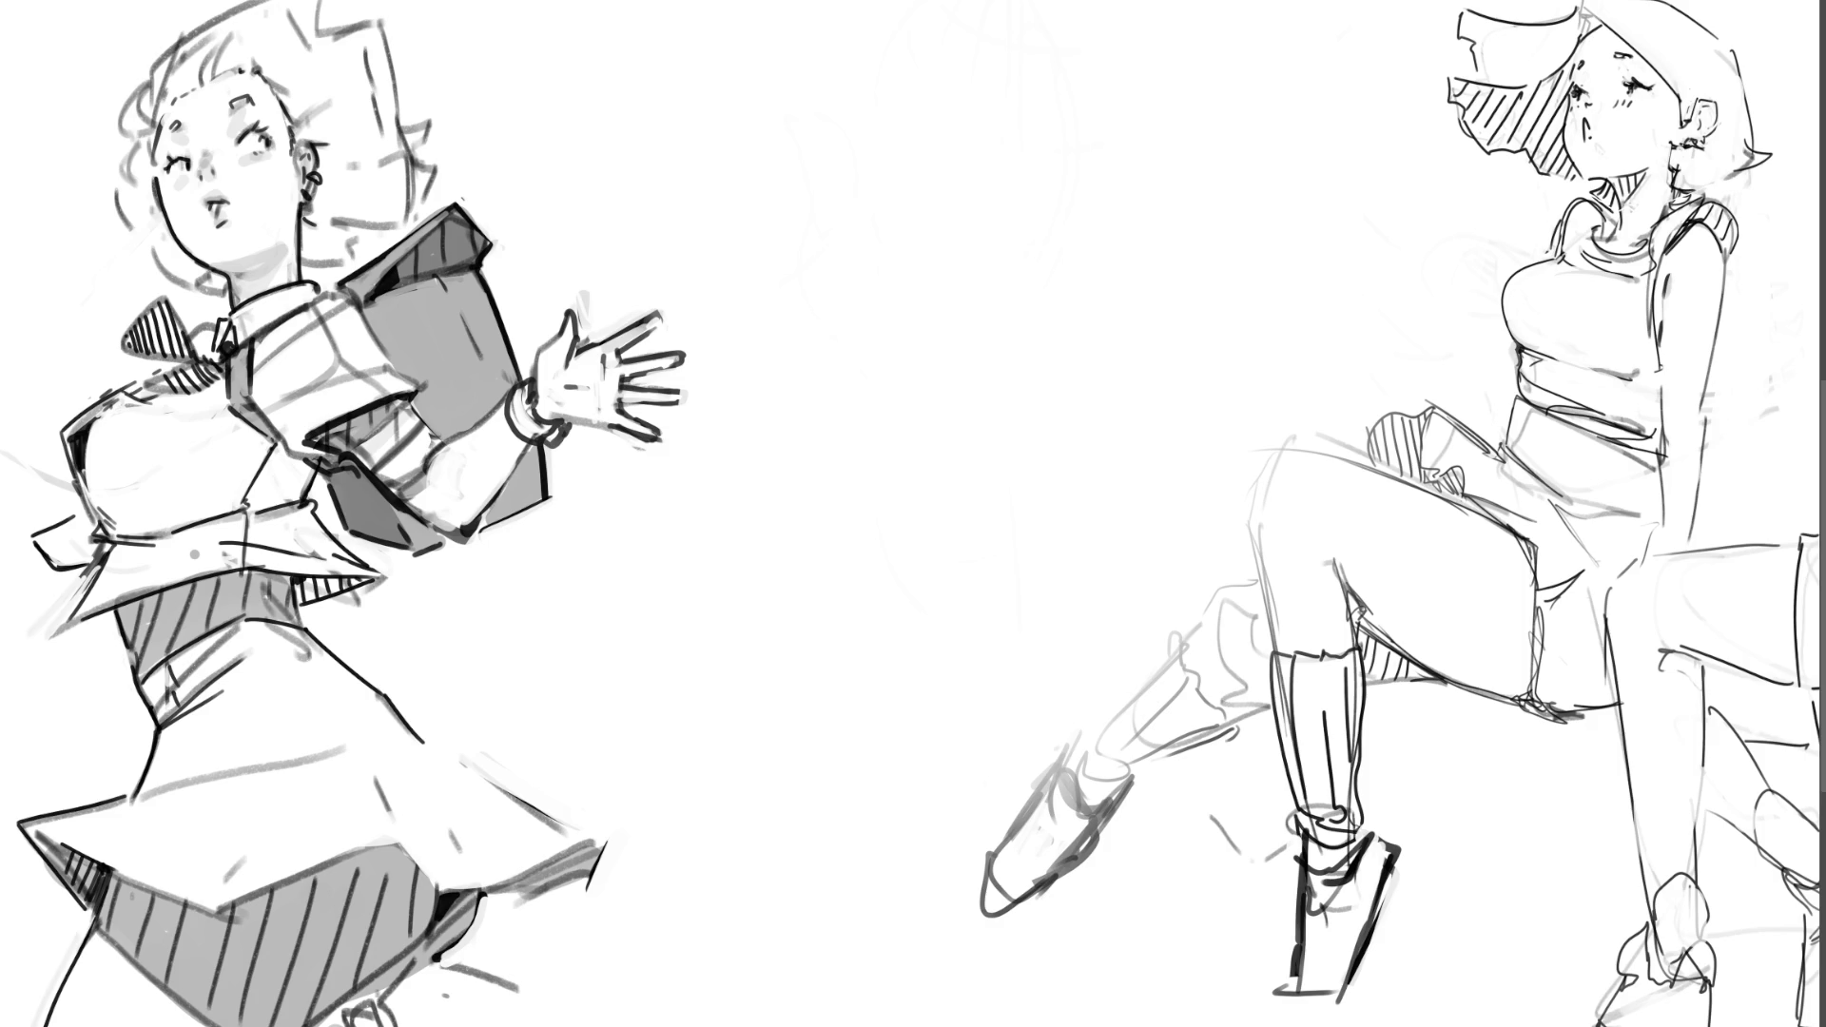
Step: Block in a bent finger as boxes and sketch the hand's long edges and lower curves
mouse_move(865, 150)
left_mouse_down()
mouse_move(813, 246)
mouse_move(880, 202)
mouse_move(891, 214)
mouse_move(837, 306)
mouse_move(868, 149)
mouse_move(968, 107)
mouse_move(913, 209)
mouse_move(1001, 87)
mouse_move(902, 215)
left_mouse_up()
left_click_drag(956, 104, 960, 185)
mouse_move(956, 114)
left_mouse_down()
mouse_move(989, 105)
mouse_move(1010, 128)
mouse_move(1024, 111)
mouse_move(932, 198)
mouse_move(880, 152)
mouse_move(877, 252)
mouse_move(851, 181)
mouse_move(861, 306)
mouse_move(846, 328)
mouse_move(806, 284)
mouse_move(804, 305)
mouse_move(824, 302)
mouse_move(856, 203)
mouse_move(956, 114)
mouse_move(889, 230)
left_mouse_up()
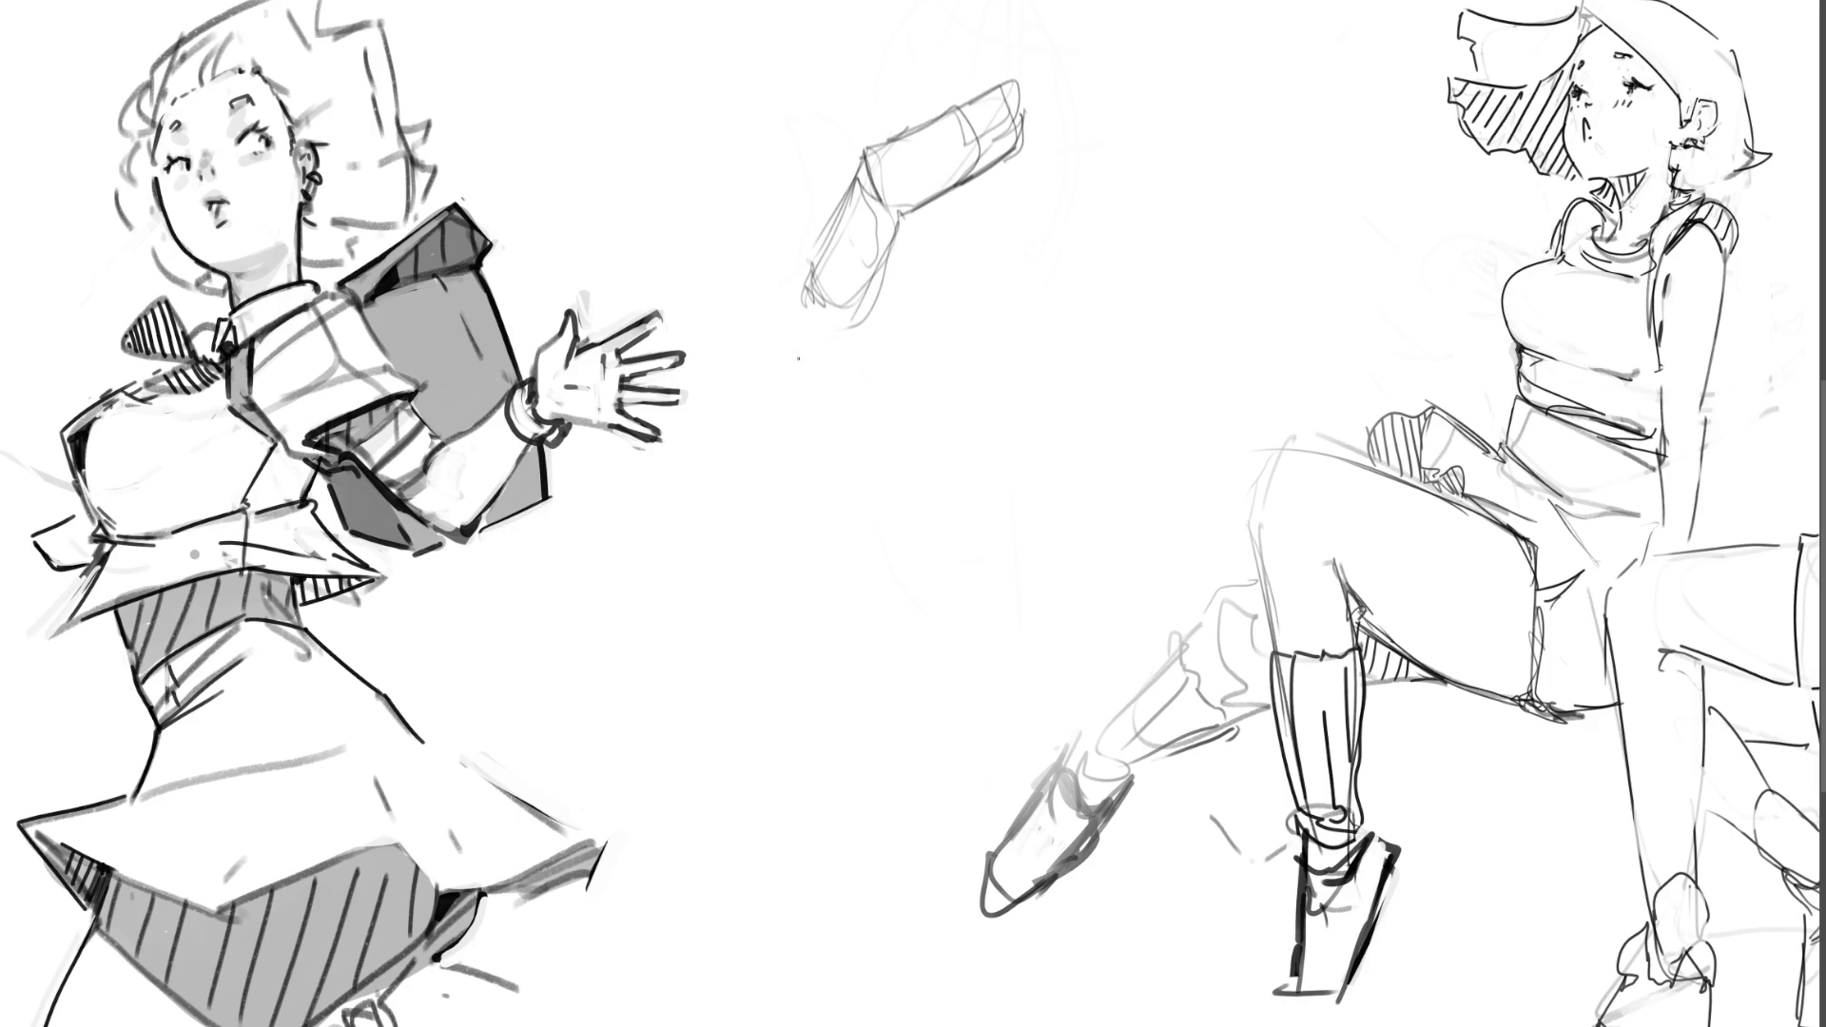
left_click_drag(795, 284, 802, 534)
left_click_drag(876, 314, 883, 420)
mouse_move(808, 521)
left_mouse_down()
mouse_move(809, 557)
mouse_move(827, 552)
mouse_move(810, 562)
left_mouse_up()
mouse_move(877, 295)
left_mouse_down()
mouse_move(844, 523)
mouse_move(862, 486)
left_mouse_up()
mouse_move(885, 388)
left_mouse_down()
mouse_move(916, 465)
mouse_move(851, 526)
mouse_move(850, 576)
mouse_move(955, 593)
left_mouse_up()
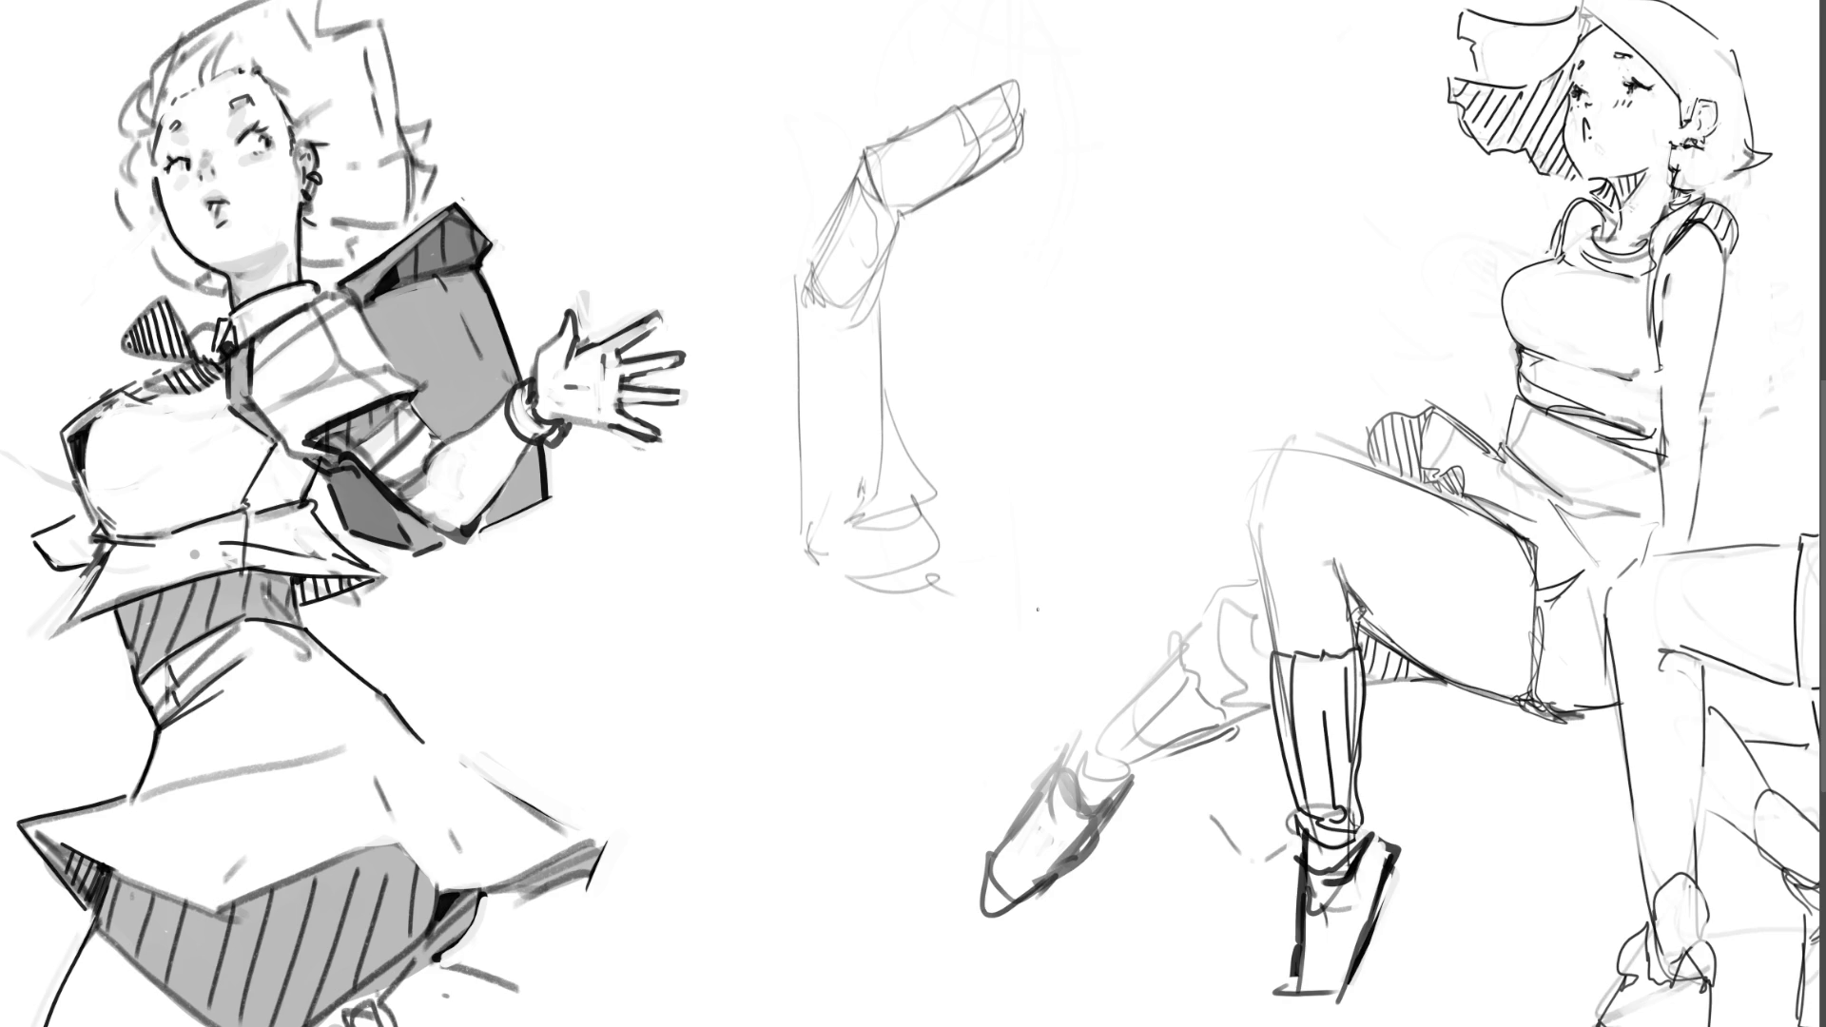
Step: Draw a U-shaped fingertip with a nail on the right, adding knuckle edges and a rounded top
mouse_move(1163, 161)
left_mouse_down()
mouse_move(1169, 265)
mouse_move(1224, 282)
mouse_move(1175, 291)
mouse_move(1221, 285)
left_mouse_up()
left_click_drag(1227, 175, 1225, 282)
left_click_drag(1173, 143, 1206, 148)
mouse_move(1166, 160)
left_mouse_down()
mouse_move(1180, 131)
mouse_move(1222, 172)
mouse_move(1134, 88)
mouse_move(1113, 112)
mouse_move(1161, 182)
left_mouse_up()
left_click_drag(1116, 115, 1166, 181)
mouse_move(1155, 87)
left_mouse_down()
mouse_move(1099, 114)
mouse_move(1149, 83)
mouse_move(1081, 169)
left_mouse_up()
mouse_move(1054, 65)
left_mouse_down()
mouse_move(1063, 156)
mouse_move(1096, 17)
mouse_move(1114, 40)
left_mouse_up()
mouse_move(1067, 52)
left_mouse_down()
mouse_move(1118, 38)
mouse_move(1157, 89)
mouse_move(1040, 95)
mouse_move(1132, 168)
left_mouse_up()
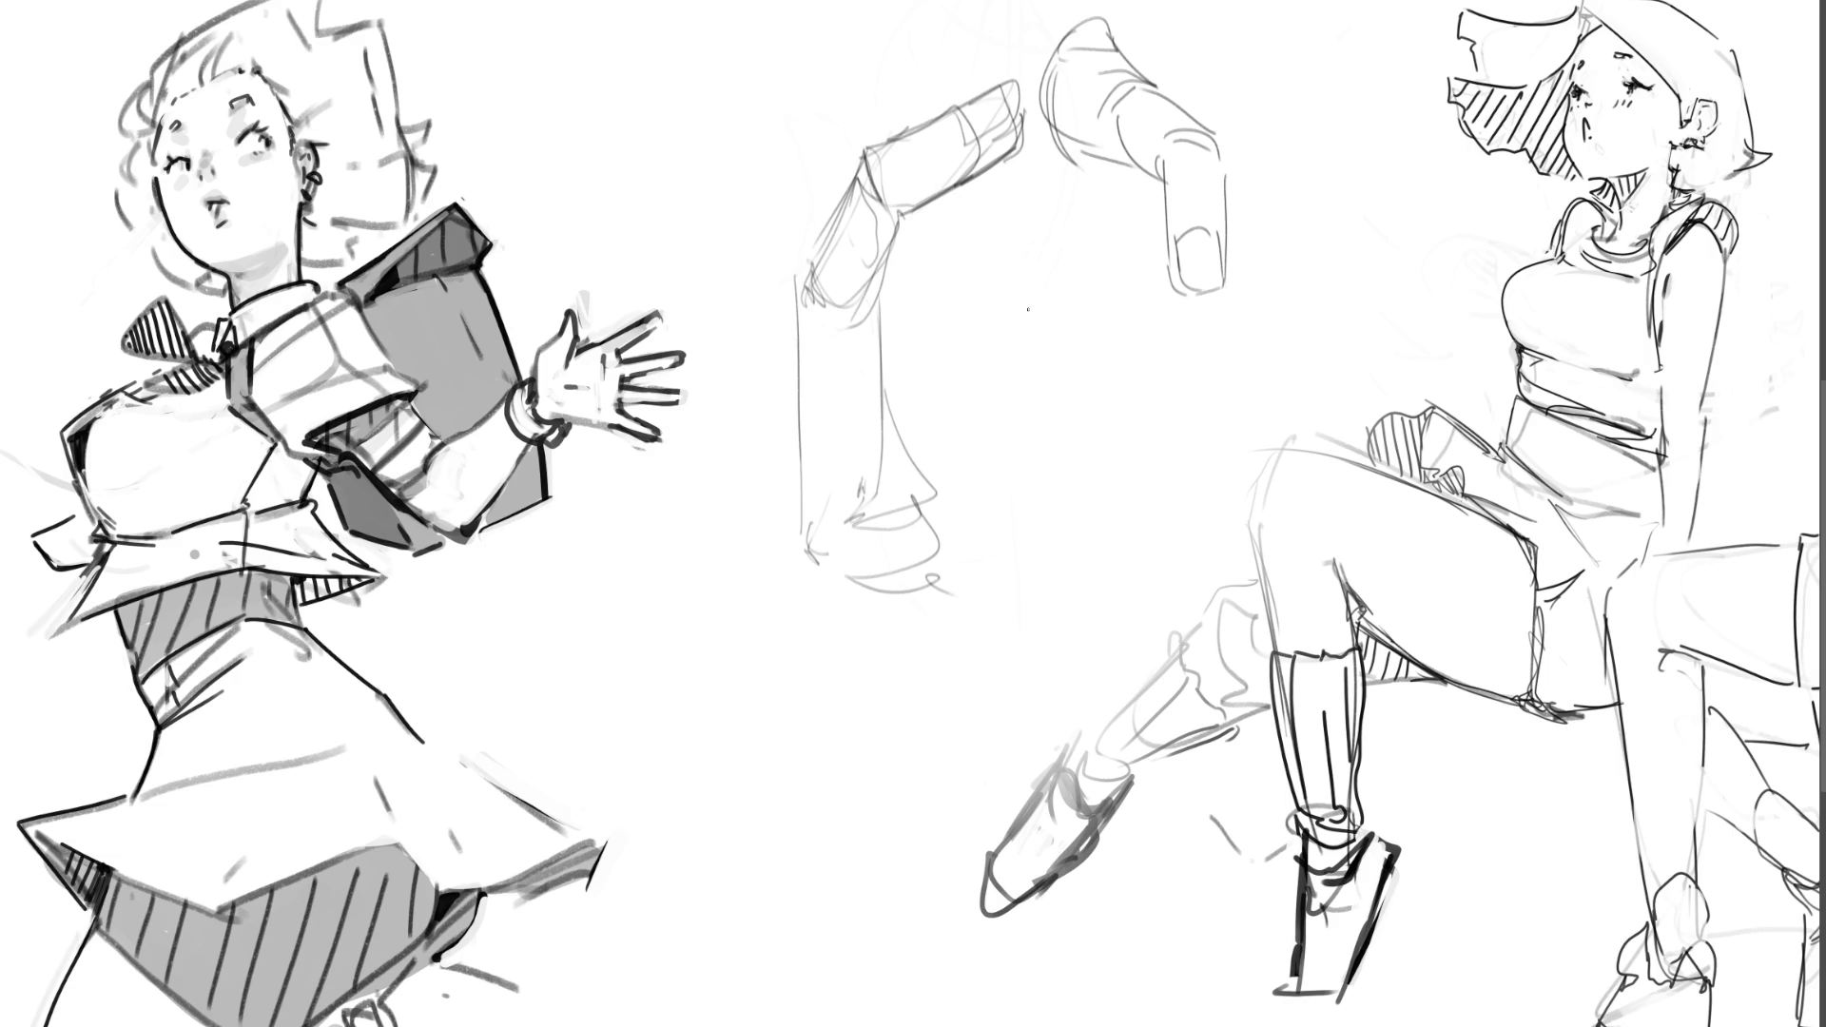
Step: Sketch a curled forearm and wrist with a cuff edge beside the bent finger
mouse_move(1022, 310)
left_mouse_down()
mouse_move(1046, 260)
mouse_move(1086, 288)
mouse_move(1101, 385)
mouse_move(1050, 354)
mouse_move(1046, 319)
mouse_move(1090, 437)
mouse_move(1136, 448)
mouse_move(1109, 529)
left_mouse_up()
left_click_drag(1135, 466, 1155, 549)
mouse_move(1145, 475)
left_mouse_down()
mouse_move(1162, 556)
mouse_move(1231, 470)
left_mouse_up()
left_click_drag(1111, 528, 1157, 617)
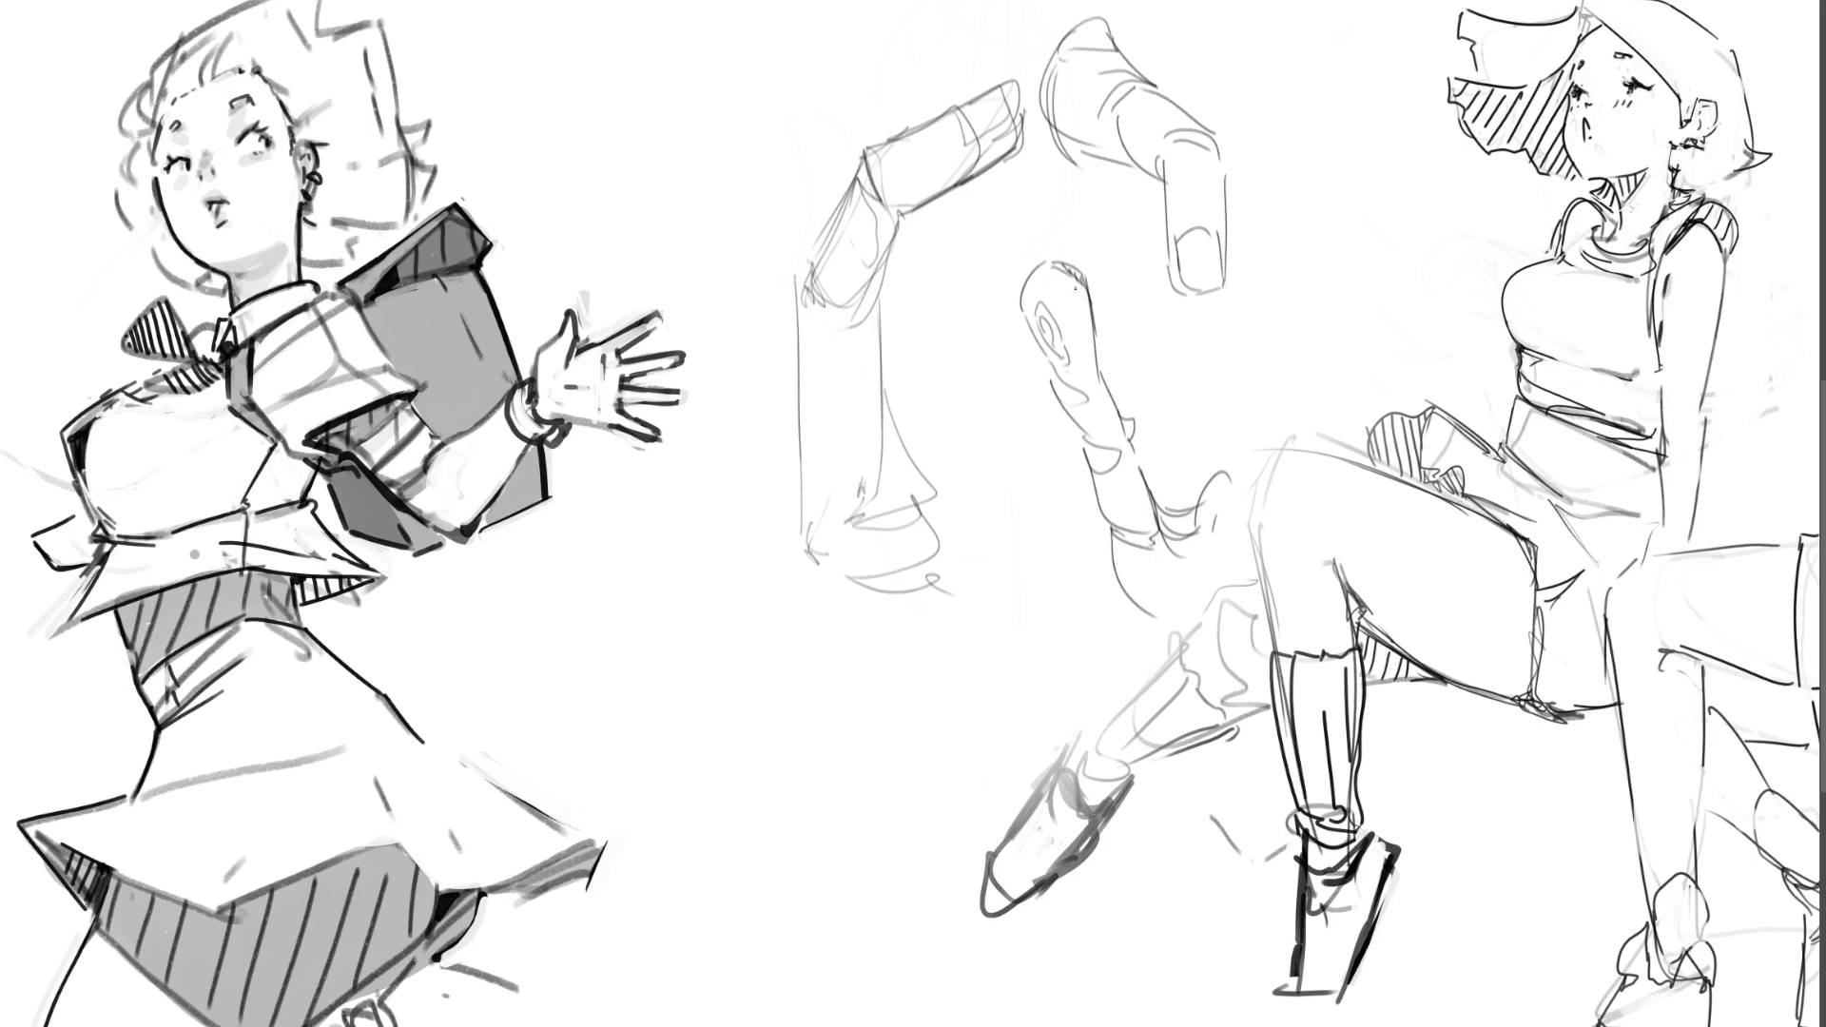
left_click_drag(1080, 299, 1146, 530)
Step: Outline a tall raised finger with its tip and long sides, then add its fingernail
mouse_move(1271, 116)
left_mouse_down()
mouse_move(1268, 185)
mouse_move(1309, 126)
mouse_move(1317, 195)
left_mouse_up()
left_click_drag(1280, 268, 1314, 259)
left_click_drag(1313, 195, 1323, 263)
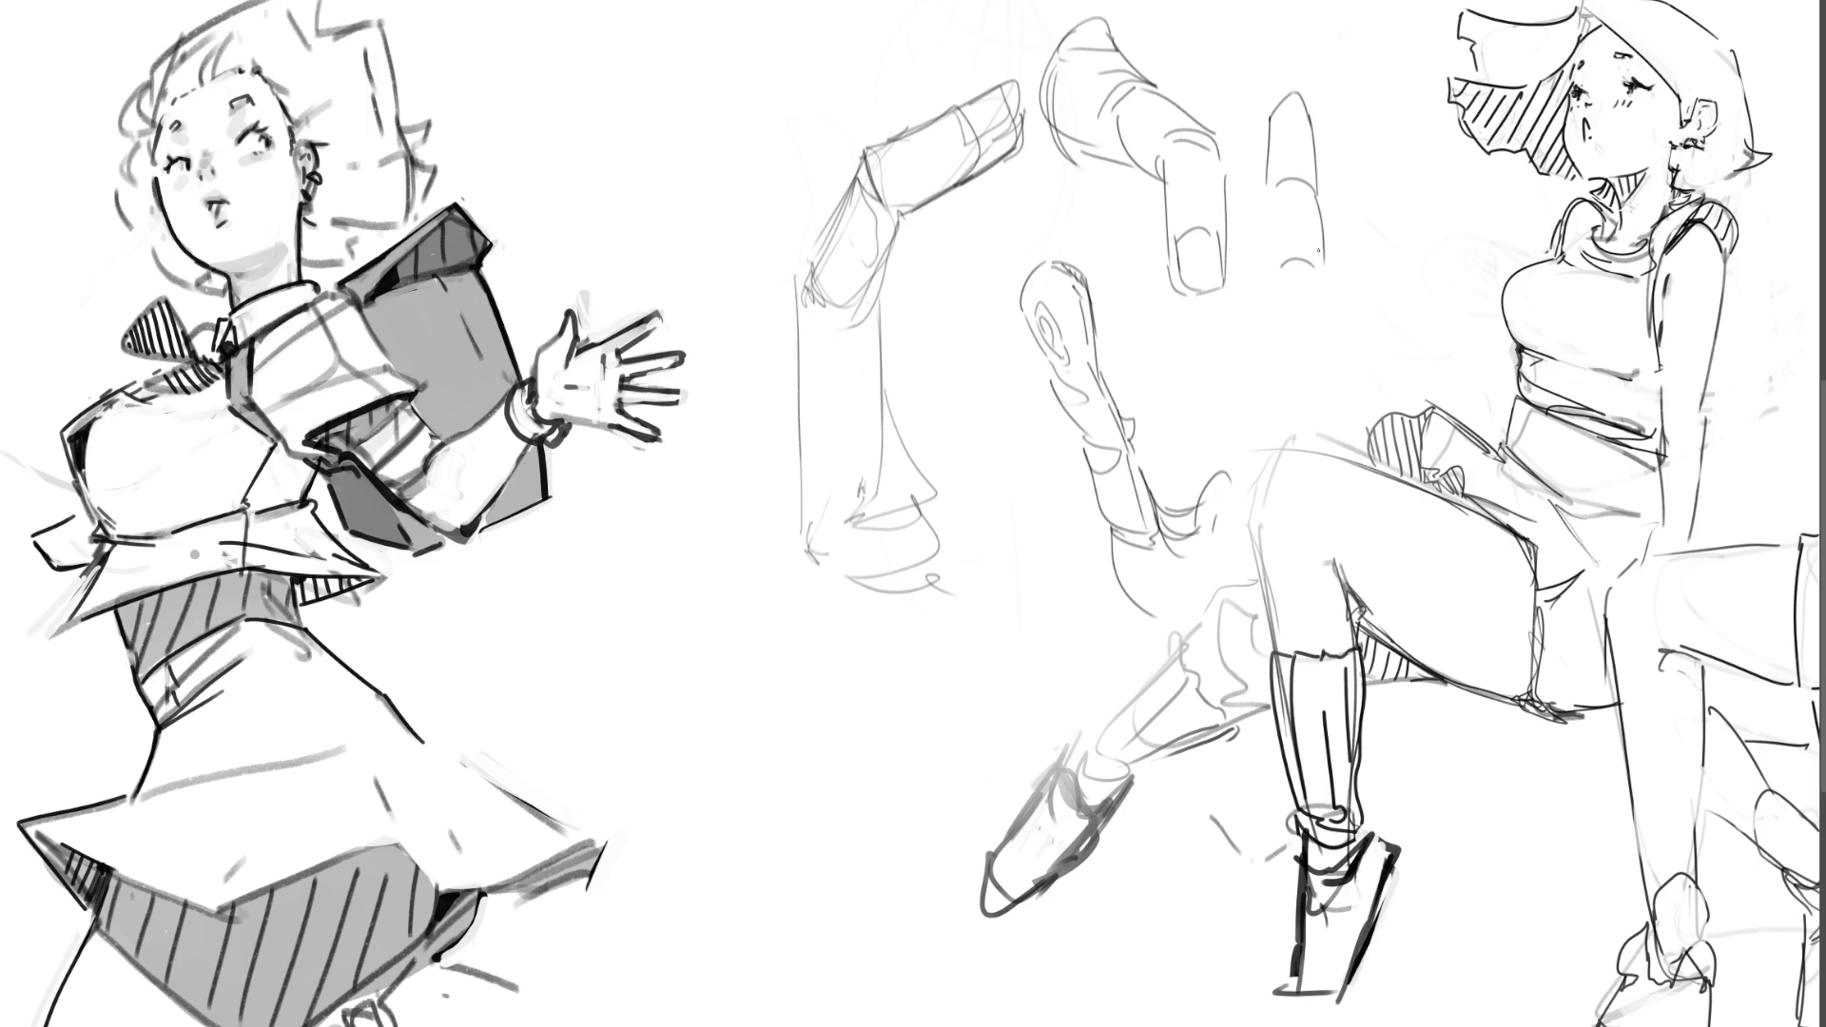
left_click_drag(1267, 191, 1270, 360)
mouse_move(1323, 280)
left_mouse_down()
mouse_move(1331, 357)
mouse_move(1377, 369)
left_mouse_up()
left_click_drag(1268, 338, 1258, 428)
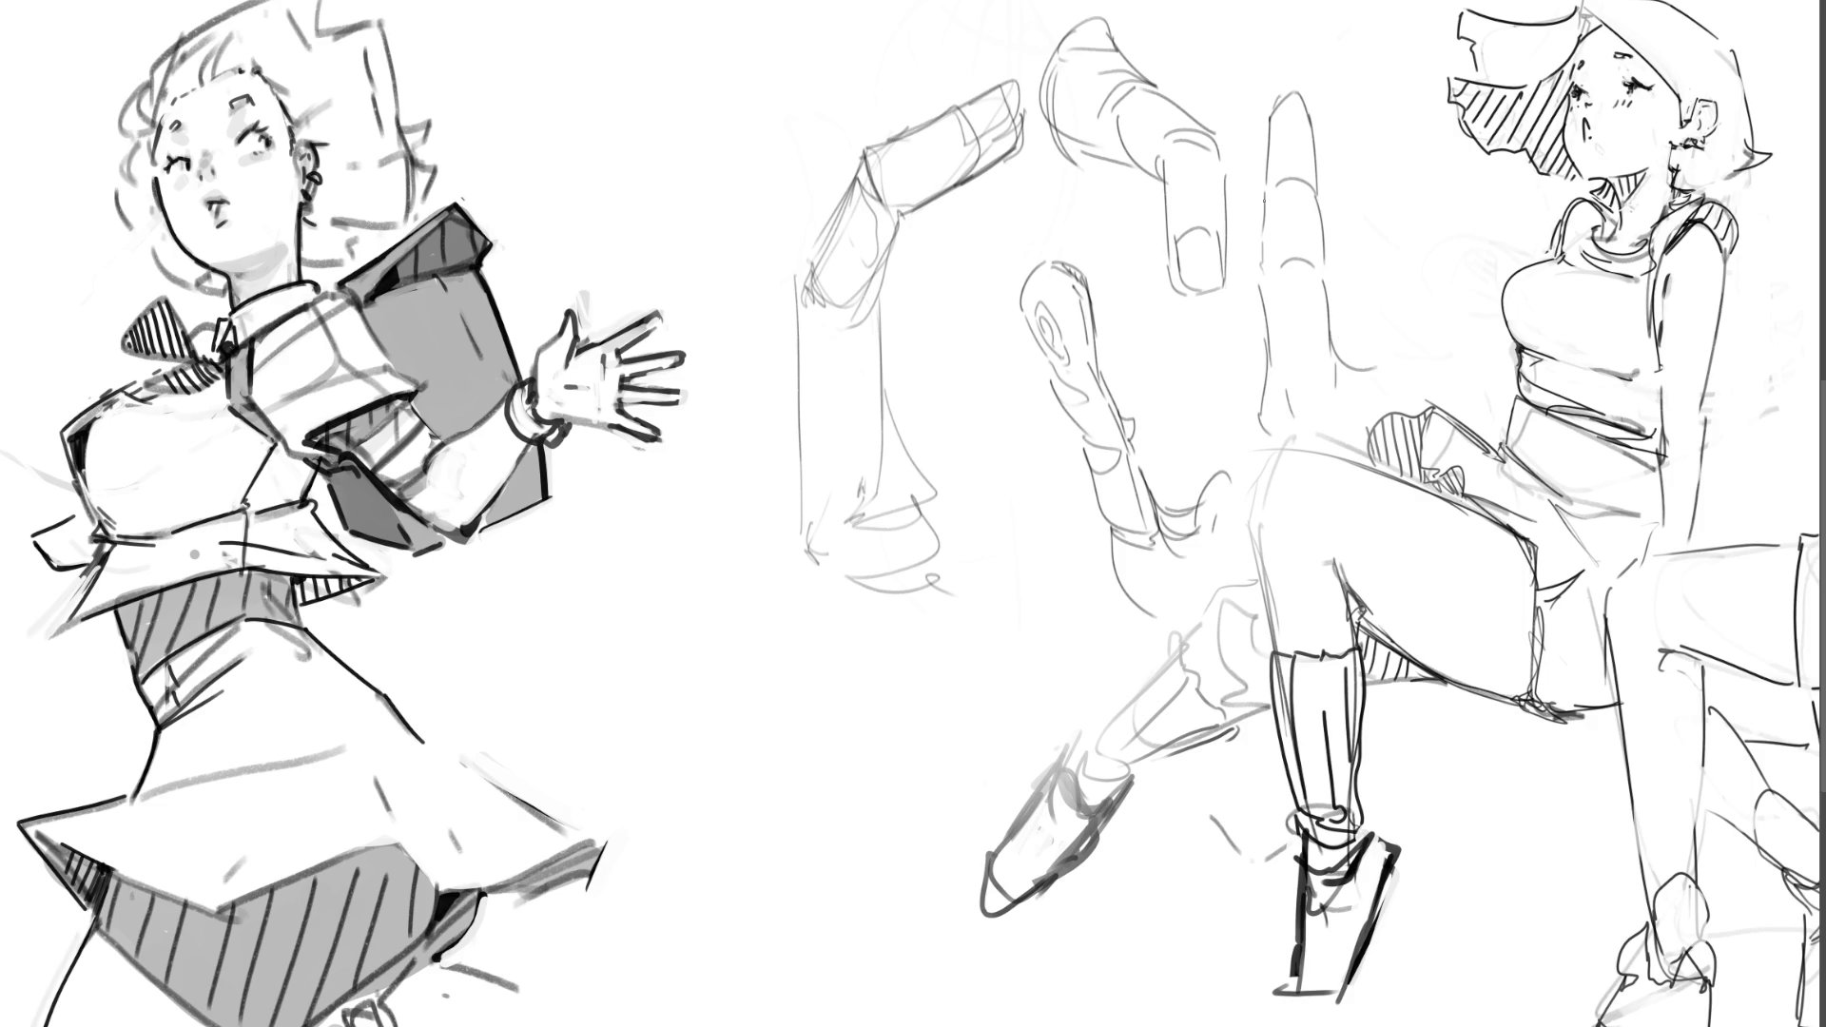
left_click_drag(1299, 124, 1308, 136)
Step: Fade the hand studies to faint guides and redraw a finger's long edges and crease
mouse_move(1222, 102)
left_mouse_down()
mouse_move(1182, 224)
mouse_move(794, 171)
left_mouse_up()
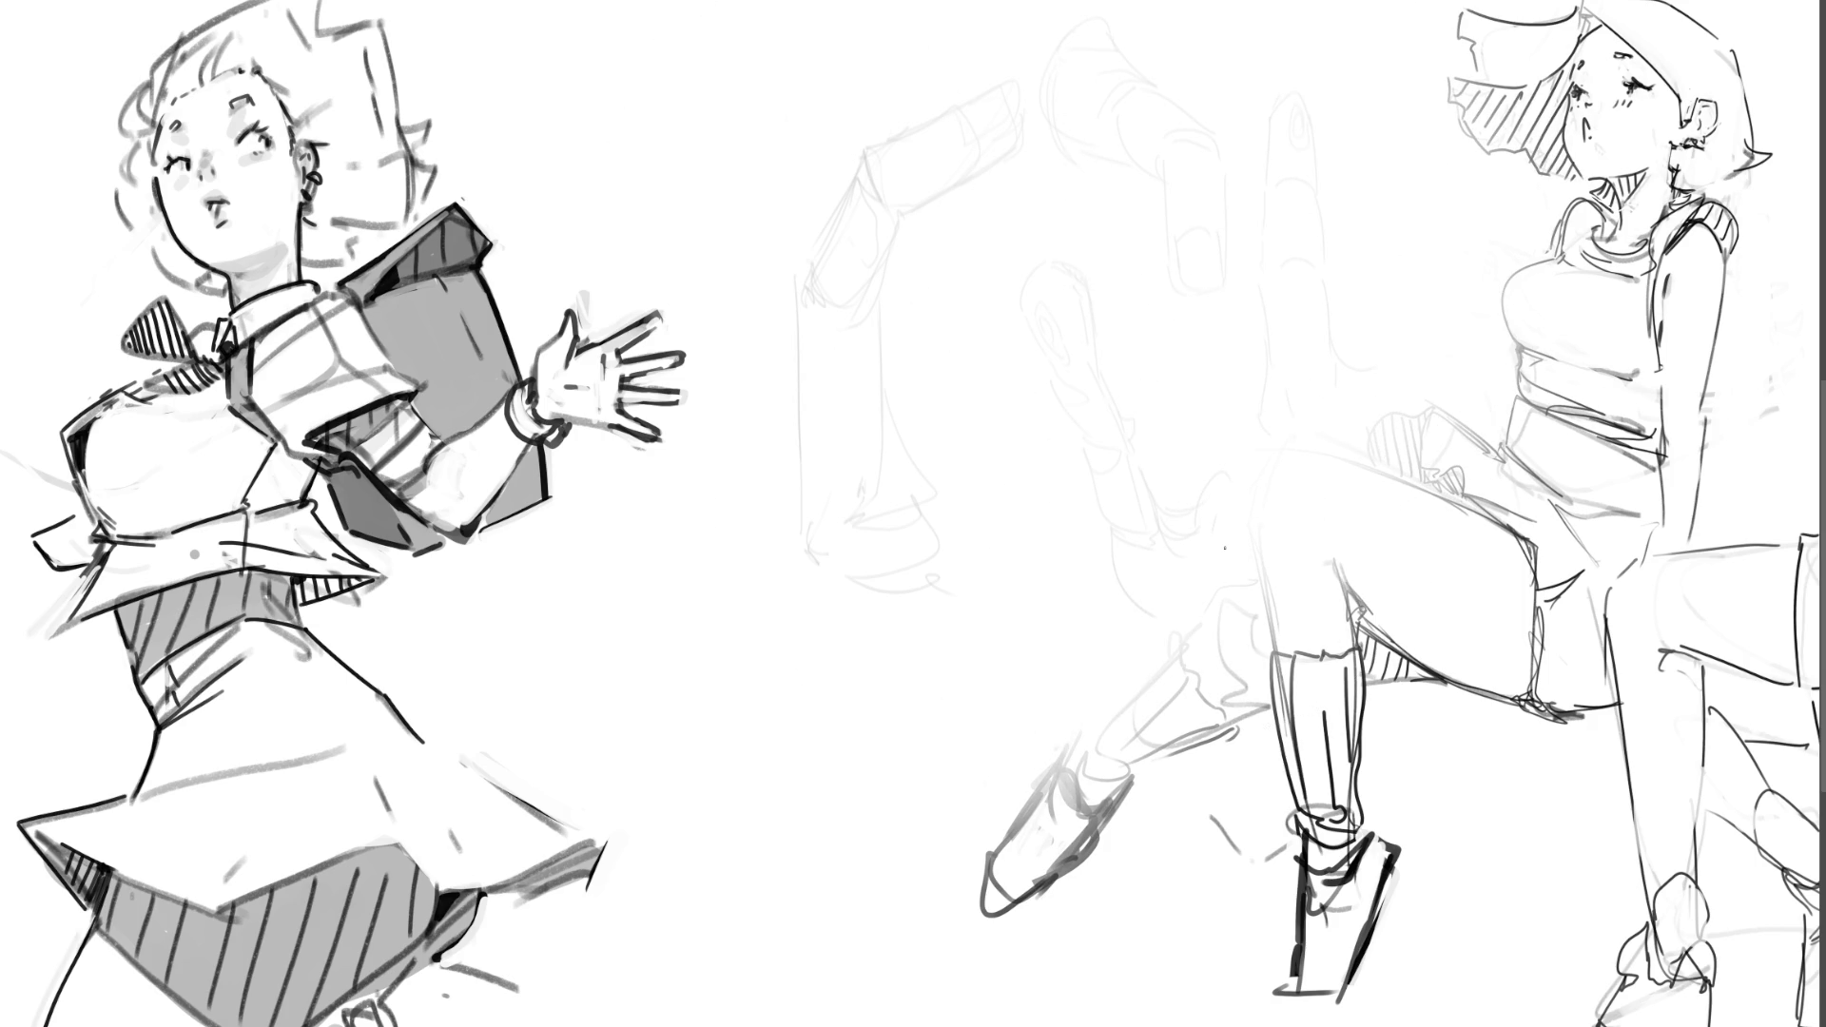
left_click_drag(791, 118, 821, 166)
mouse_move(799, 82)
left_mouse_down()
mouse_move(870, 171)
mouse_move(872, 247)
left_mouse_up()
mouse_move(864, 167)
left_mouse_down()
mouse_move(877, 223)
mouse_move(902, 192)
mouse_move(953, 314)
left_mouse_up()
left_click_drag(868, 251, 953, 317)
left_click_drag(822, 139, 849, 118)
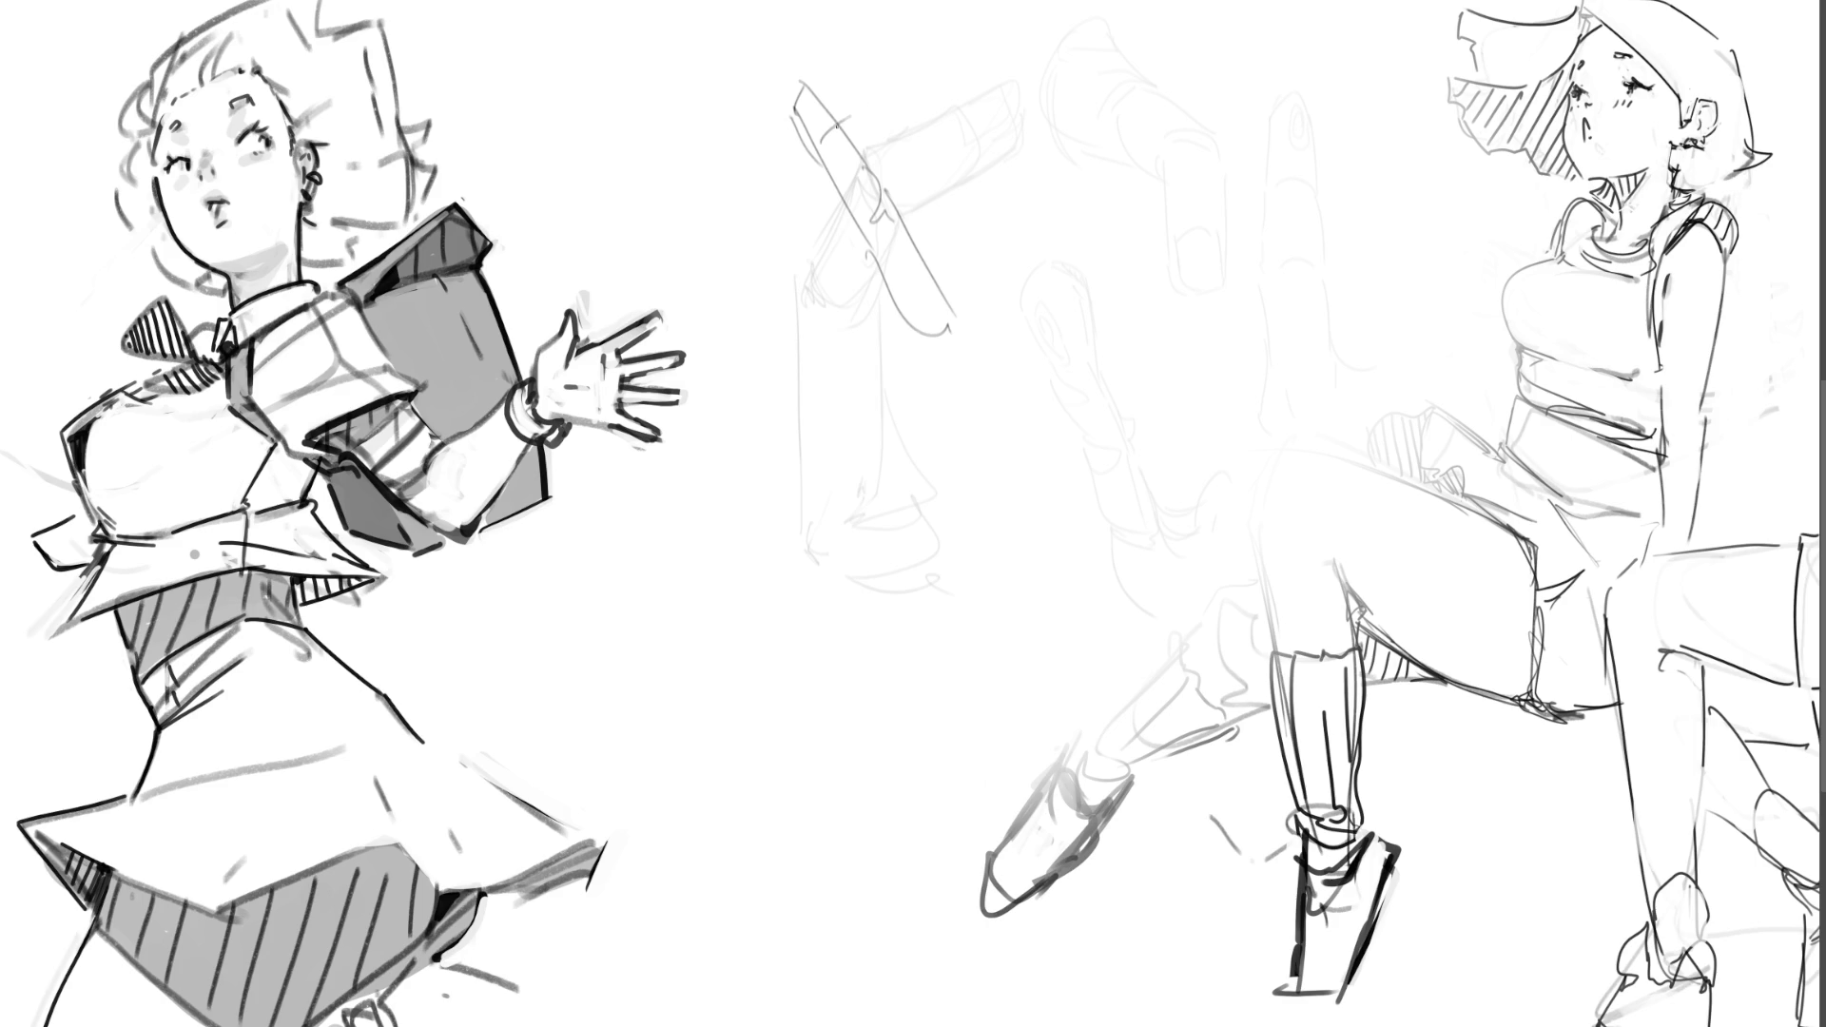
mouse_move(805, 100)
left_mouse_down()
mouse_move(796, 70)
mouse_move(791, 97)
left_mouse_up()
key("ctrl+z")
Step: Refine the redrawn finger's hooked tip and full outline
mouse_move(804, 111)
left_mouse_down()
mouse_move(748, 8)
mouse_move(814, 112)
mouse_move(822, 97)
mouse_move(808, 118)
left_mouse_up()
mouse_move(799, 106)
left_mouse_down()
mouse_move(810, 142)
mouse_move(810, 115)
mouse_move(879, 190)
mouse_move(874, 215)
left_mouse_up()
left_click_drag(817, 152, 911, 346)
left_click_drag(889, 193, 939, 292)
left_click_drag(932, 293, 947, 340)
mouse_move(927, 258)
left_mouse_down()
mouse_move(952, 274)
mouse_move(950, 314)
left_mouse_up()
left_click_drag(949, 315, 972, 307)
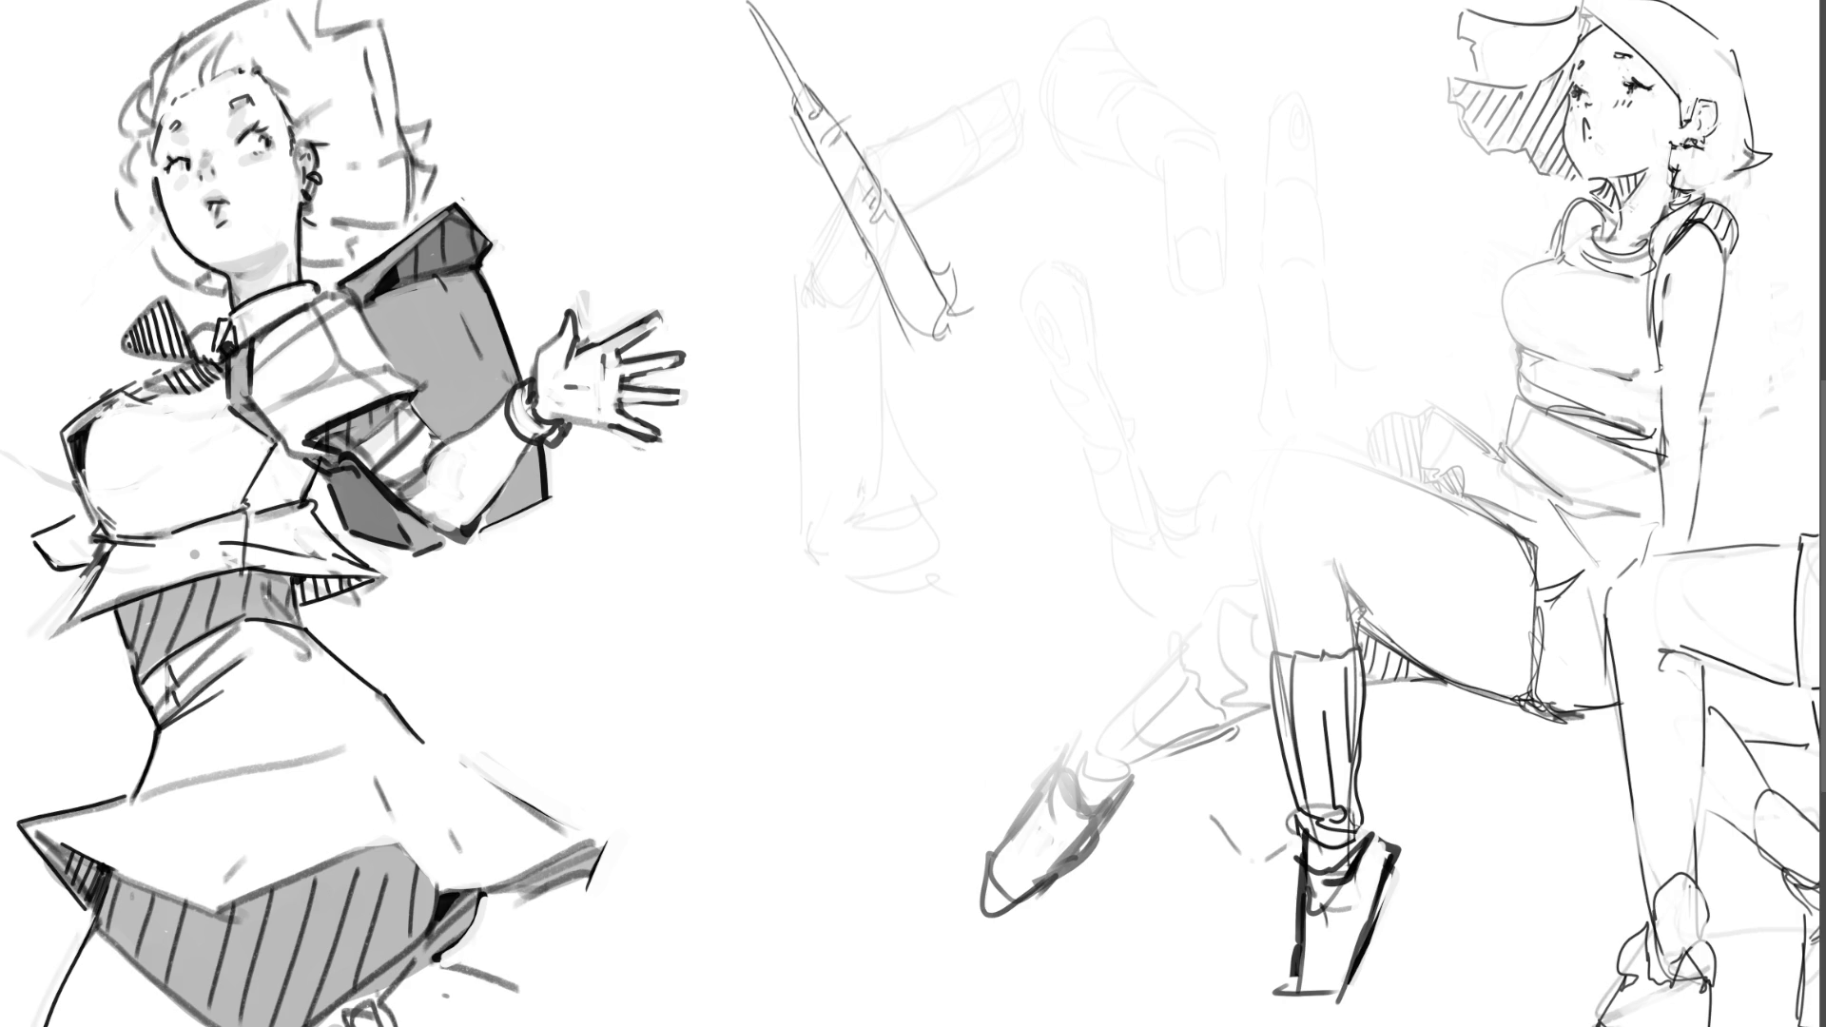
Step: Sketch a long curved eye shape over the faint hand study with hatched shading
mouse_move(1132, 213)
left_mouse_down()
mouse_move(1119, 271)
mouse_move(1281, 148)
mouse_move(1227, 175)
mouse_move(1295, 211)
mouse_move(1261, 194)
mouse_move(1116, 285)
mouse_move(1277, 204)
left_mouse_up()
left_click_drag(1121, 268, 1116, 281)
left_click(1270, 204)
left_click_drag(1253, 187, 1225, 226)
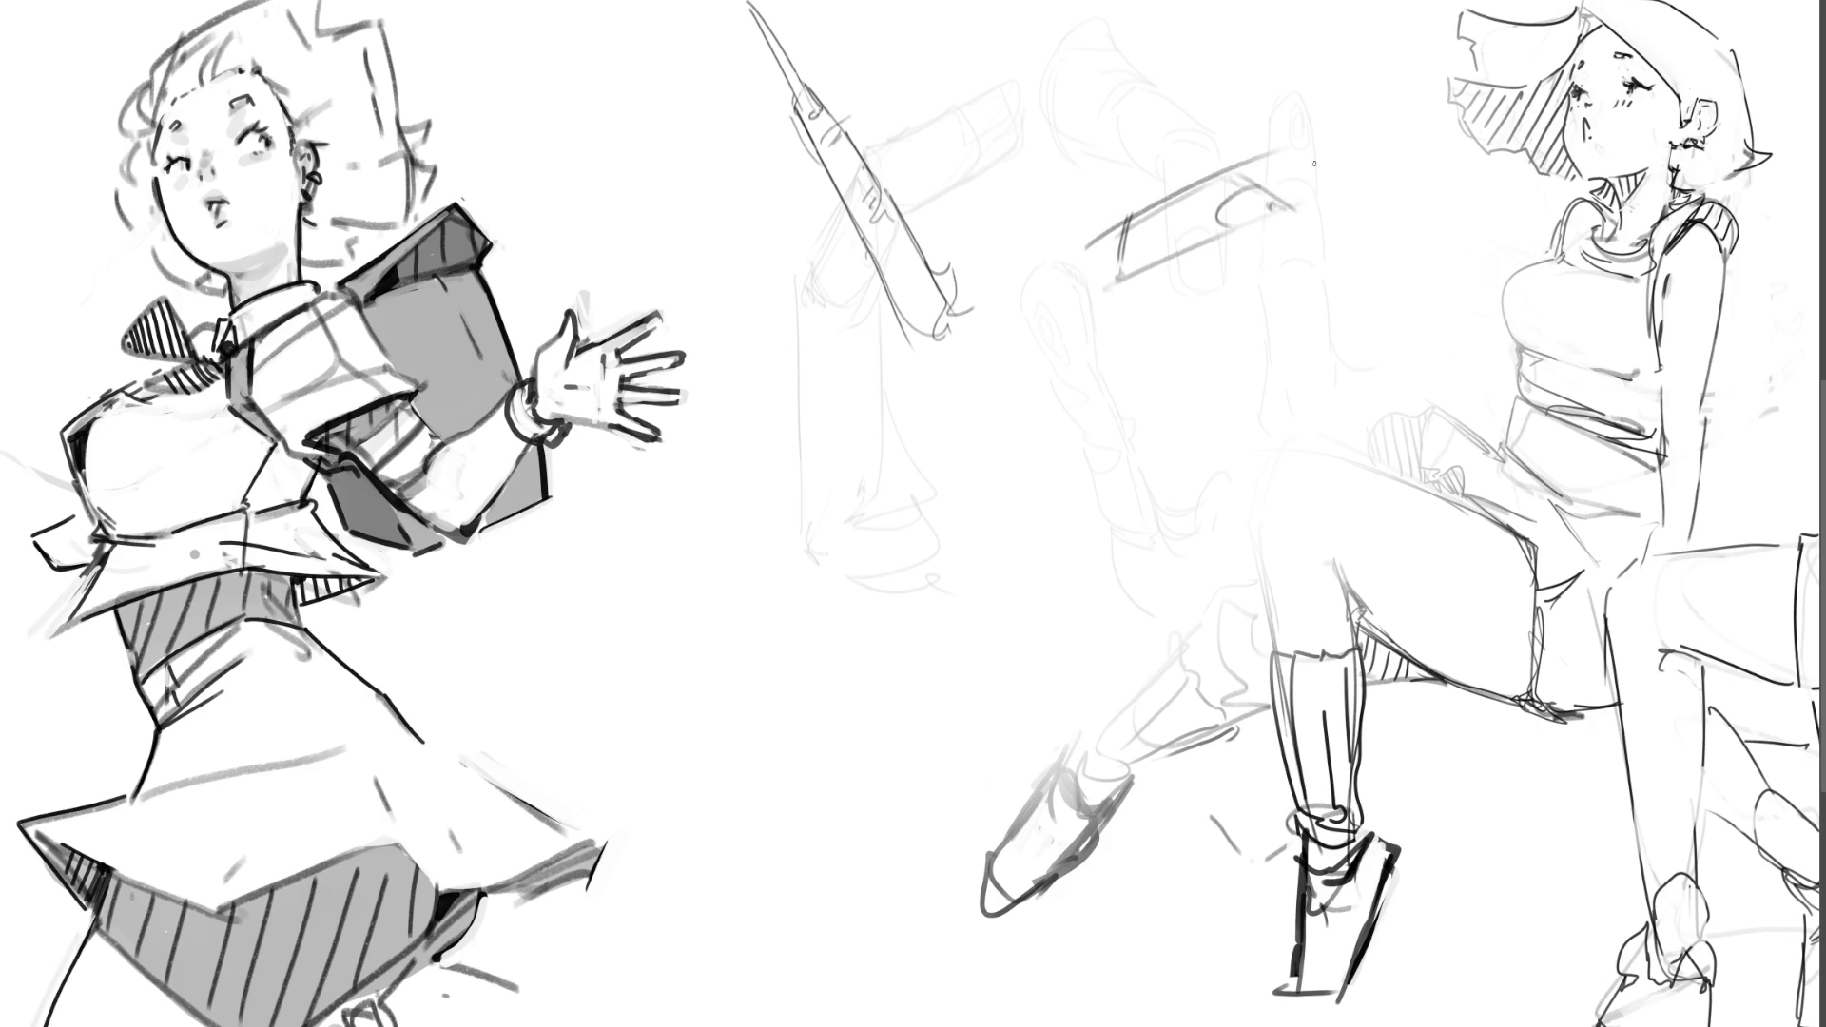
left_click_drag(1255, 159, 1306, 185)
left_click_drag(1278, 179, 1324, 200)
mouse_move(1233, 162)
left_mouse_down()
mouse_move(1298, 192)
mouse_move(1263, 227)
mouse_move(1297, 216)
mouse_move(1147, 272)
left_mouse_up()
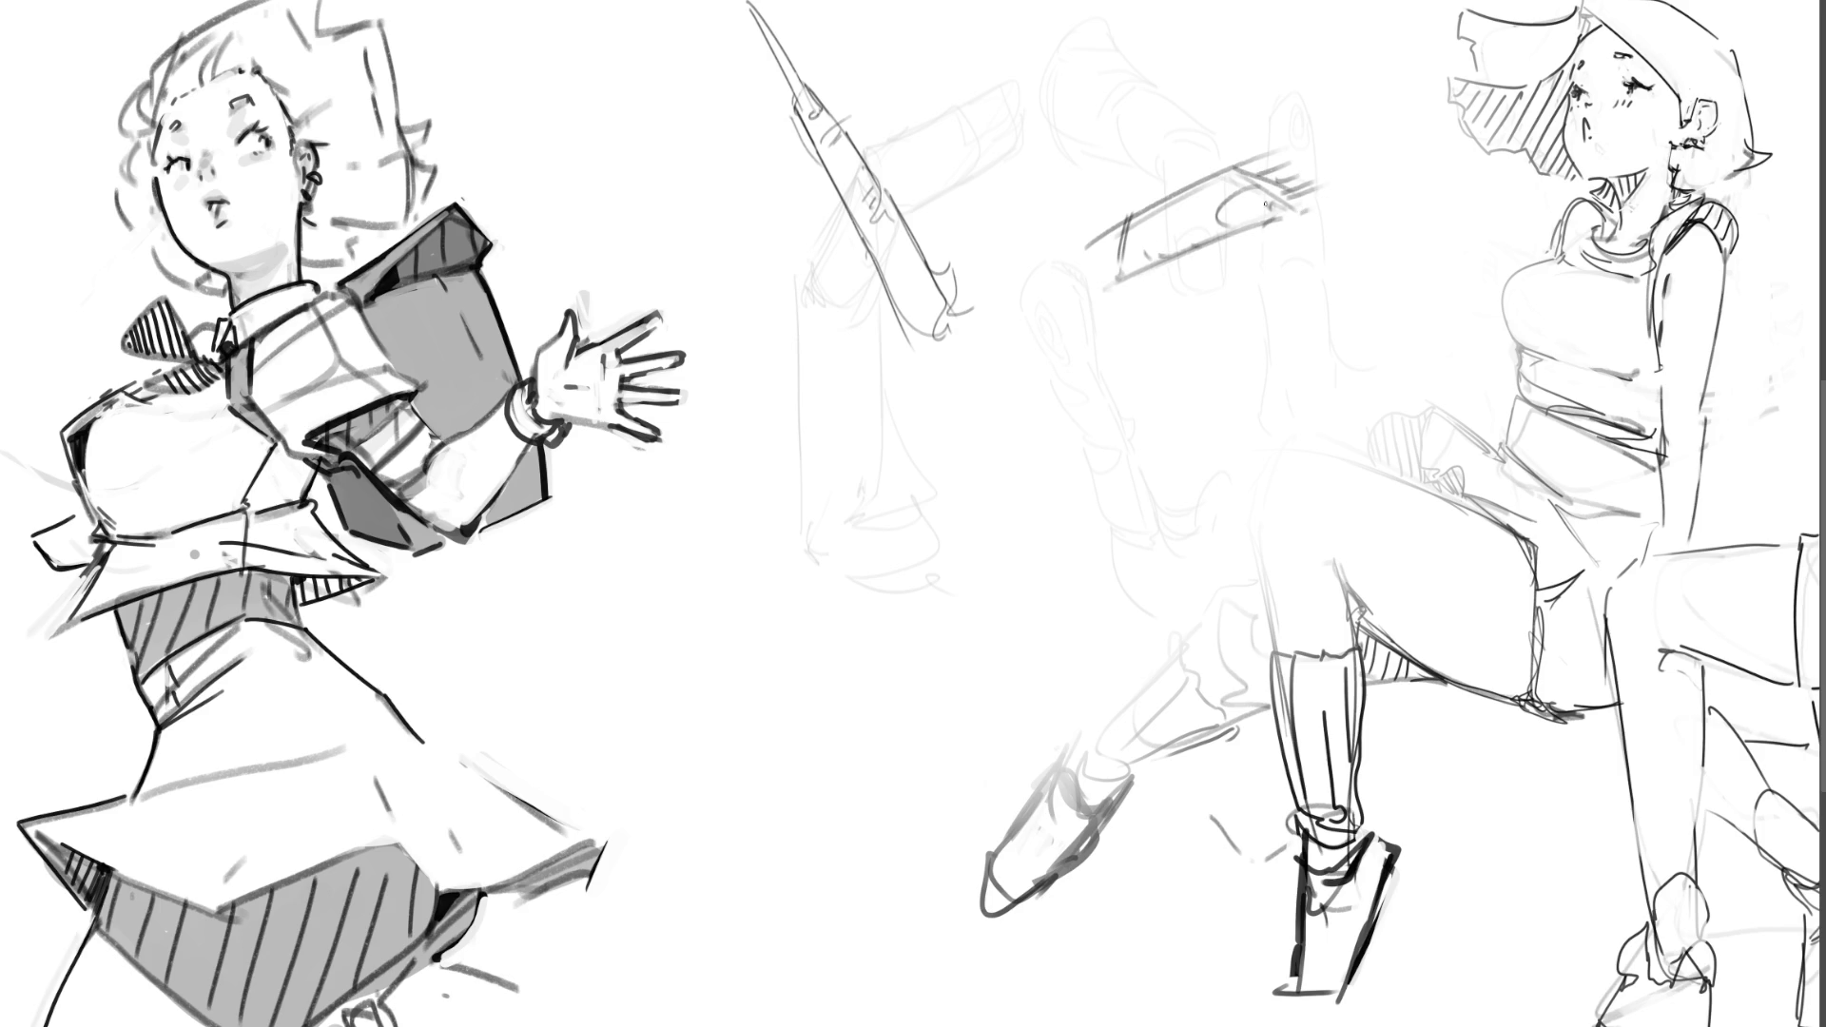
left_click_drag(1184, 213, 1113, 267)
Step: Hatch the eye, fill its pupil, and add diagonal and looping strokes above it
left_click_drag(1247, 186, 1242, 225)
mouse_move(1267, 183)
left_mouse_down()
mouse_move(1258, 222)
mouse_move(1291, 215)
left_mouse_up()
left_click_drag(1109, 272, 1119, 280)
left_click_drag(1309, 264, 1285, 270)
left_click_drag(1137, 207, 1265, 138)
mouse_move(1120, 210)
left_mouse_down()
mouse_move(1202, 156)
mouse_move(1201, 135)
left_mouse_up()
mouse_move(1075, 144)
left_mouse_down()
mouse_move(1227, 61)
mouse_move(1286, 66)
left_mouse_up()
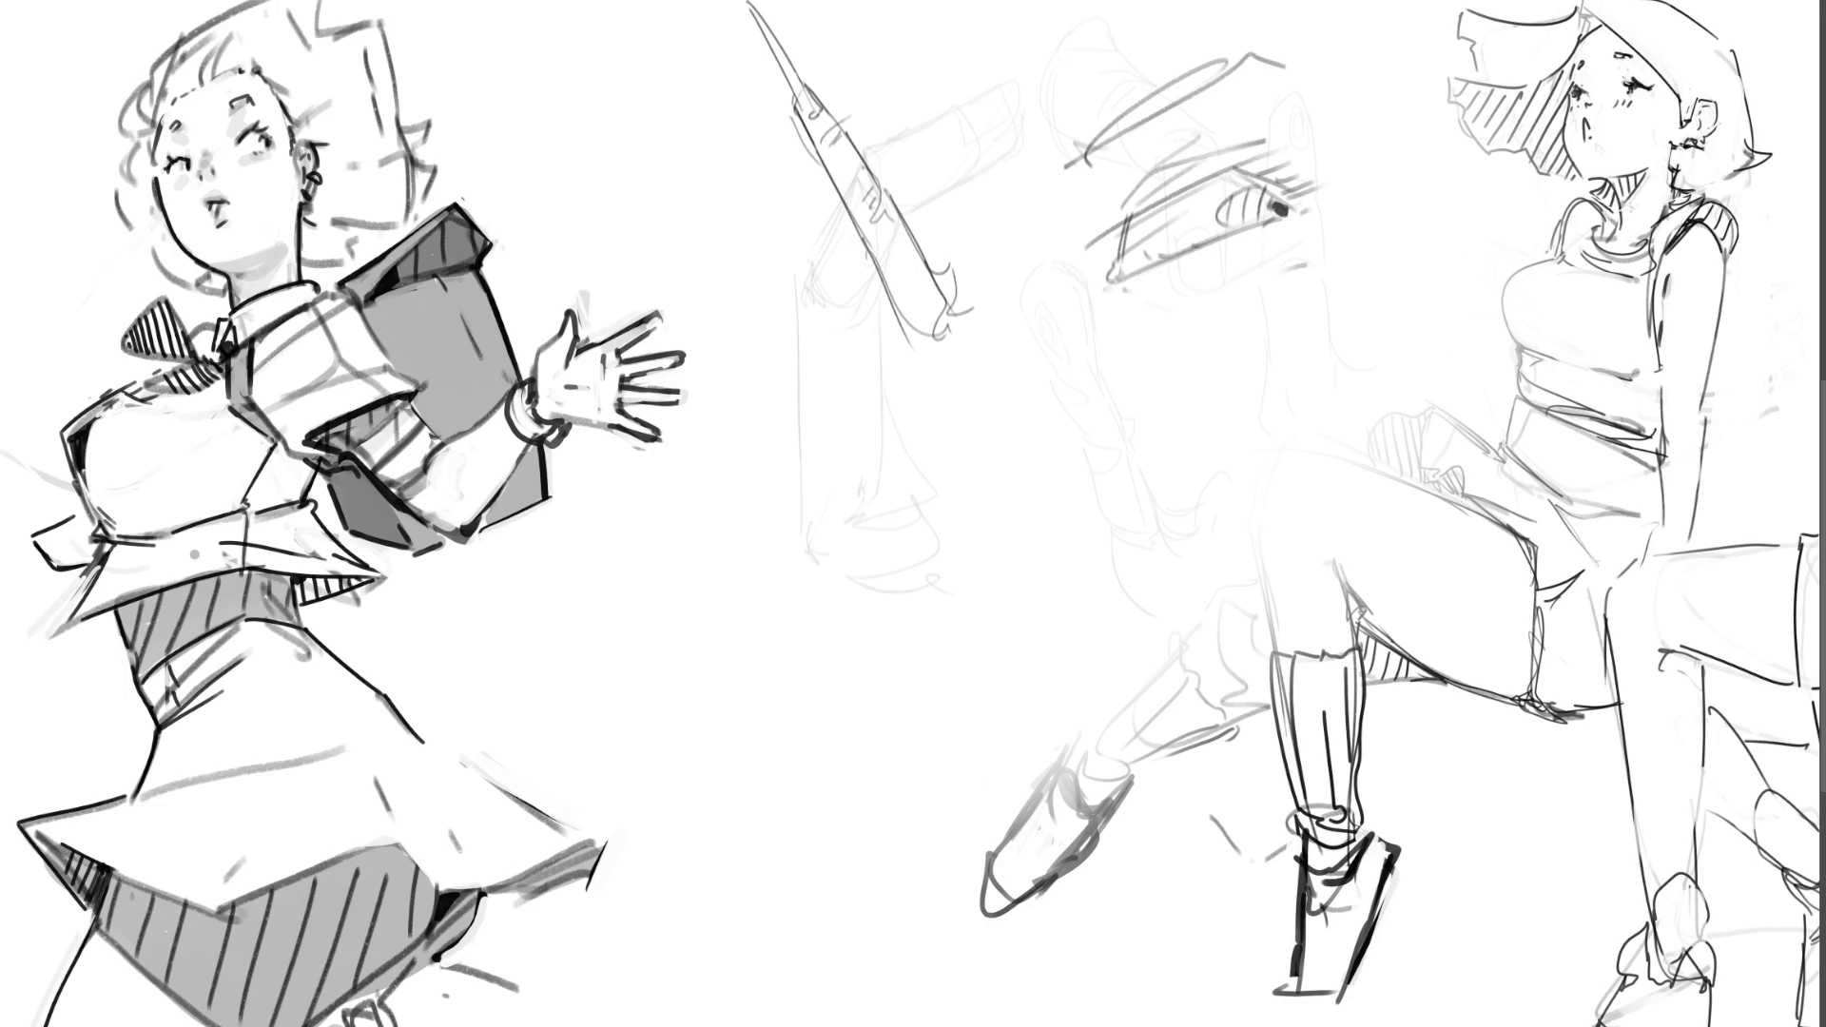
Step: Draw a box below the eye with a wrist and hand reaching to grip it
left_click_drag(1008, 399, 1048, 474)
mouse_move(1033, 322)
left_mouse_down()
mouse_move(1013, 387)
mouse_move(1164, 361)
mouse_move(1178, 482)
mouse_move(1156, 511)
mouse_move(1181, 471)
left_mouse_up()
left_click_drag(1014, 398, 1082, 482)
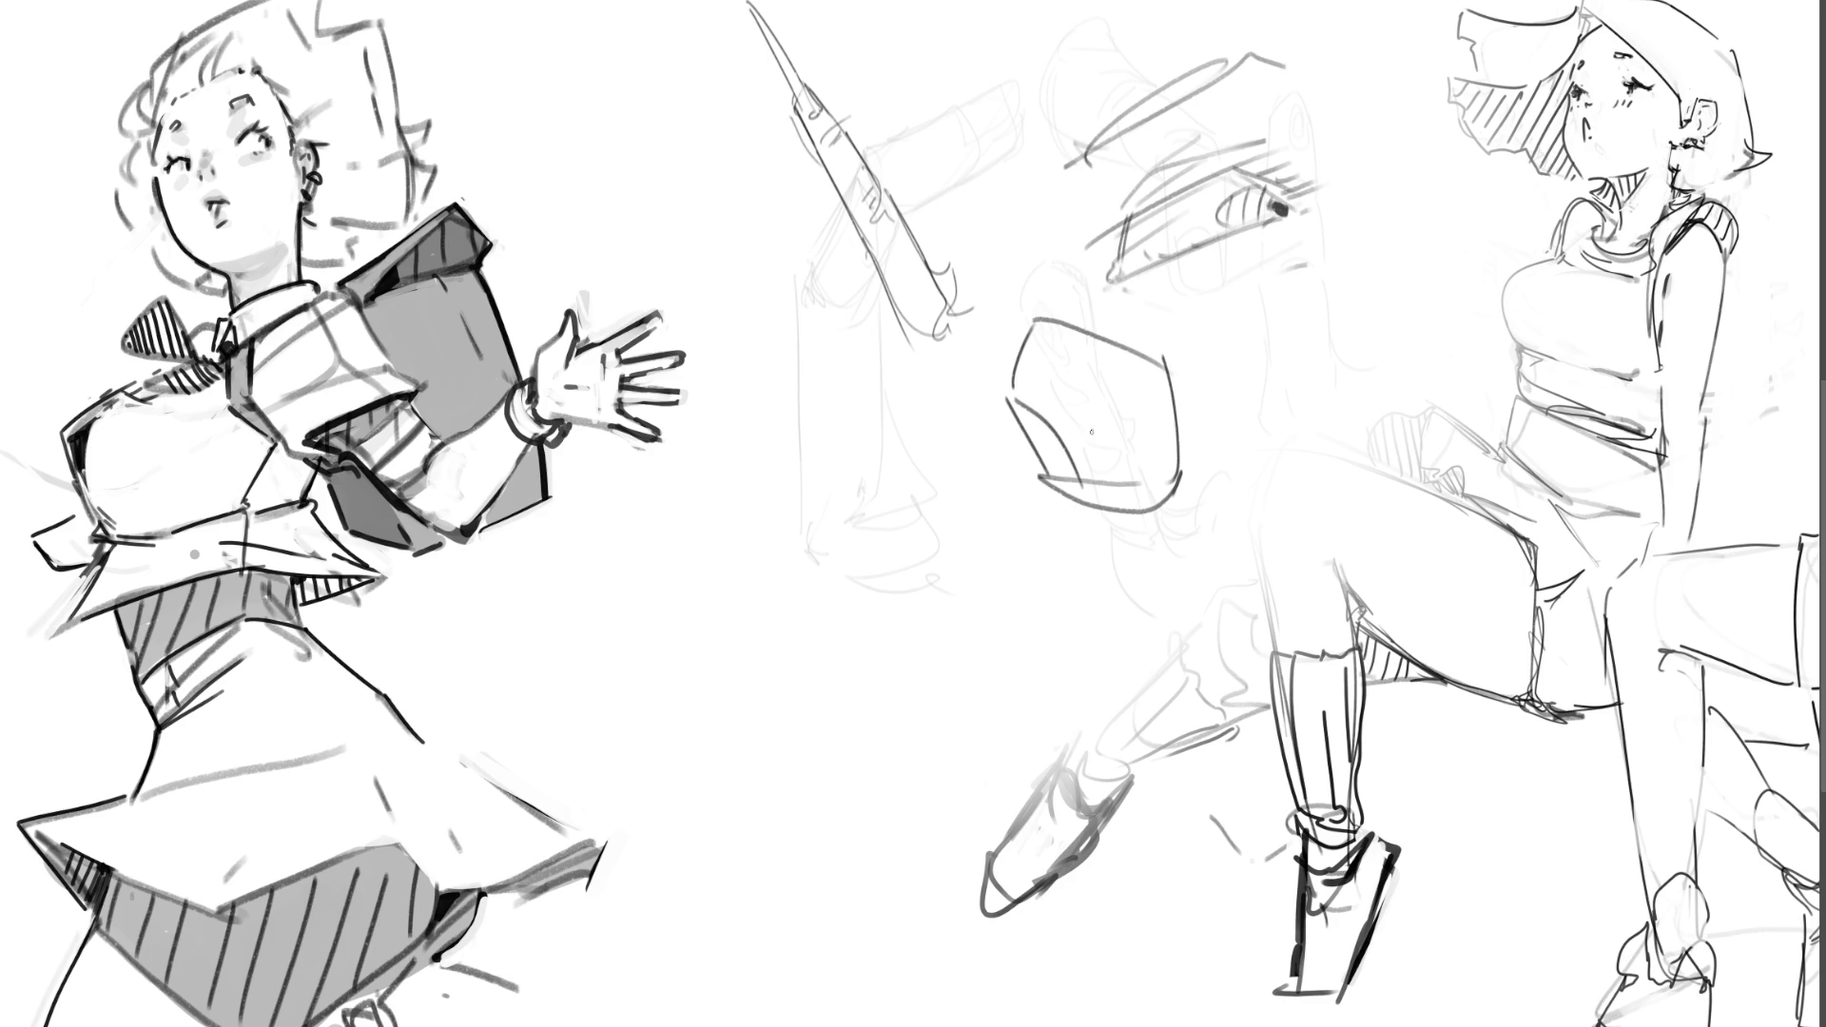
left_click_drag(927, 366, 954, 427)
left_click_drag(949, 331, 1038, 480)
left_click_drag(987, 390, 1016, 403)
mouse_move(1016, 402)
left_mouse_down()
mouse_move(1072, 512)
mouse_move(1106, 512)
left_mouse_up()
left_click_drag(949, 433, 1080, 512)
mouse_move(1008, 397)
left_mouse_down()
mouse_move(1075, 481)
mouse_move(967, 358)
mouse_move(952, 385)
mouse_move(987, 433)
mouse_move(933, 466)
mouse_move(1070, 502)
left_mouse_up()
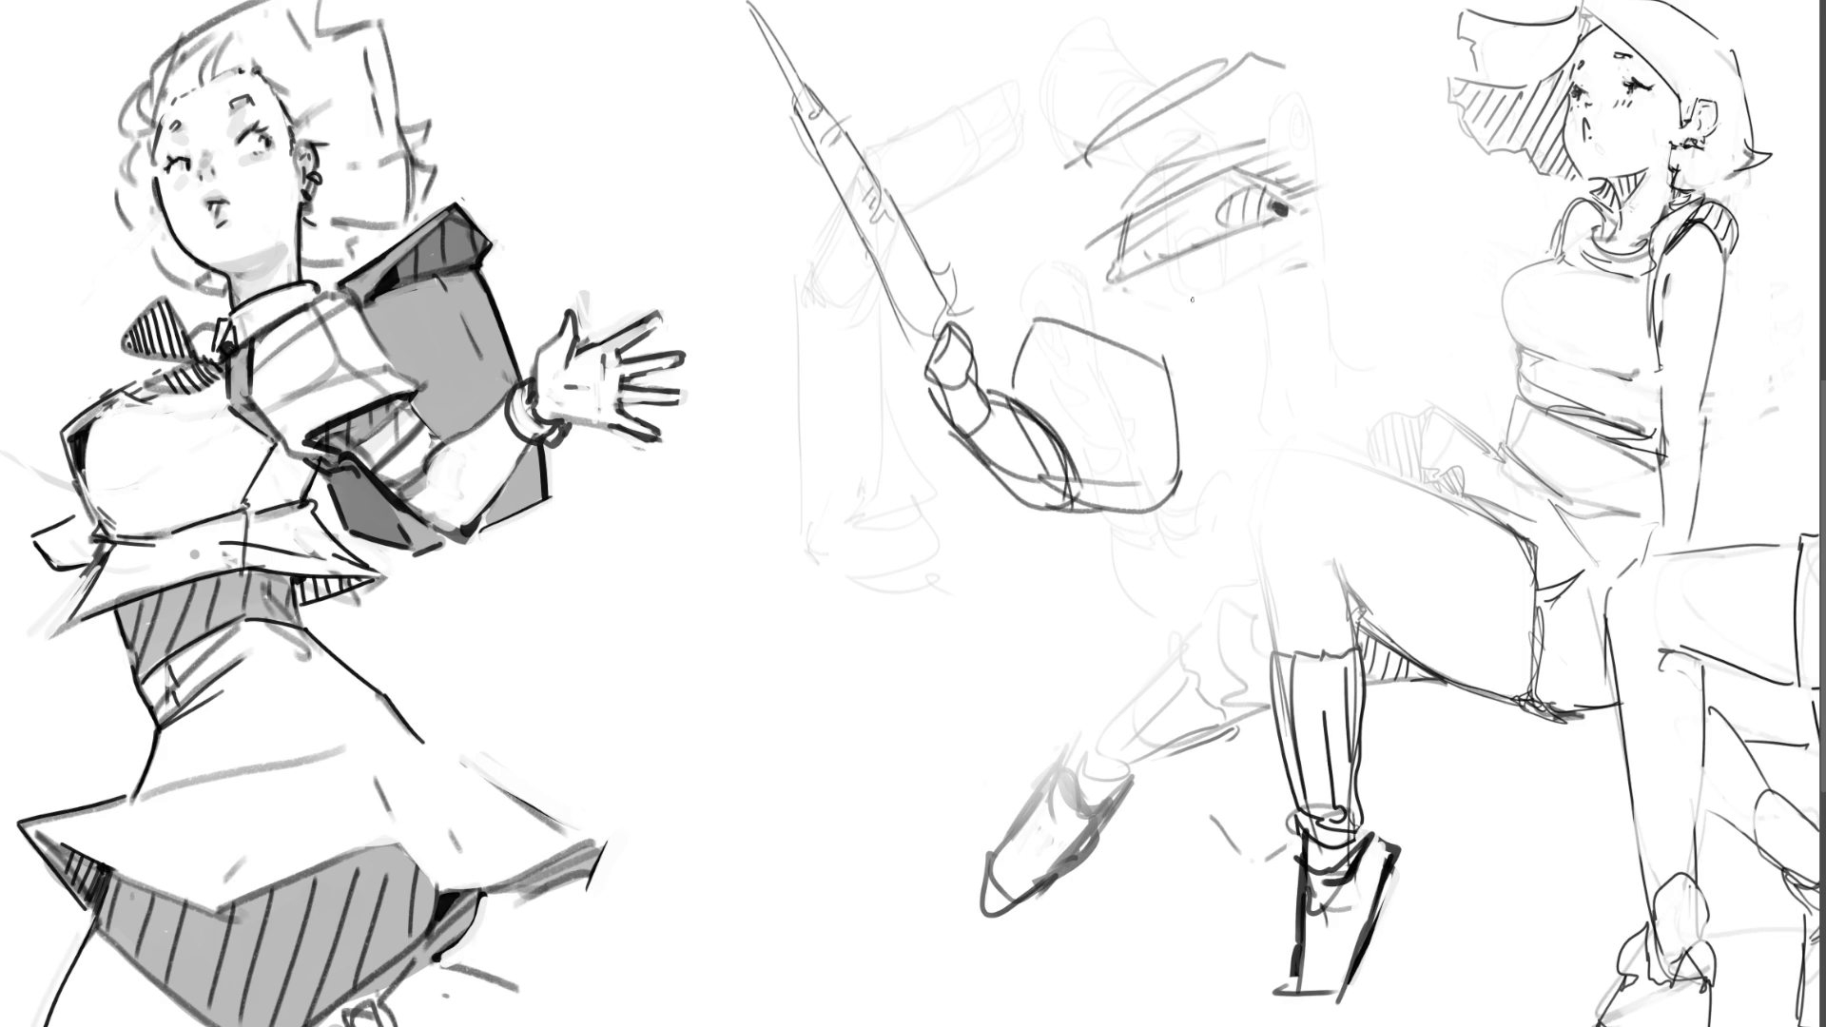
Step: Sketch a tall block above the box and a tilted box over the hand
mouse_move(966, 249)
left_mouse_down()
mouse_move(1015, 300)
mouse_move(980, 224)
mouse_move(1020, 249)
left_mouse_up()
left_click_drag(1015, 181, 1039, 253)
mouse_move(1039, 212)
left_mouse_down()
mouse_move(1052, 322)
mouse_move(1037, 227)
left_mouse_up()
left_click_drag(1034, 224, 1067, 337)
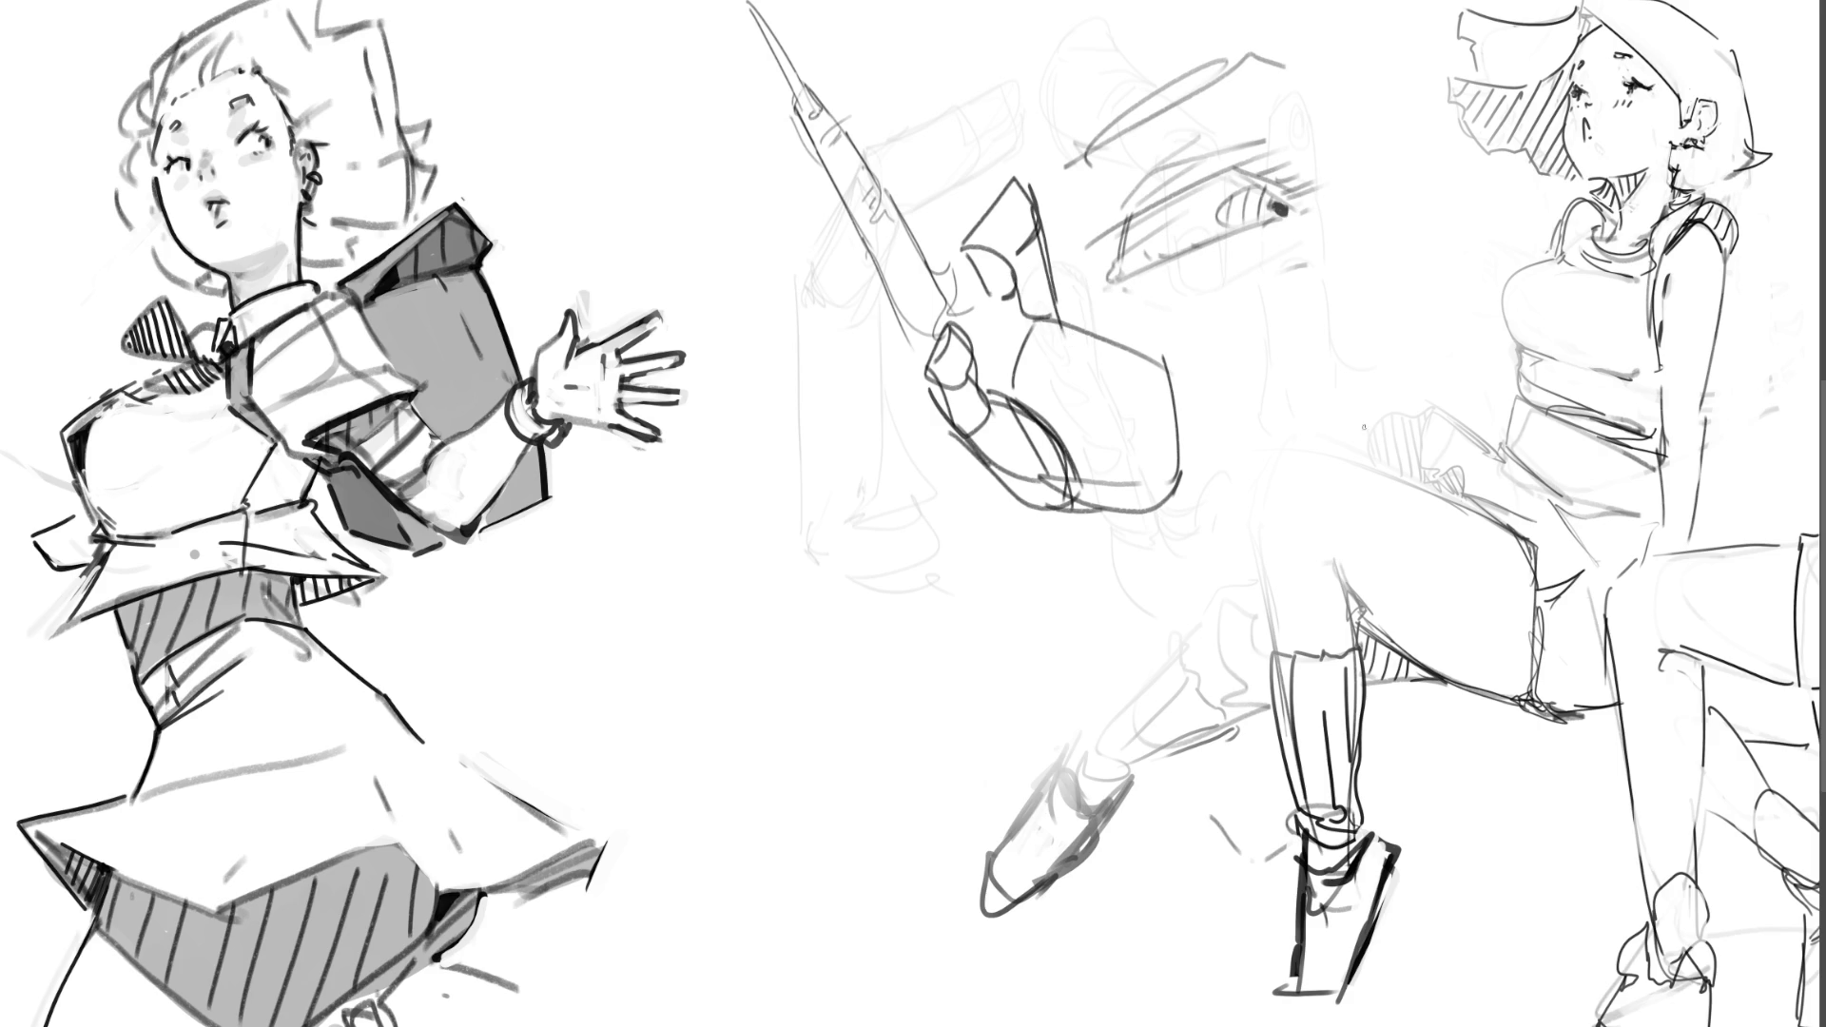
mouse_move(1072, 222)
left_mouse_down()
mouse_move(1043, 281)
mouse_move(1044, 366)
left_mouse_up()
left_click_drag(1046, 381, 1094, 404)
left_click_drag(1108, 316, 1096, 406)
mouse_move(1070, 240)
left_mouse_down()
mouse_move(1120, 267)
mouse_move(1111, 371)
left_mouse_up()
mouse_move(1044, 332)
left_mouse_down()
mouse_move(1111, 381)
mouse_move(1093, 371)
left_mouse_up()
Step: Add edges, an inner curve, a small side rectangle and a circle to the box sketch
left_click_drag(1060, 258, 1124, 286)
mouse_move(1124, 285)
left_mouse_down()
mouse_move(1112, 394)
mouse_move(1127, 390)
left_mouse_up()
mouse_move(1141, 288)
left_mouse_down()
mouse_move(1131, 394)
mouse_move(1194, 295)
mouse_move(1184, 409)
mouse_move(1206, 411)
left_mouse_up()
left_click_drag(1154, 312, 1154, 390)
mouse_move(973, 277)
left_mouse_down()
mouse_move(994, 275)
mouse_move(1037, 400)
left_mouse_up()
Step: Redraw the lower box's sides and fill it with inner lines and scribbles
mouse_move(993, 393)
left_mouse_down()
mouse_move(1093, 423)
mouse_move(1185, 390)
mouse_move(1194, 428)
left_mouse_up()
left_click_drag(1193, 428, 1117, 525)
left_click_drag(1089, 493, 1118, 523)
left_click_drag(1132, 455, 1105, 495)
mouse_move(1189, 394)
left_mouse_down()
mouse_move(1187, 471)
mouse_move(1079, 532)
left_mouse_up()
mouse_move(1137, 523)
left_mouse_down()
mouse_move(1061, 546)
mouse_move(1122, 552)
left_mouse_up()
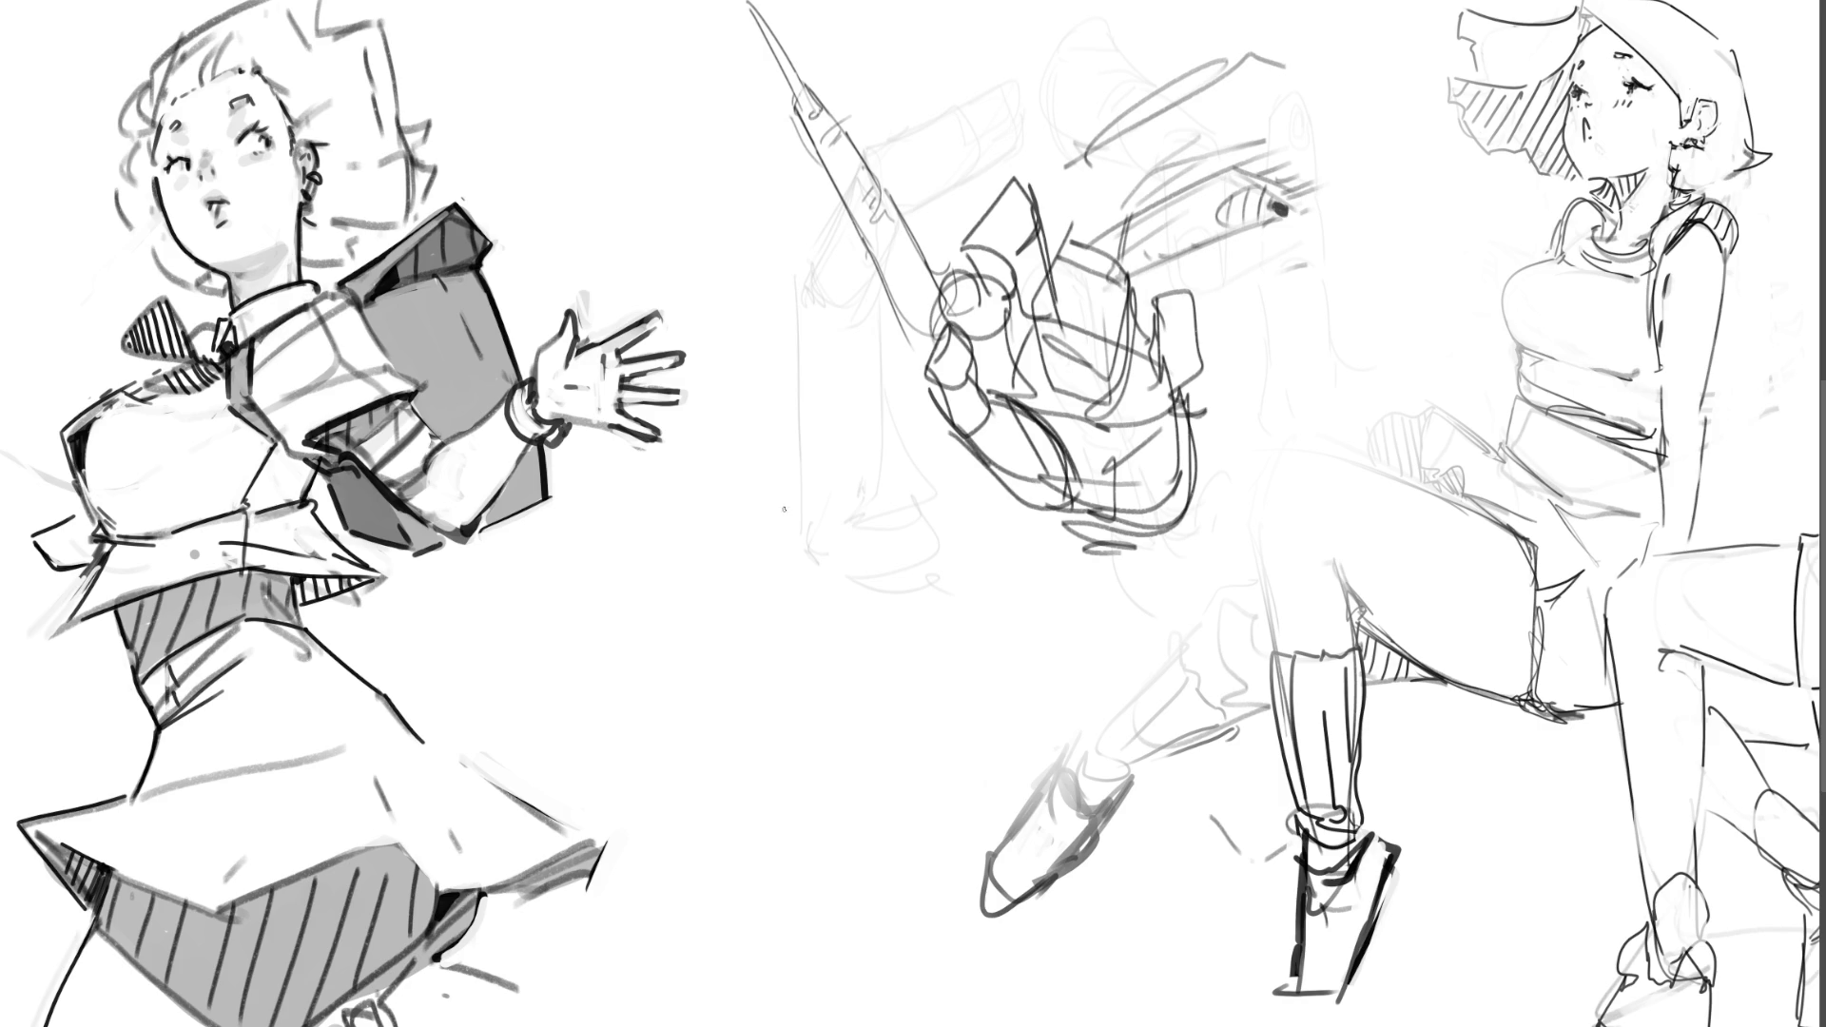
Step: Draw a bent leg below the hand with knee hatching, calf and shin lines
left_click_drag(769, 537, 842, 651)
mouse_move(768, 538)
left_mouse_down()
mouse_move(811, 444)
mouse_move(885, 515)
mouse_move(943, 627)
mouse_move(918, 665)
left_mouse_up()
left_click_drag(866, 685, 921, 681)
left_click_drag(949, 616, 845, 738)
left_click_drag(862, 758, 885, 768)
mouse_move(840, 695)
left_mouse_down()
mouse_move(804, 784)
mouse_move(845, 851)
left_mouse_up()
left_click_drag(933, 730, 884, 911)
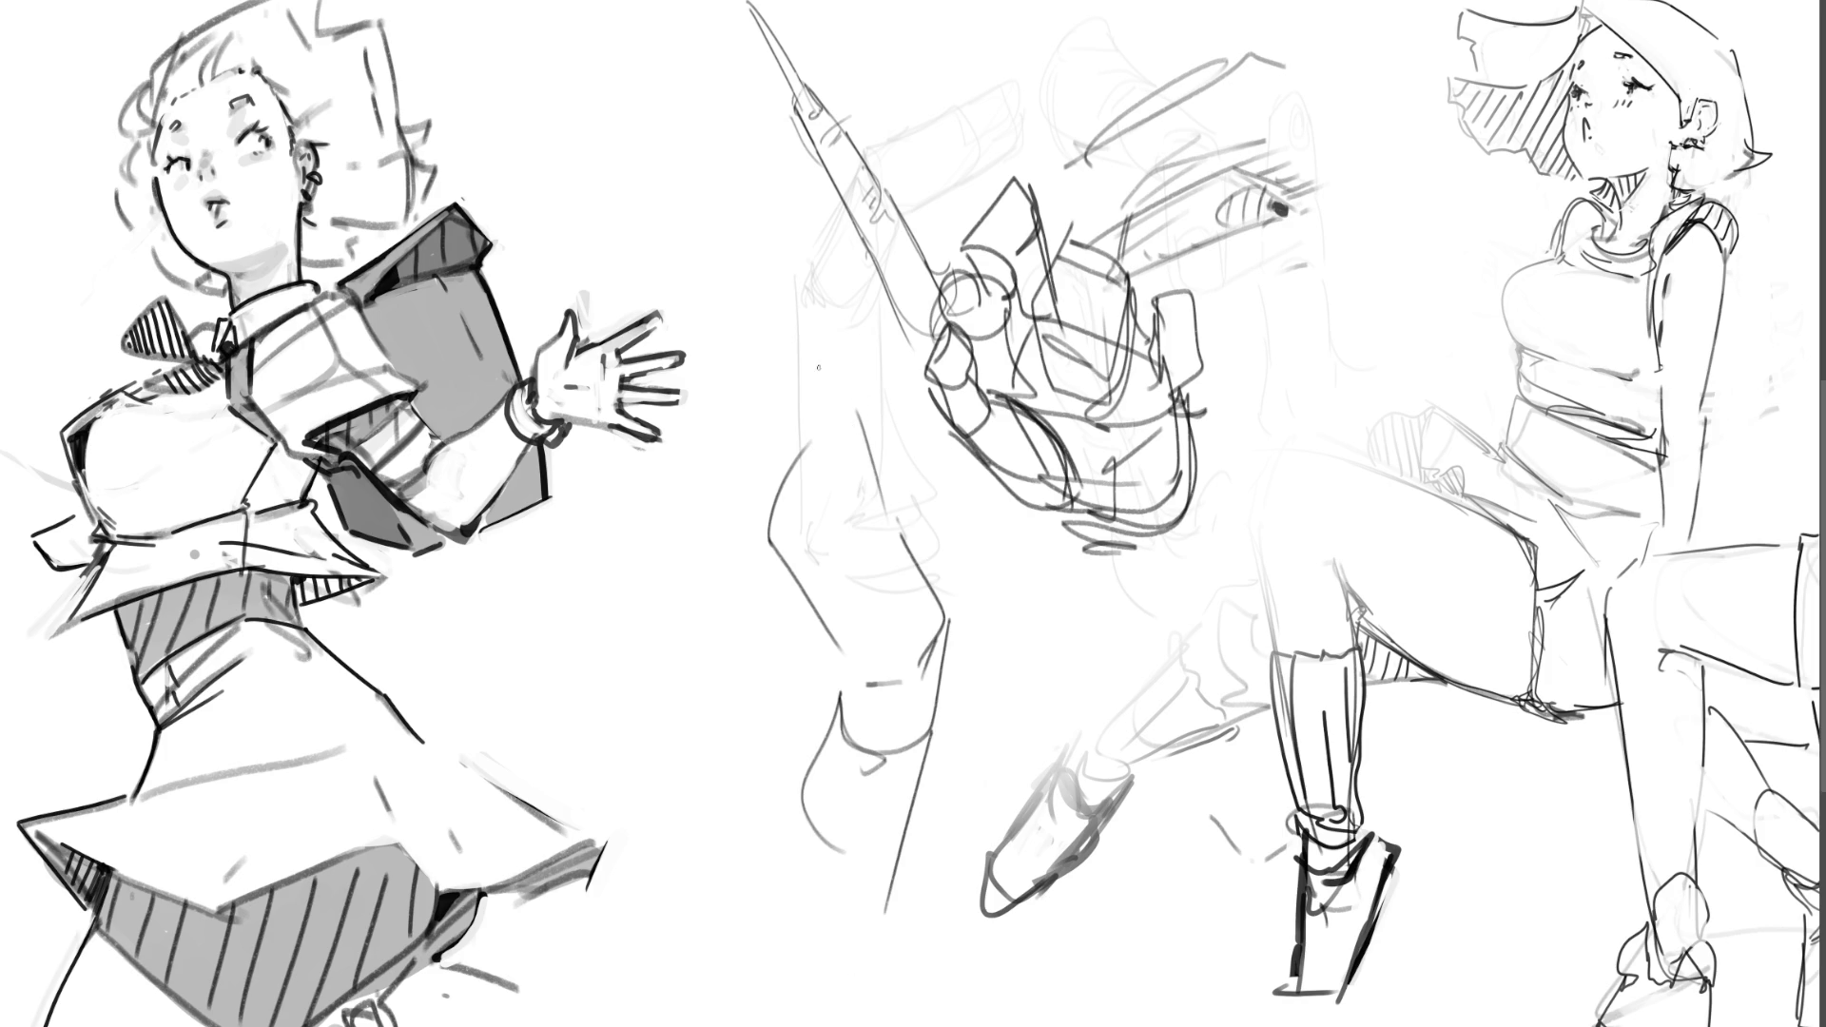
Step: Rough in long diagonal leg strokes left of the boxy figure, then lasso the middle sketches
left_click_drag(756, 253, 853, 392)
mouse_move(744, 254)
left_mouse_down()
mouse_move(796, 342)
mouse_move(798, 423)
left_mouse_up()
mouse_move(678, 278)
left_mouse_down()
mouse_move(746, 404)
mouse_move(757, 479)
mouse_move(628, 447)
mouse_move(772, 530)
left_mouse_up()
left_click_drag(853, 329, 933, 565)
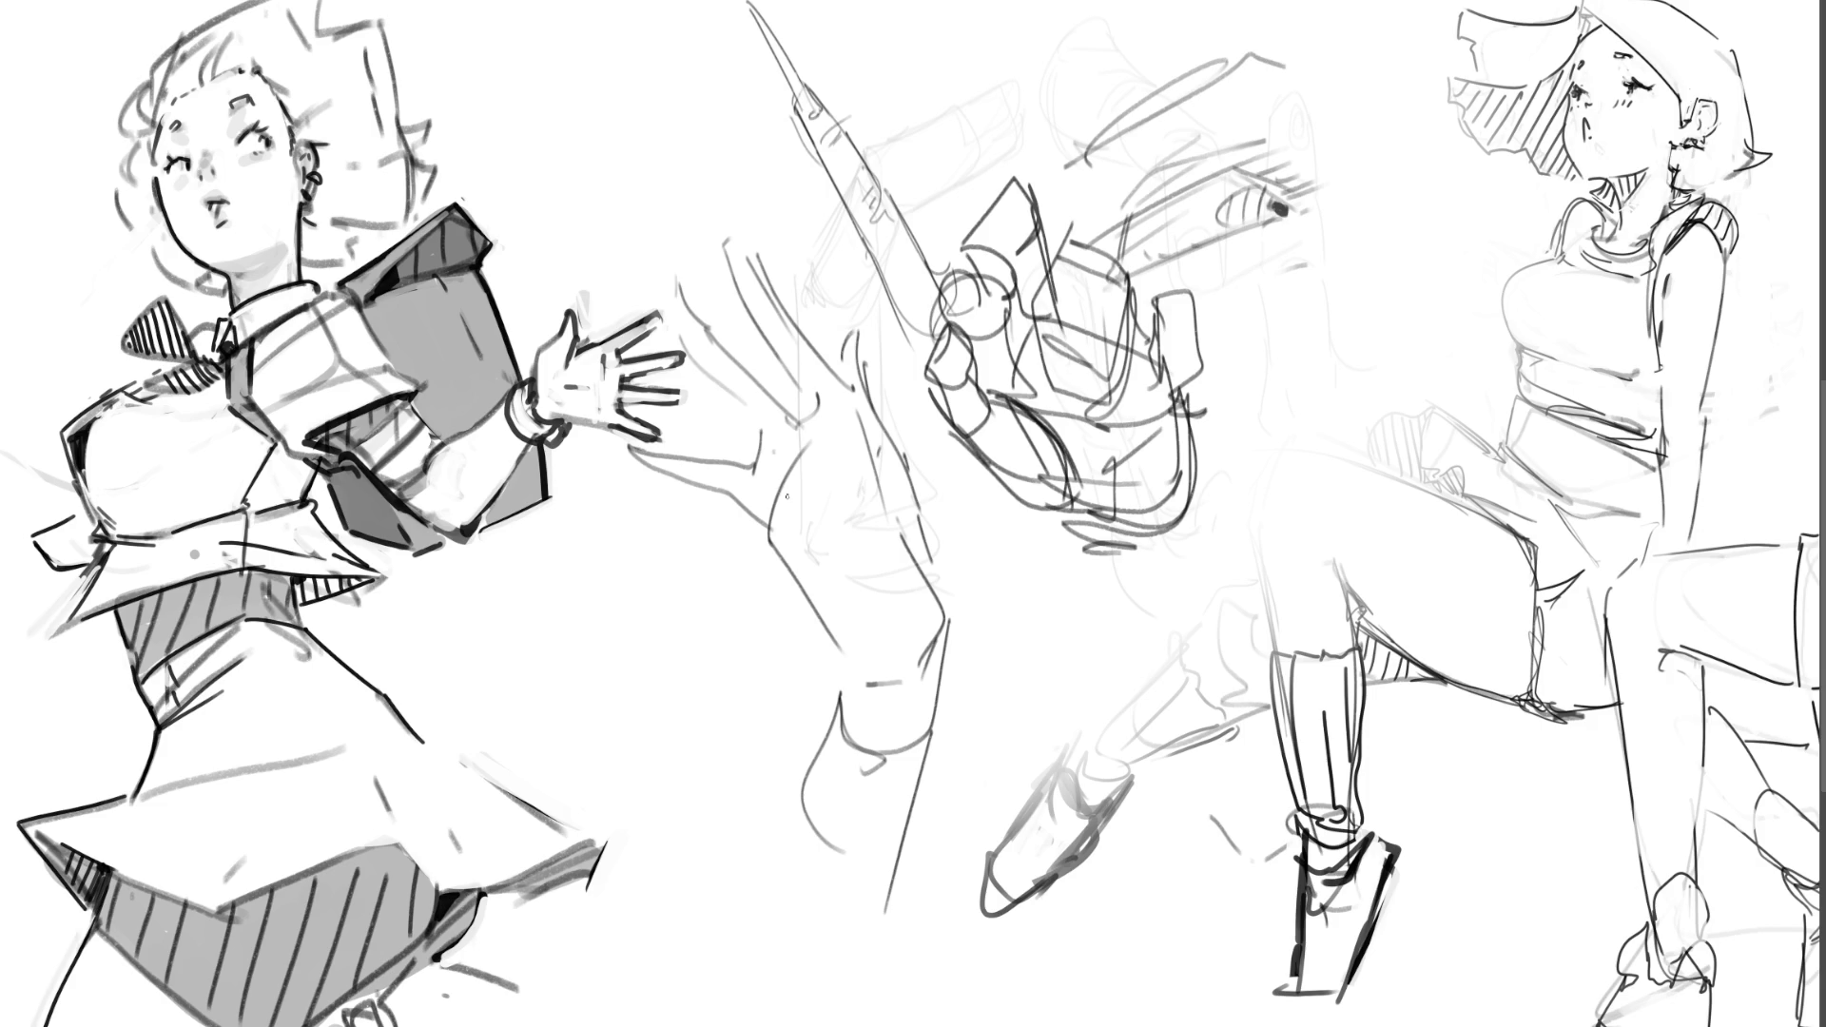
left_click_drag(778, 477, 866, 620)
left_click_drag(832, 462, 852, 506)
mouse_move(1053, 688)
left_mouse_down()
mouse_move(1187, 598)
mouse_move(1204, 504)
mouse_move(1370, 303)
mouse_move(1295, 3)
mouse_move(832, 24)
mouse_move(751, 8)
mouse_move(712, 257)
mouse_move(591, 342)
mouse_move(707, 770)
mouse_move(887, 941)
mouse_move(1056, 687)
mouse_move(1070, 693)
left_mouse_up()
Step: Delete the selected middle sketches and darken marks in the right figure's hip hatching
key("Delete")
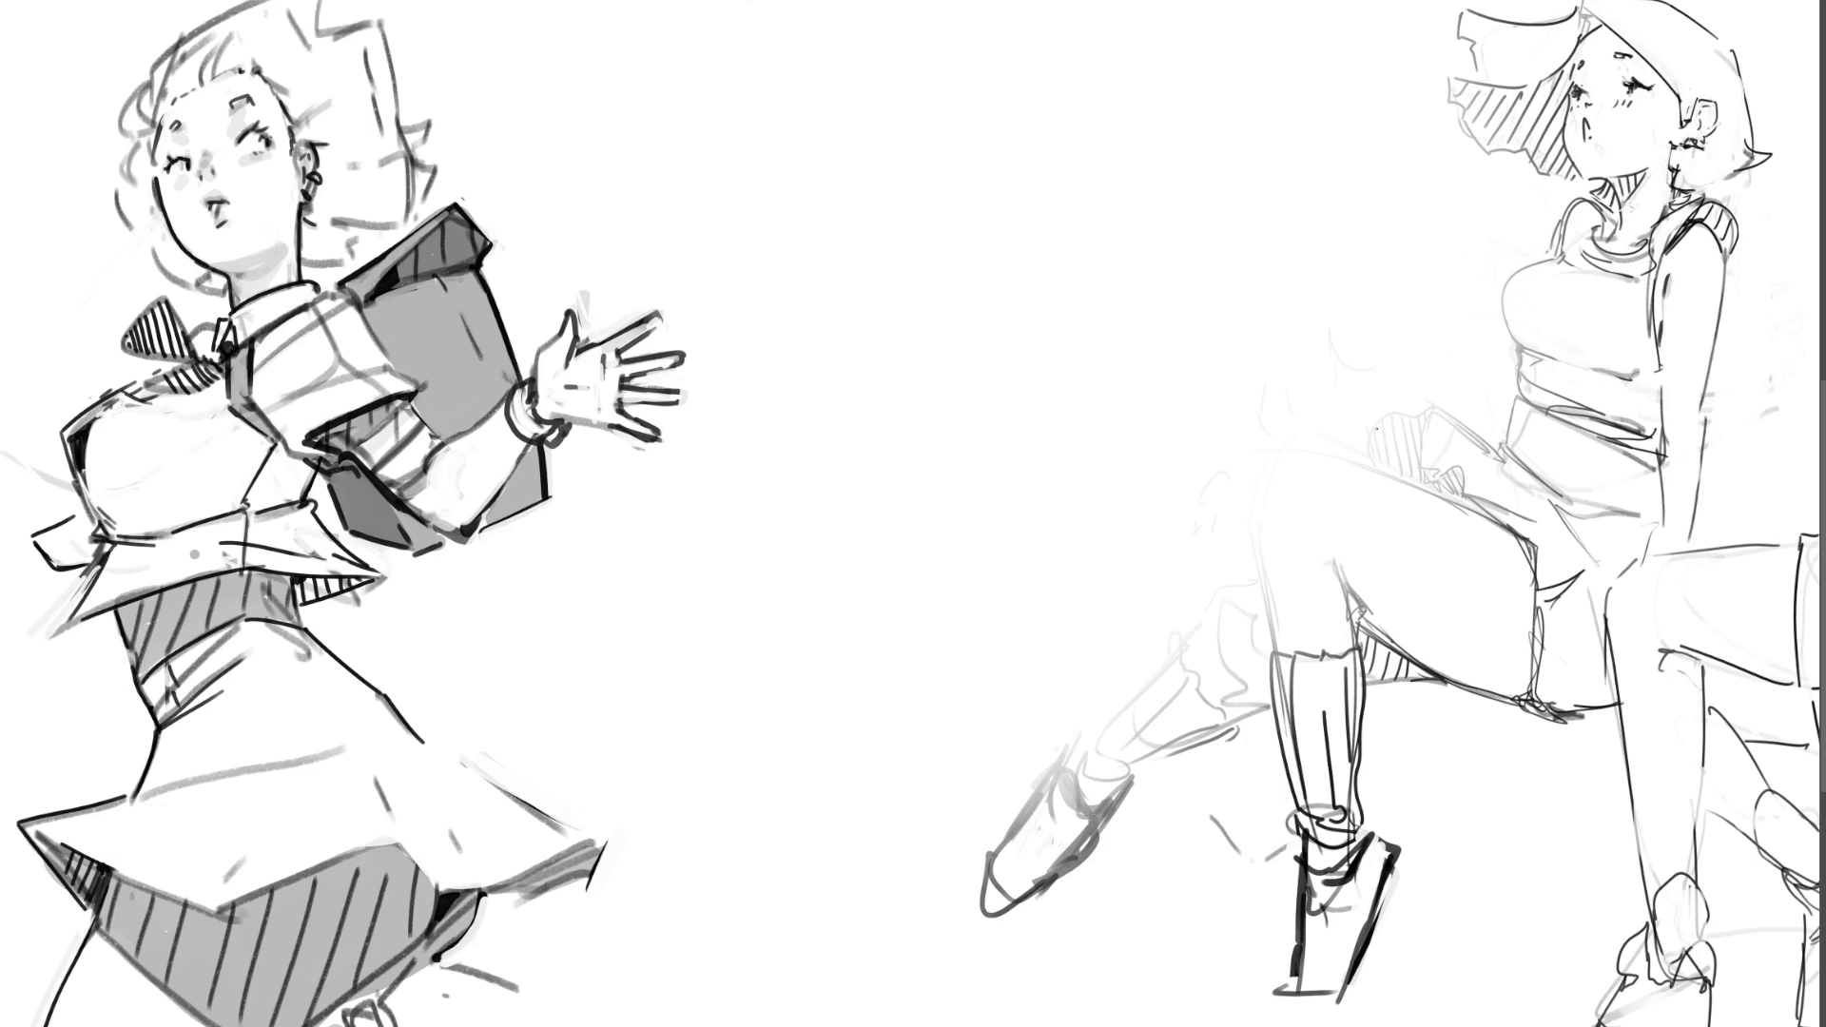
mouse_move(1362, 450)
left_mouse_down()
mouse_move(1393, 409)
mouse_move(1492, 451)
mouse_move(1424, 448)
mouse_move(1464, 466)
left_mouse_up()
mouse_move(1367, 447)
left_mouse_down()
mouse_move(1378, 467)
mouse_move(1390, 402)
left_mouse_up()
Step: Re-stroke the right figure's raised knee, shin front and left contour with a small shoe
mouse_move(1256, 475)
left_mouse_down()
mouse_move(1270, 487)
mouse_move(1291, 426)
mouse_move(1293, 480)
mouse_move(1248, 511)
mouse_move(1343, 556)
left_mouse_up()
left_click_drag(1309, 435, 1340, 563)
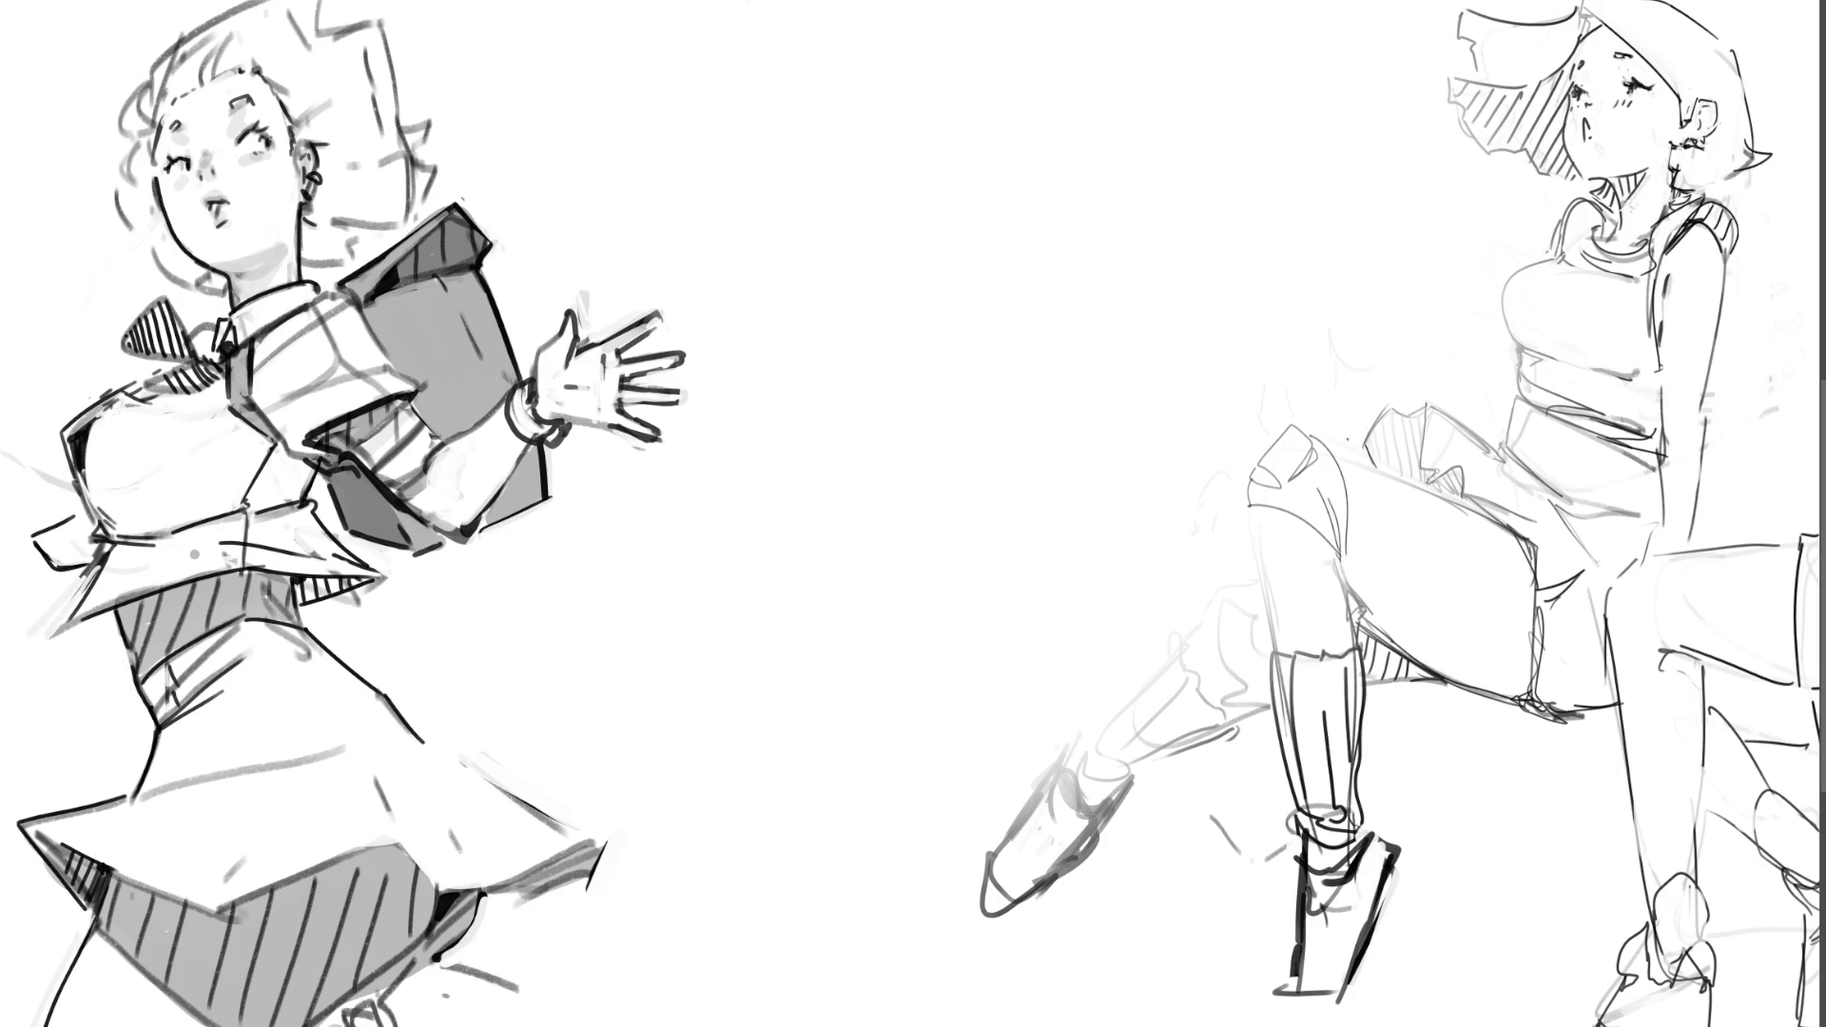
mouse_move(1249, 489)
left_mouse_down()
mouse_move(1246, 523)
mouse_move(1348, 557)
left_mouse_up()
left_click_drag(1331, 444, 1359, 635)
left_click_drag(1346, 556, 1391, 645)
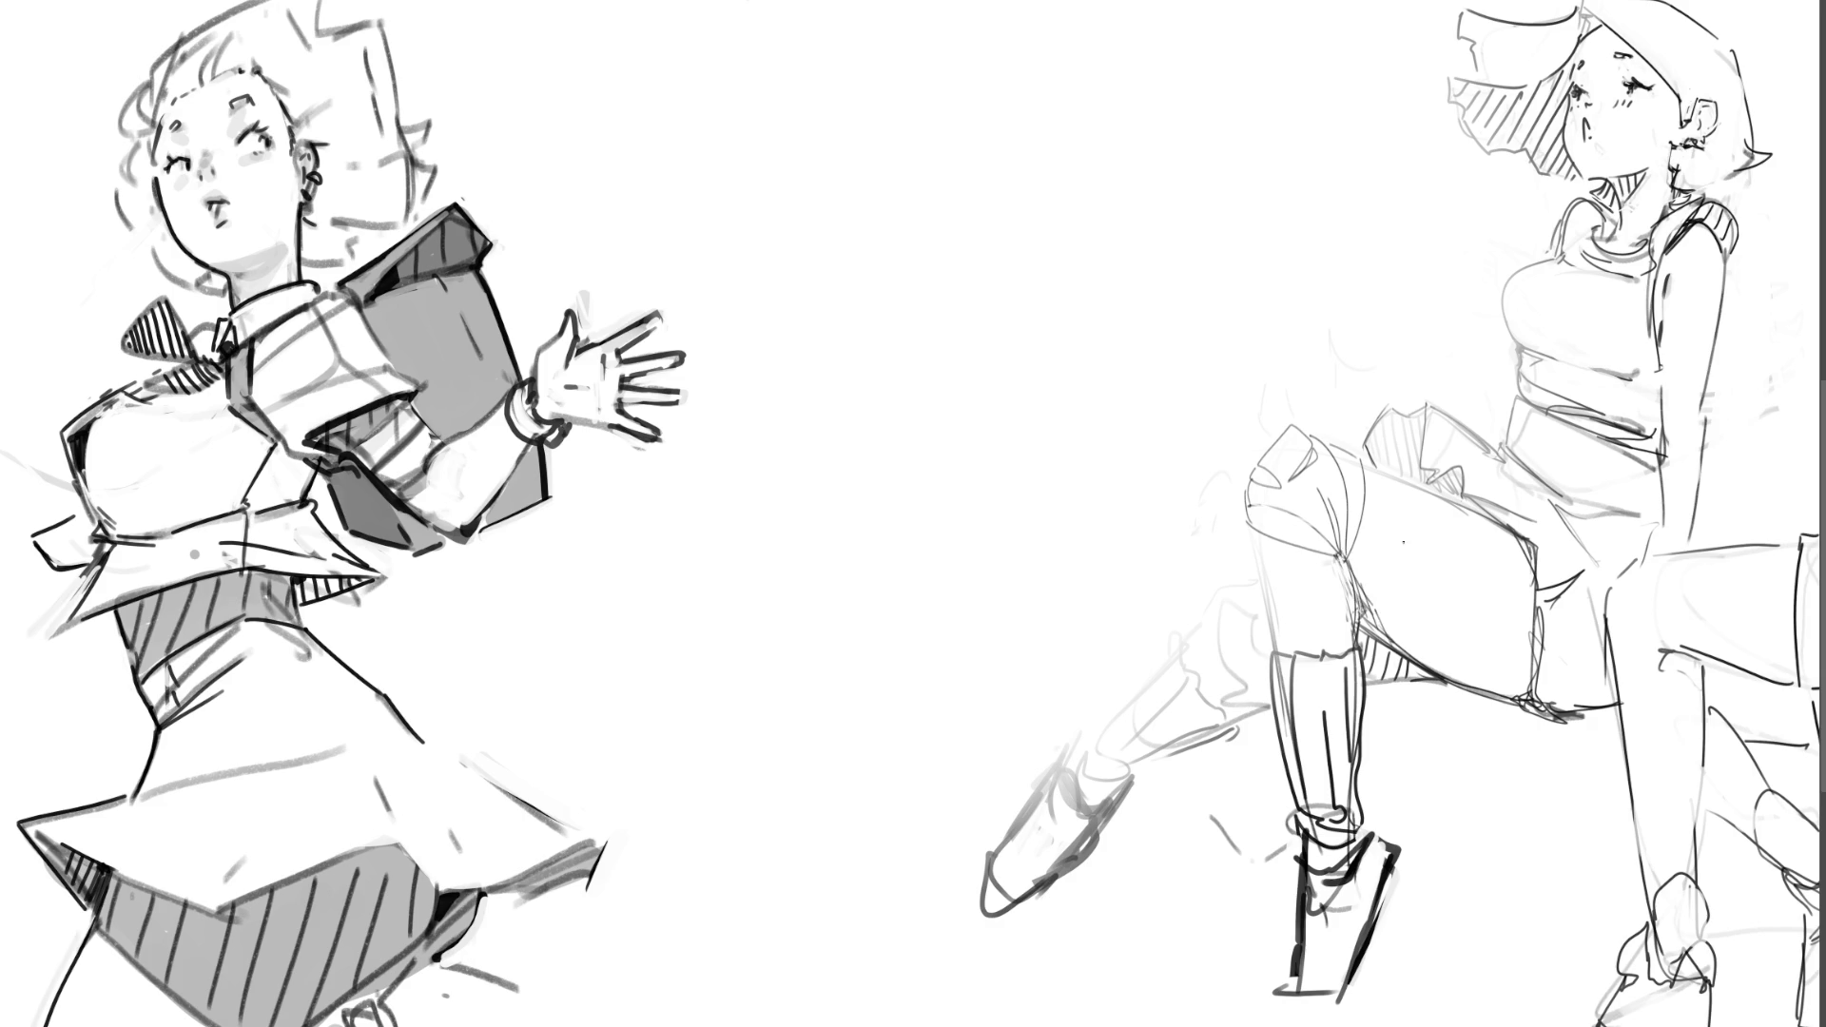
left_click_drag(1257, 528, 1277, 649)
Step: Darken the thigh's upper edge, lighten the shoe lines, and add a dark vertical shoe line
left_click_drag(1360, 464, 1495, 524)
mouse_move(1424, 793)
left_mouse_down()
mouse_move(1293, 989)
mouse_move(1388, 854)
mouse_move(1298, 870)
mouse_move(1343, 929)
mouse_move(1332, 884)
mouse_move(1341, 927)
mouse_move(1396, 852)
mouse_move(1400, 961)
left_mouse_up()
mouse_move(1310, 908)
left_mouse_down()
mouse_move(1309, 982)
mouse_move(1426, 880)
mouse_move(1427, 1018)
left_mouse_up()
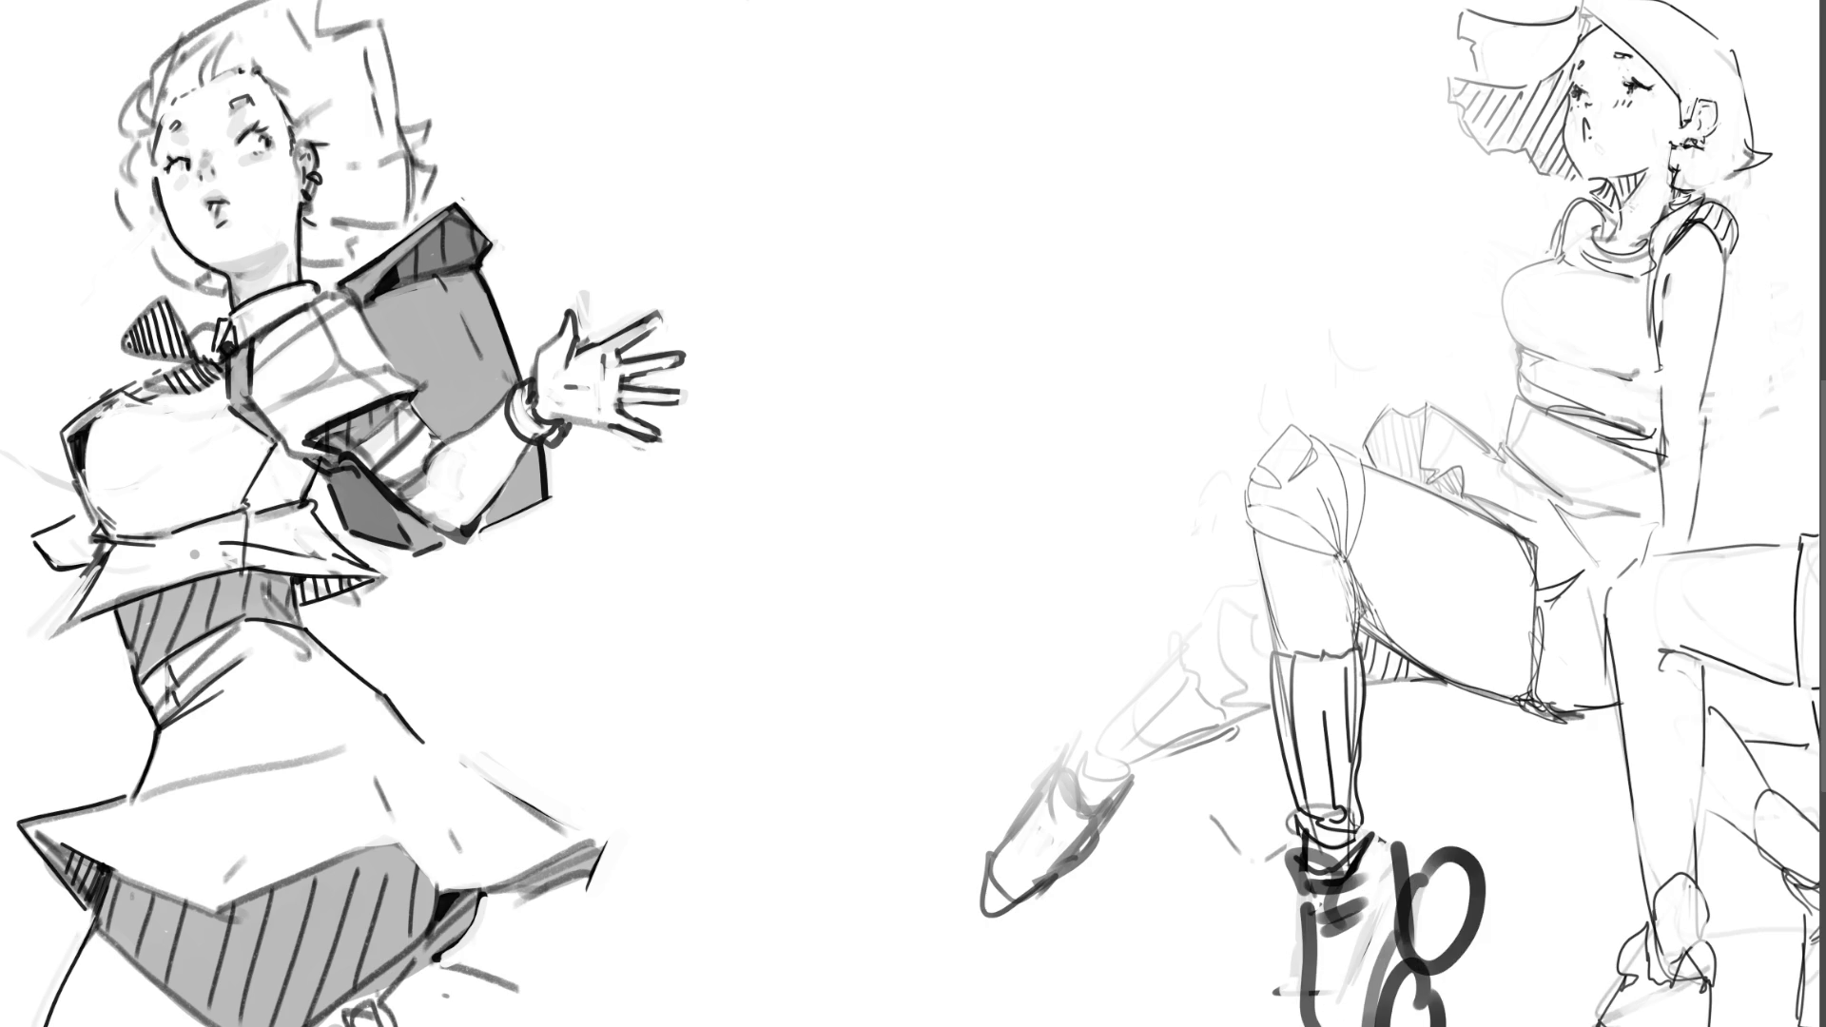
Step: Undo the dark shoe strokes and redraw a vertical stroke and the shoe's left and bottom lines
key("ctrl+z")
key("ctrl+z")
key("ctrl+z")
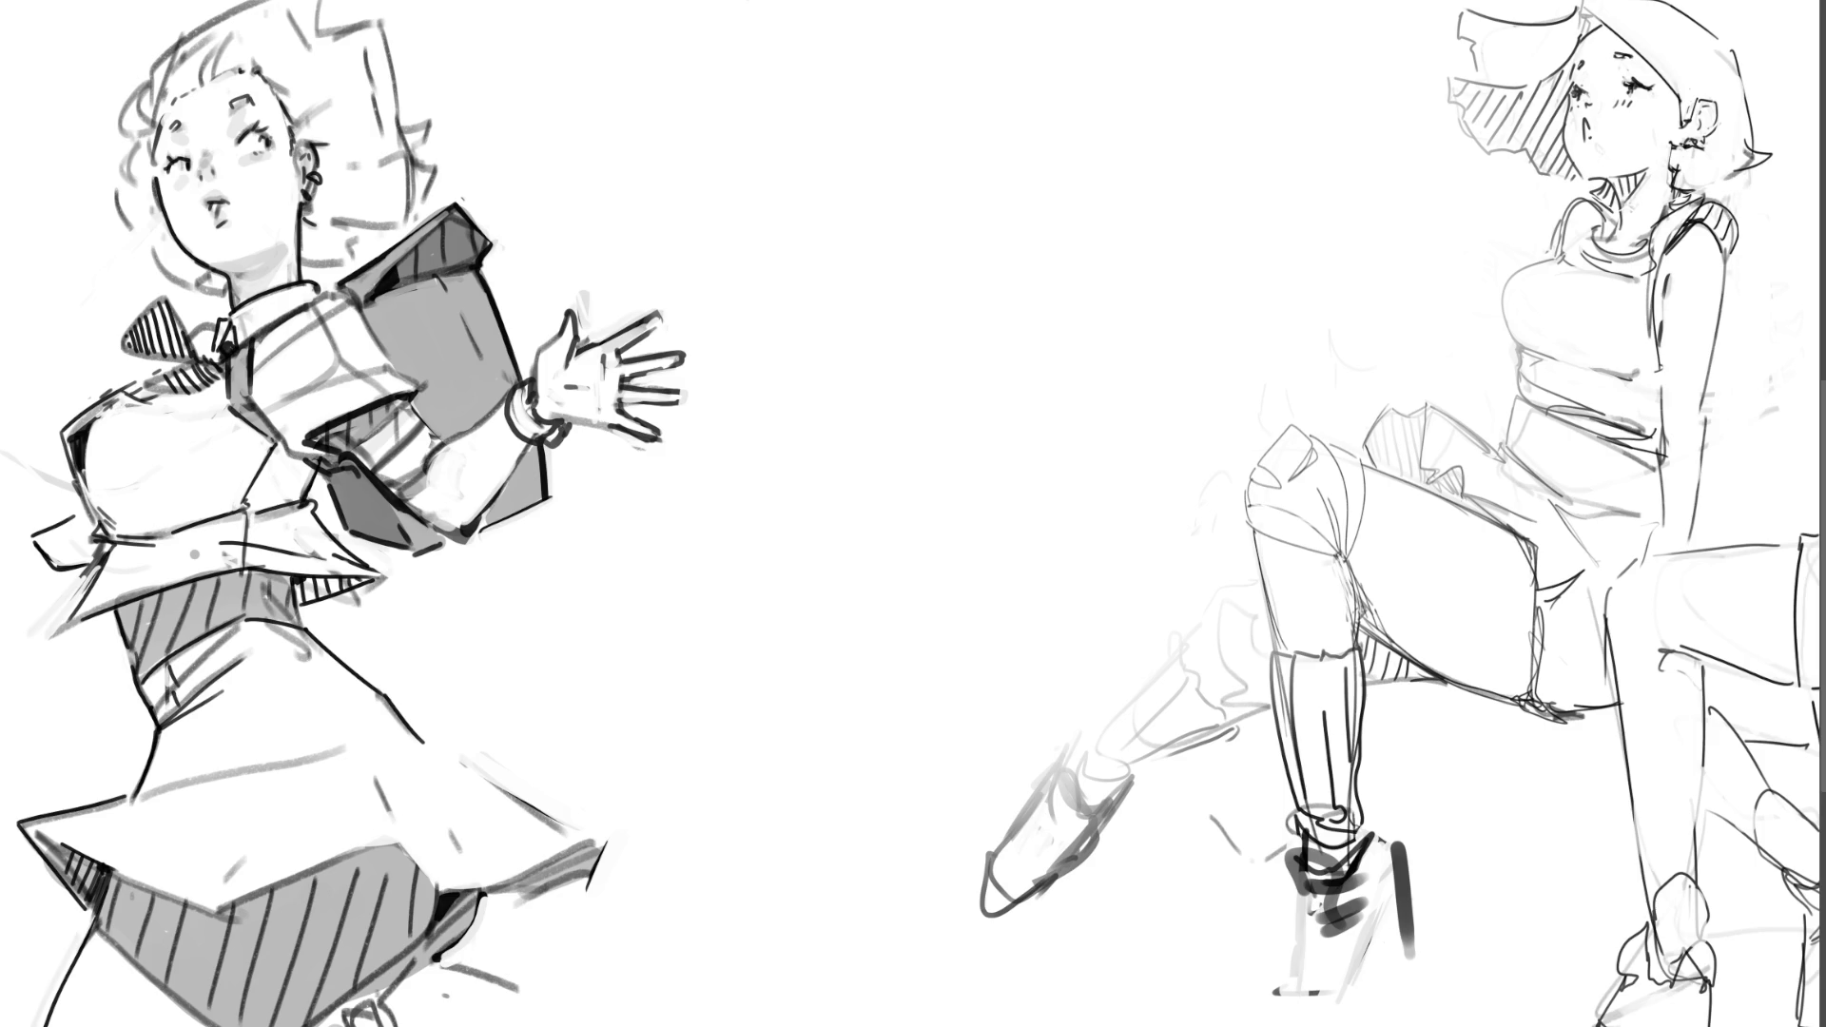
key("ctrl+z")
left_click_drag(1398, 834, 1381, 975)
mouse_move(1300, 904)
left_mouse_down()
mouse_move(1355, 1014)
mouse_move(1342, 1024)
left_mouse_up()
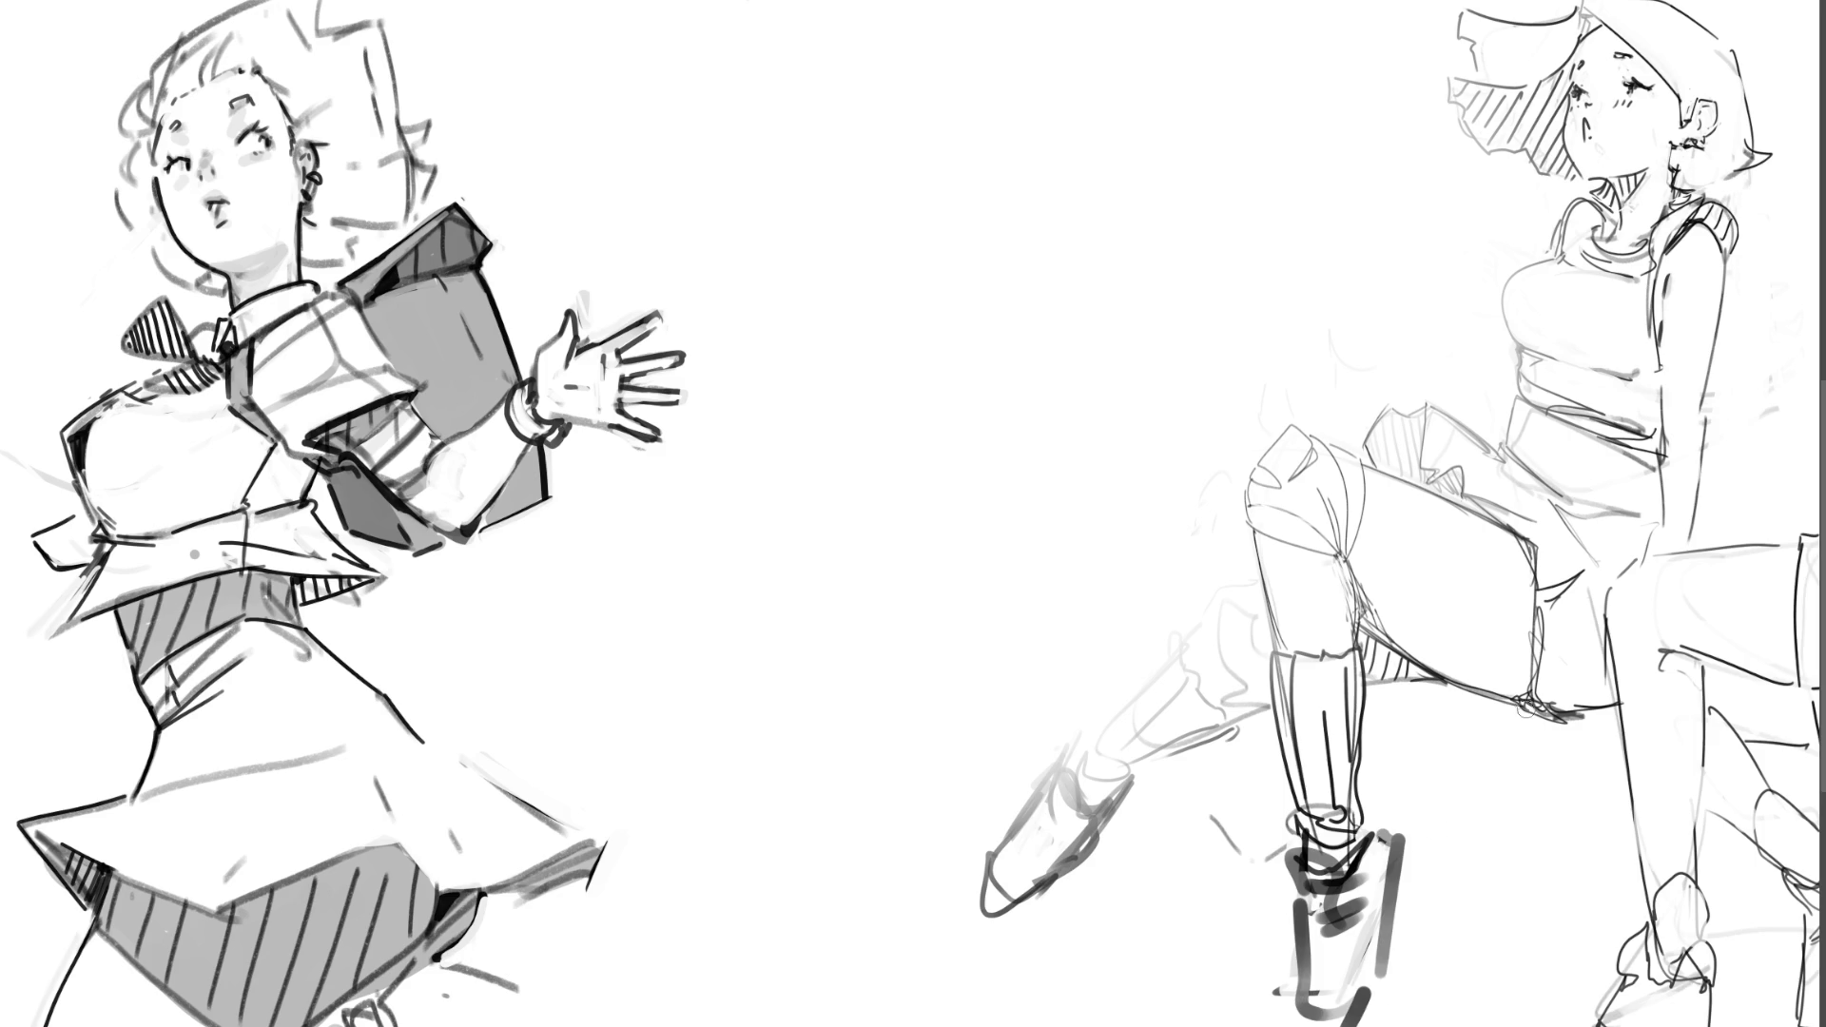
Step: Lighten the strokes around the shoe and paint out the boot, calf and left foot
left_click_drag(1388, 822, 1393, 972)
left_click_drag(1381, 842, 1391, 1008)
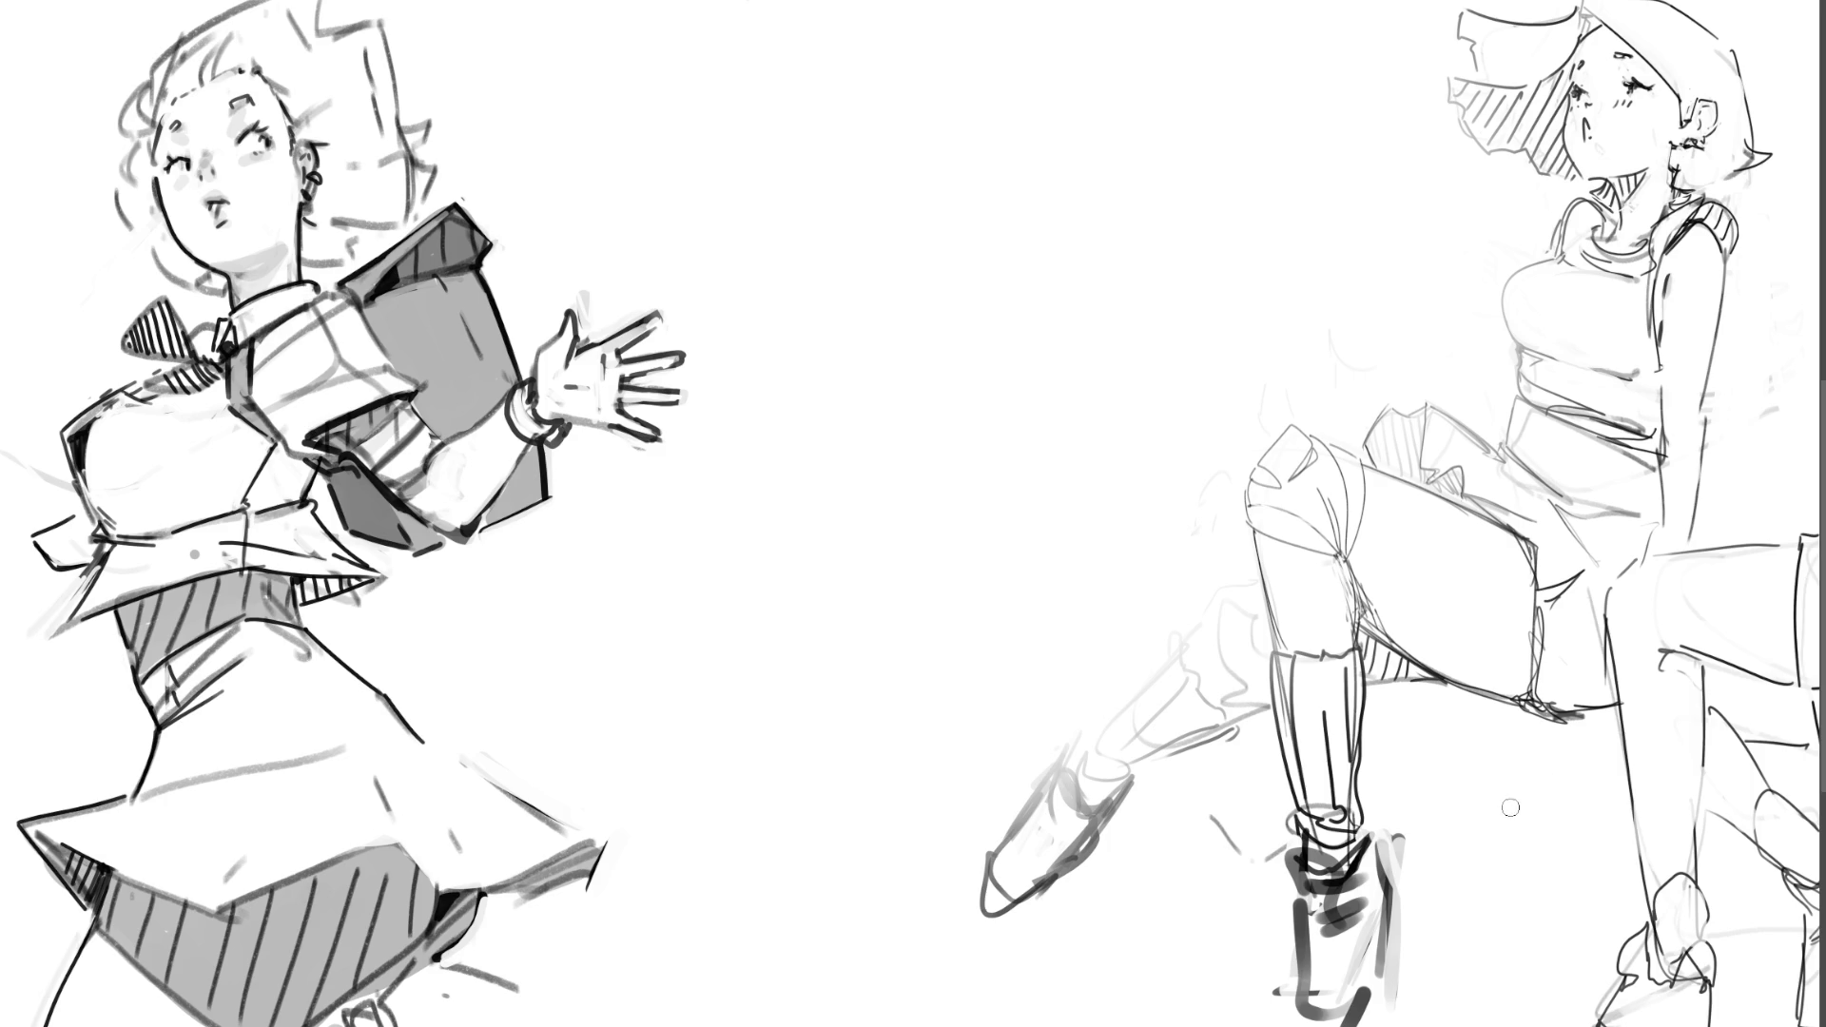
left_click_drag(1396, 827, 1407, 1003)
mouse_move(1286, 872)
left_mouse_down()
mouse_move(1296, 1016)
mouse_move(1291, 961)
mouse_move(1362, 948)
mouse_move(1350, 1013)
mouse_move(1379, 1003)
mouse_move(1376, 1025)
left_mouse_up()
left_click_drag(1393, 930, 1397, 1011)
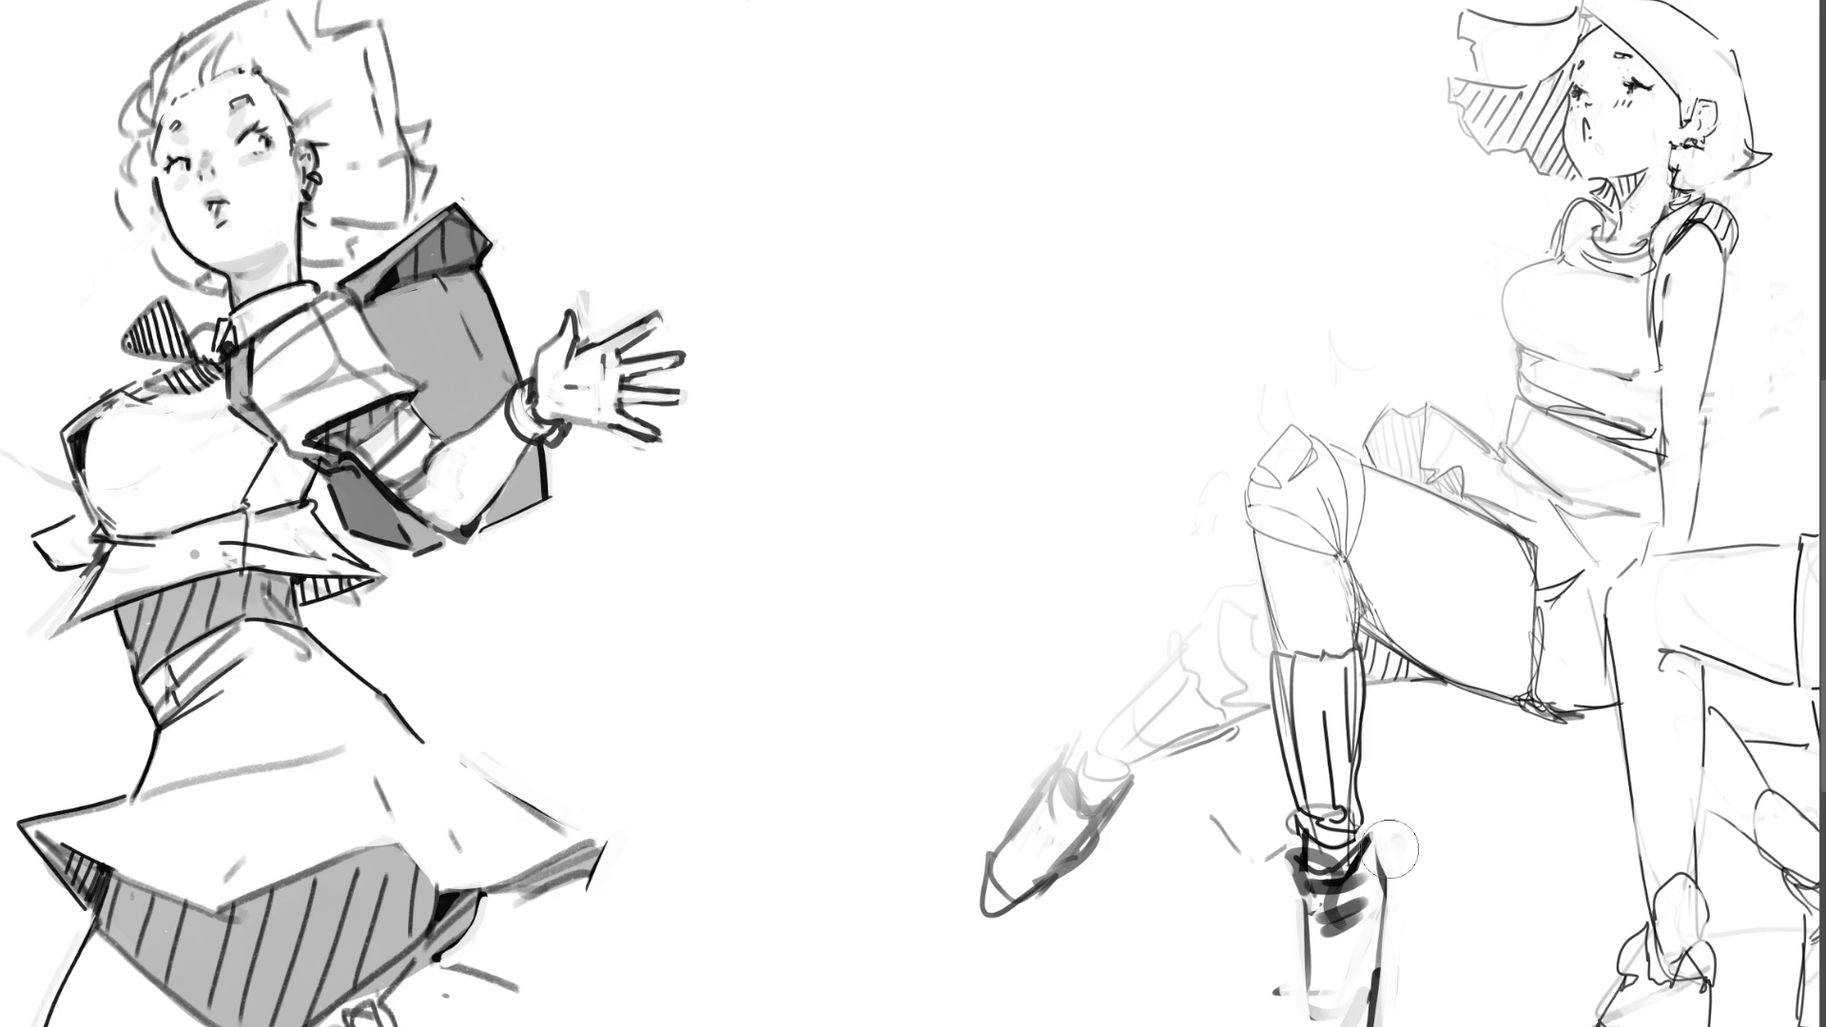
left_click_drag(1374, 842, 1401, 899)
left_click_drag(1208, 689, 1108, 823)
left_click_drag(1132, 671, 974, 847)
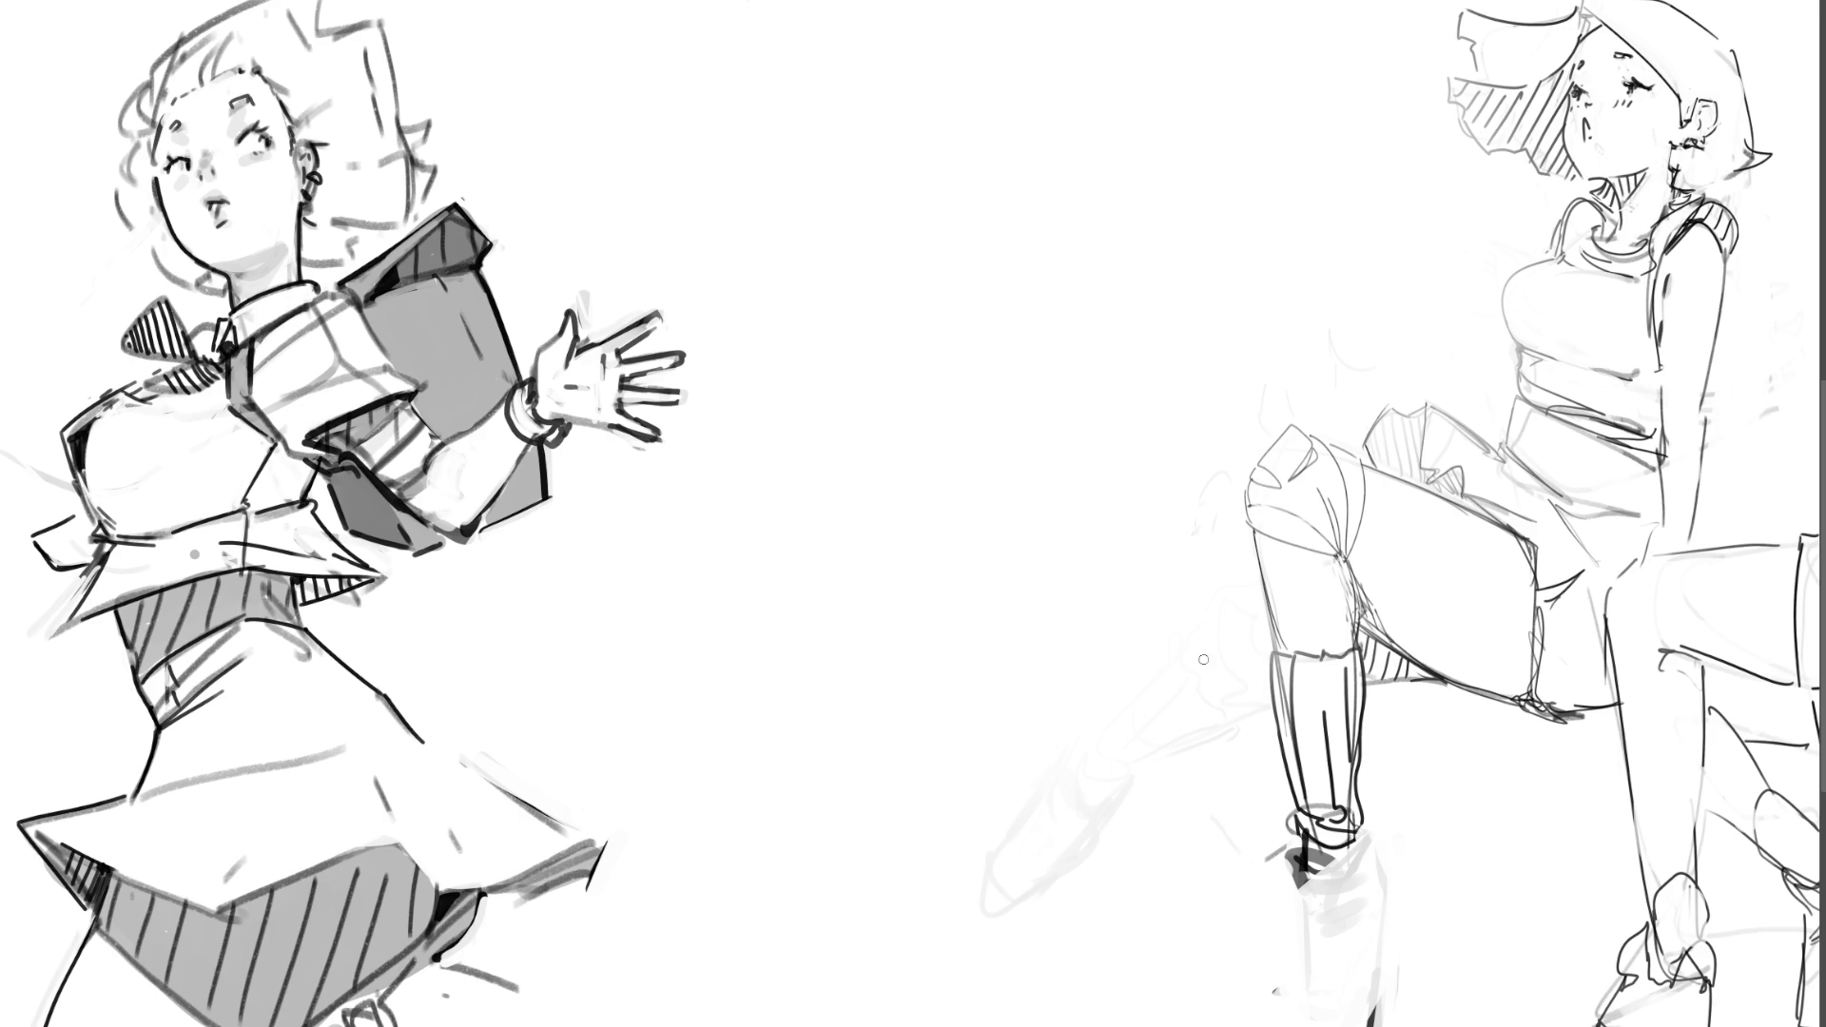
Step: Try horizontal leg strokes, undo them, and sketch a long tapered leg reaching left
left_click_drag(1148, 695, 1264, 683)
mouse_move(1175, 577)
left_mouse_down()
mouse_move(1137, 571)
mouse_move(1260, 575)
left_mouse_up()
key("ctrl+z")
key("ctrl+z")
left_click_drag(1137, 590, 1252, 557)
left_click_drag(1248, 677, 1150, 688)
mouse_move(1165, 575)
left_mouse_down()
mouse_move(837, 711)
mouse_move(1170, 681)
left_mouse_up()
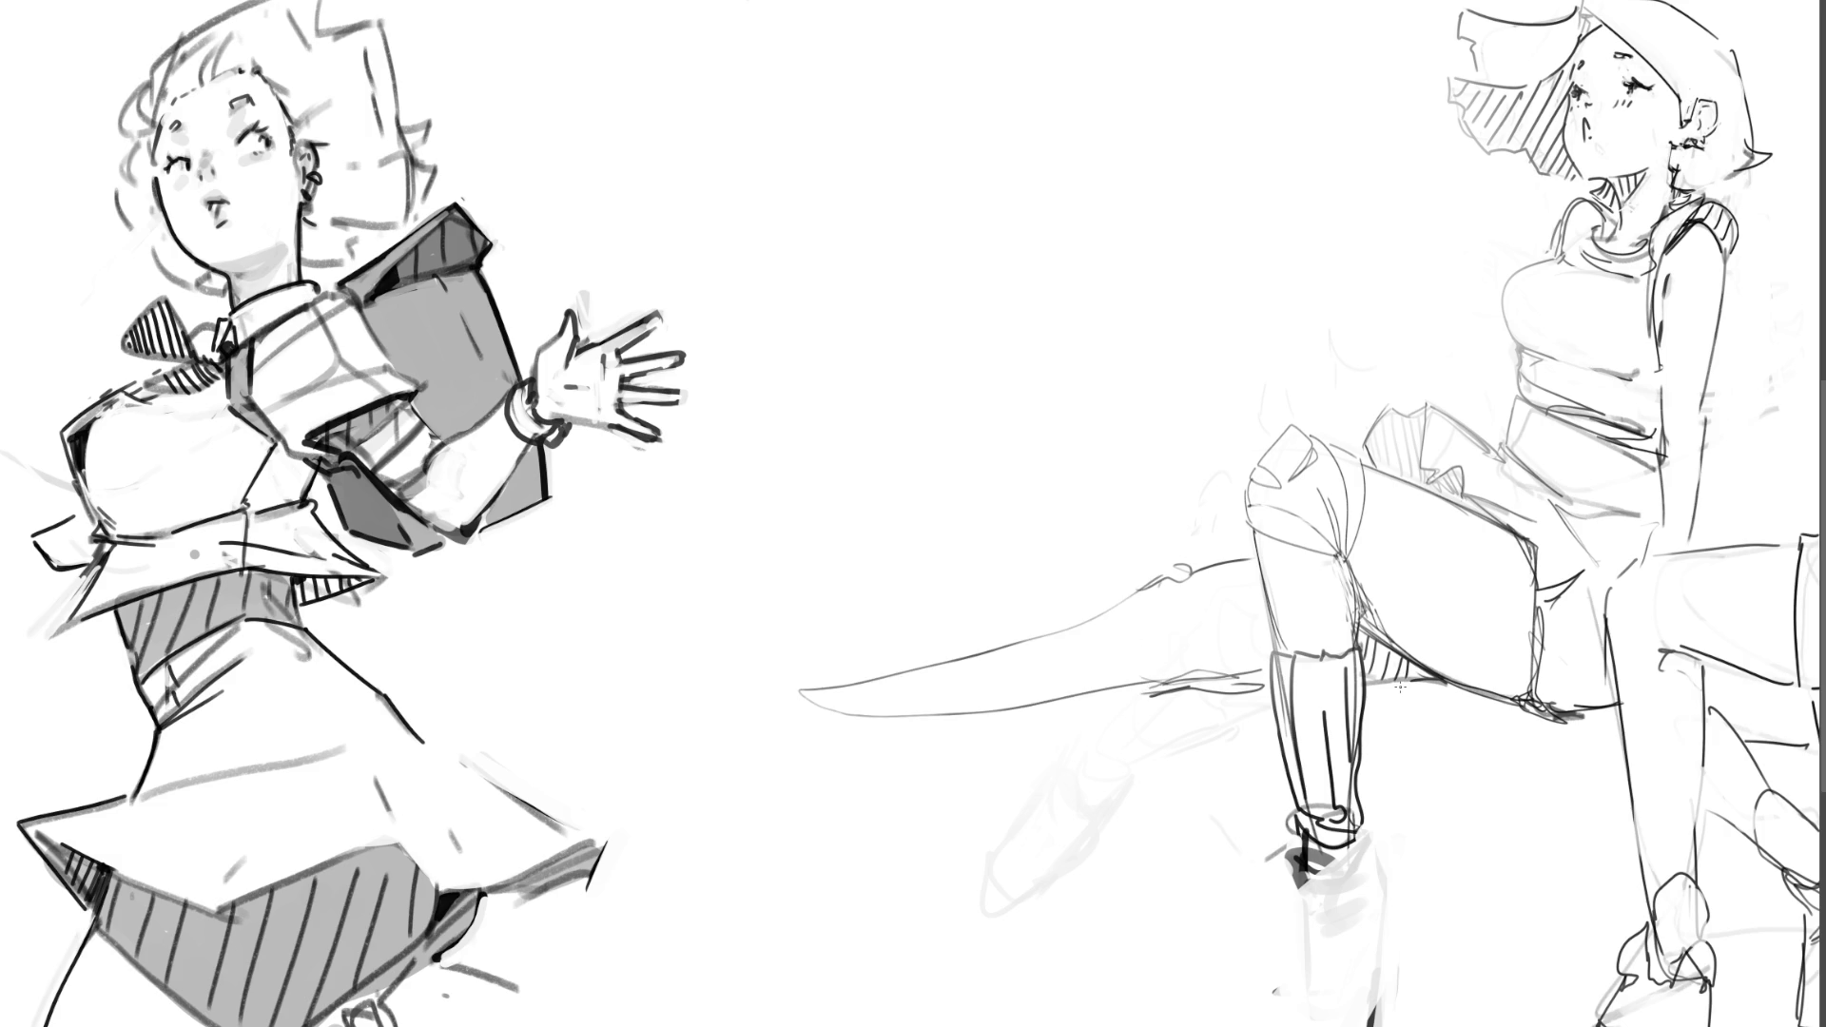
Step: Sketch a hooked foot with an arch at the leg's tip, then undo those strokes
left_click_drag(778, 694, 735, 731)
mouse_move(684, 668)
left_mouse_down()
mouse_move(712, 728)
mouse_move(710, 696)
left_mouse_up()
mouse_move(682, 601)
left_mouse_down()
mouse_move(685, 618)
mouse_move(703, 580)
mouse_move(709, 604)
left_mouse_up()
mouse_move(712, 525)
left_mouse_down()
mouse_move(666, 497)
mouse_move(668, 537)
mouse_move(741, 597)
mouse_move(782, 668)
left_mouse_up()
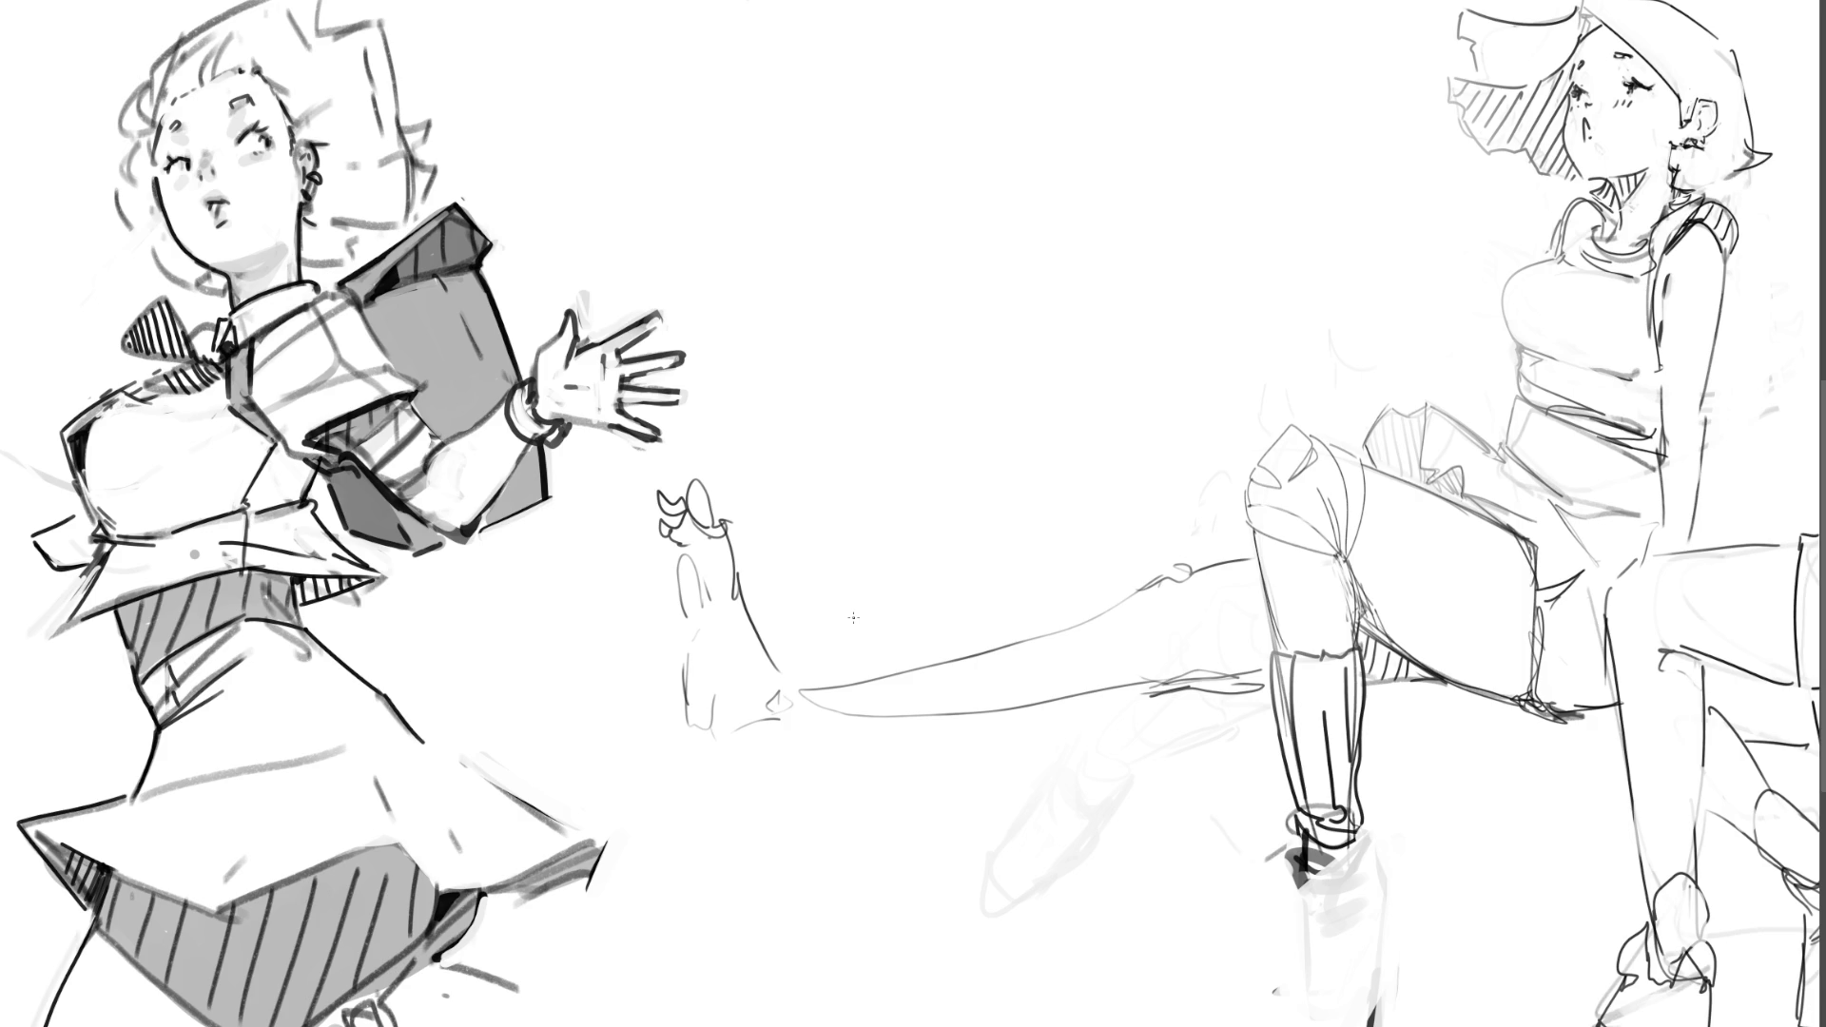
key("ctrl+z")
key("ctrl+z")
key("ctrl+z")
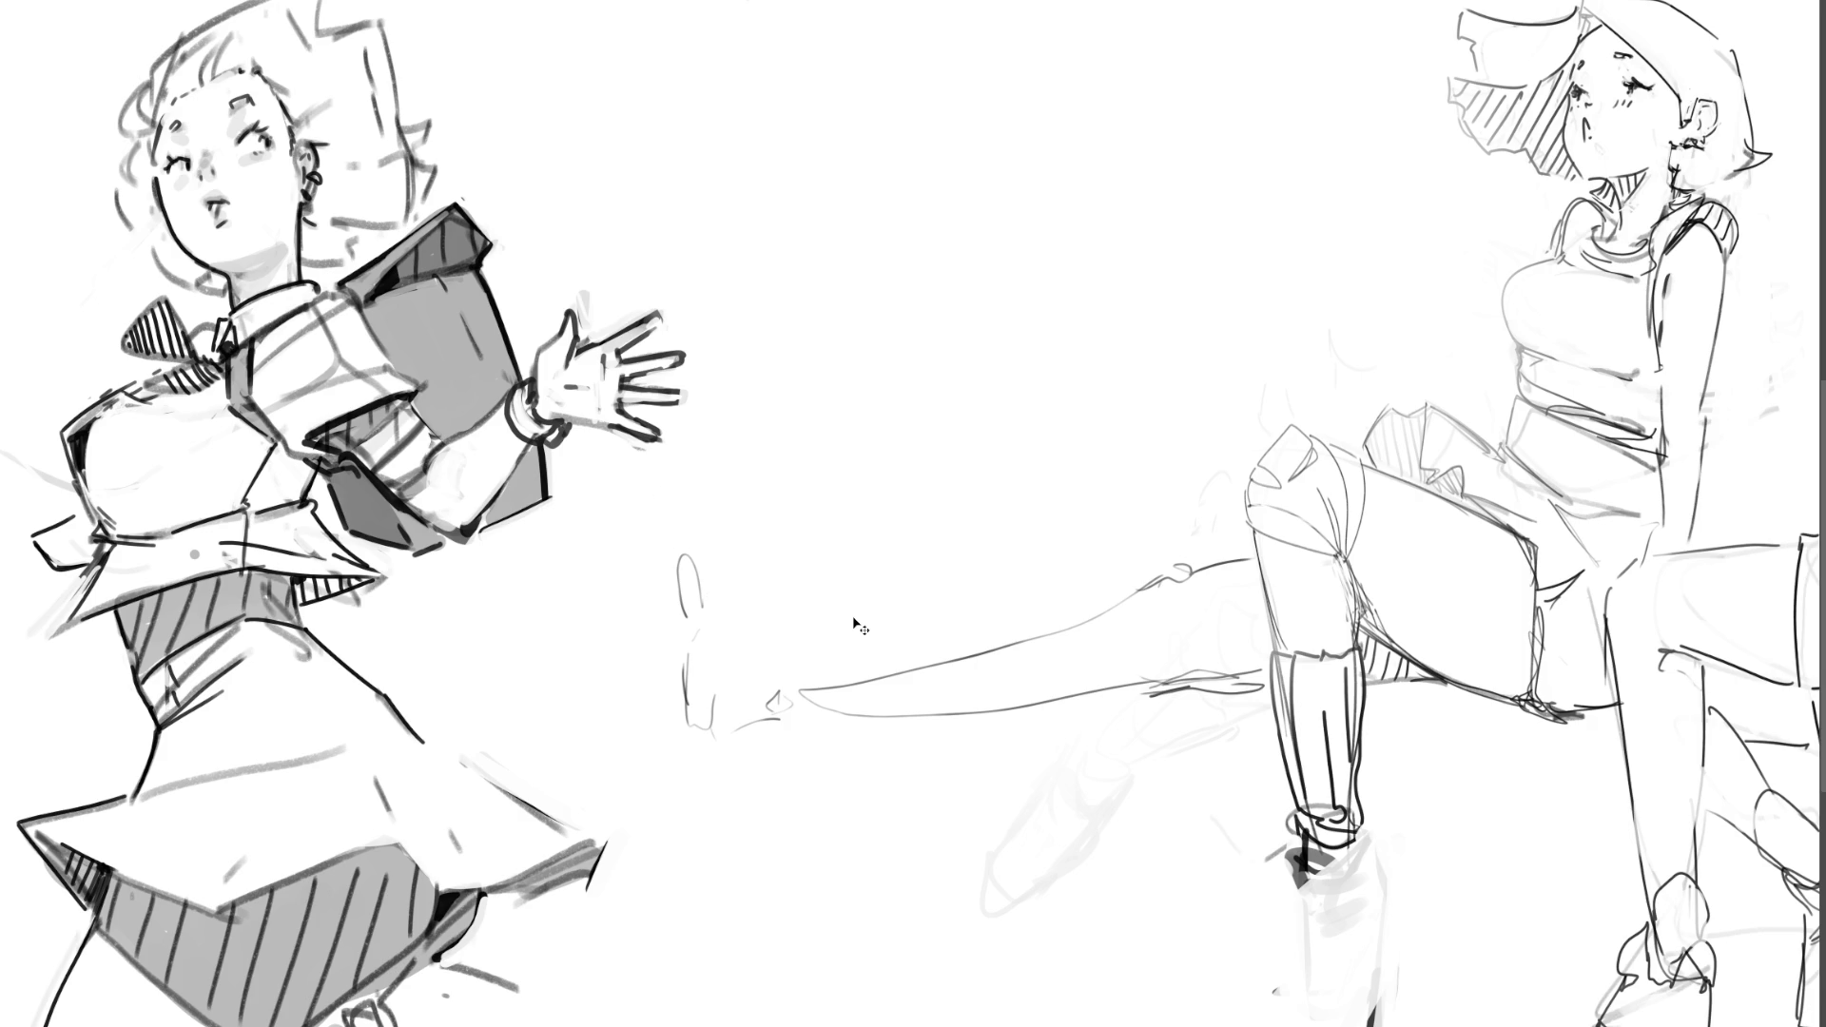
key("ctrl+z")
key("ctrl+z")
key("ctrl+z")
key("ctrl+z")
key("ctrl+z")
key("ctrl+z")
key("ctrl+z")
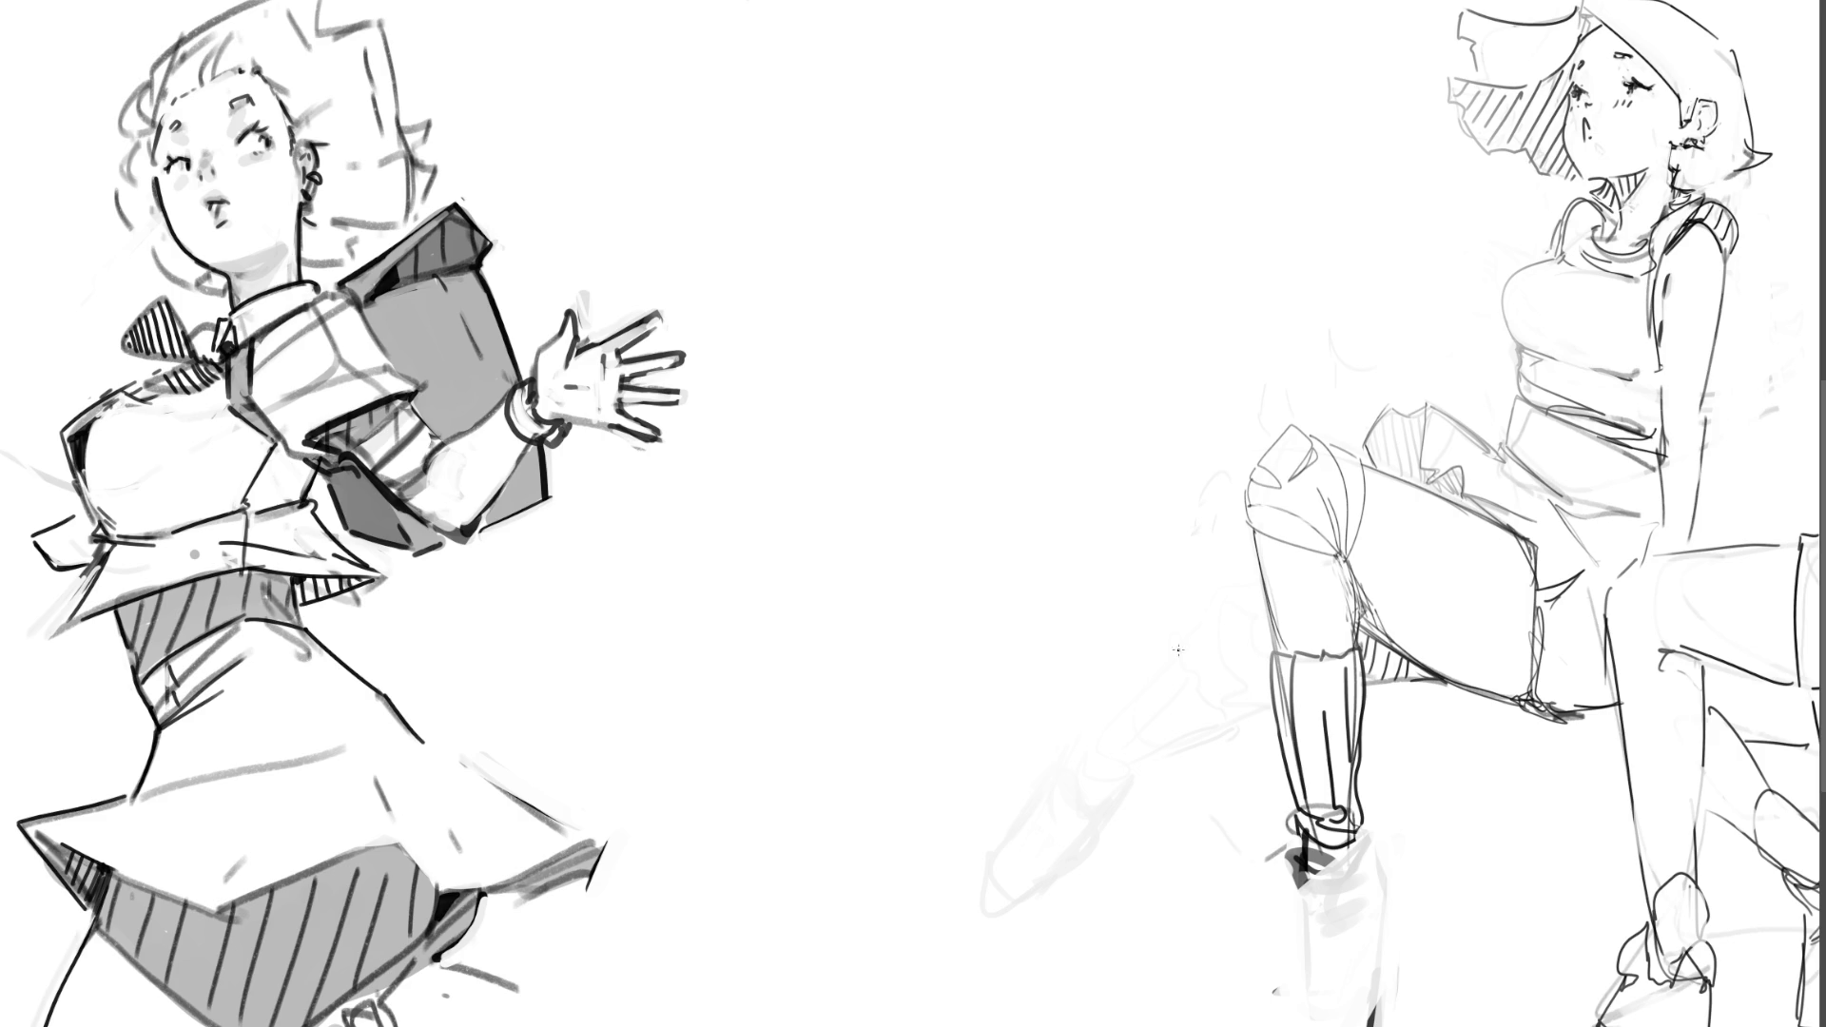
Step: Add a curve and light hatching left of the right figure's knee
mouse_move(1244, 560)
left_mouse_down()
mouse_move(1168, 609)
mouse_move(1177, 680)
mouse_move(1260, 692)
mouse_move(1193, 690)
mouse_move(1210, 668)
left_mouse_up()
mouse_move(1267, 610)
left_mouse_down()
mouse_move(1224, 676)
mouse_move(1241, 682)
left_mouse_up()
mouse_move(1186, 581)
left_mouse_down()
mouse_move(1006, 650)
mouse_move(1119, 671)
mouse_move(1031, 649)
mouse_move(1010, 618)
mouse_move(980, 632)
mouse_move(996, 655)
left_mouse_up()
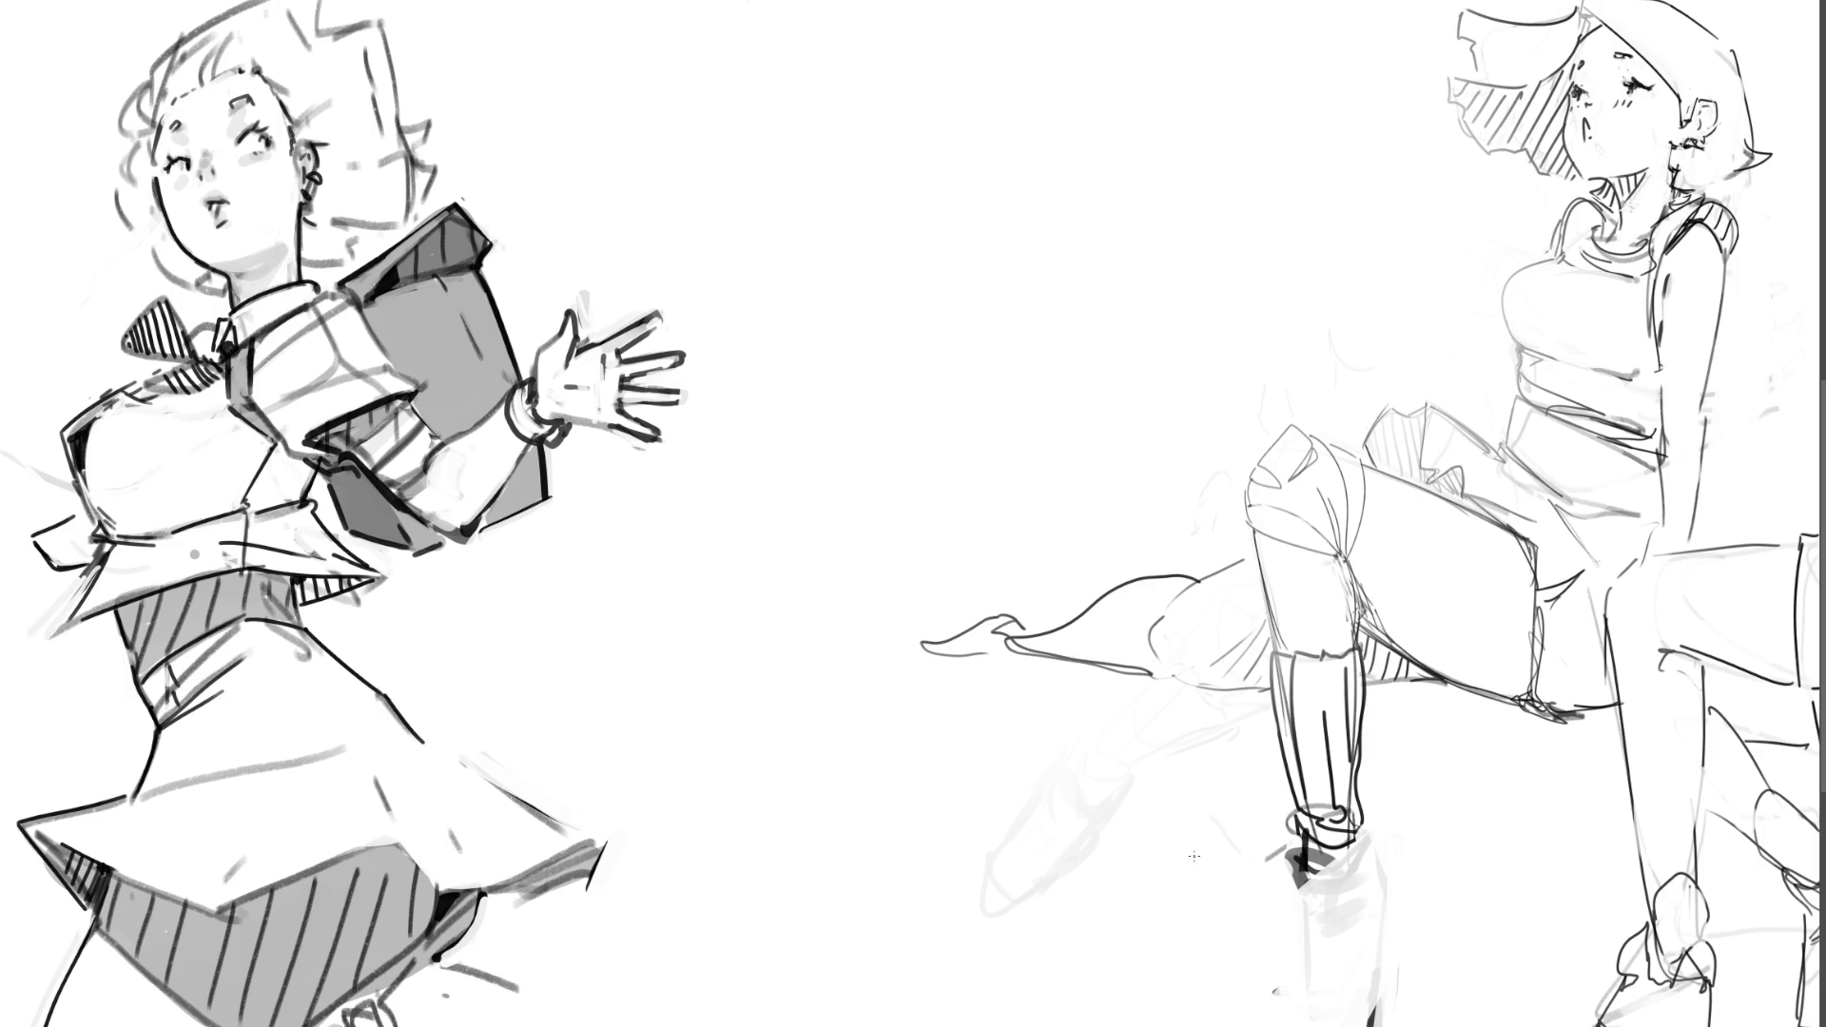
Step: Try tall raised-leg strokes, undo them, and zoom out to see the whole sheet of studies
left_click_drag(1144, 511, 1132, 669)
mouse_move(1204, 573)
left_mouse_down()
mouse_move(1162, 325)
mouse_move(1136, 514)
left_mouse_up()
mouse_move(1162, 342)
left_mouse_down()
mouse_move(1194, 249)
mouse_move(1195, 325)
left_mouse_up()
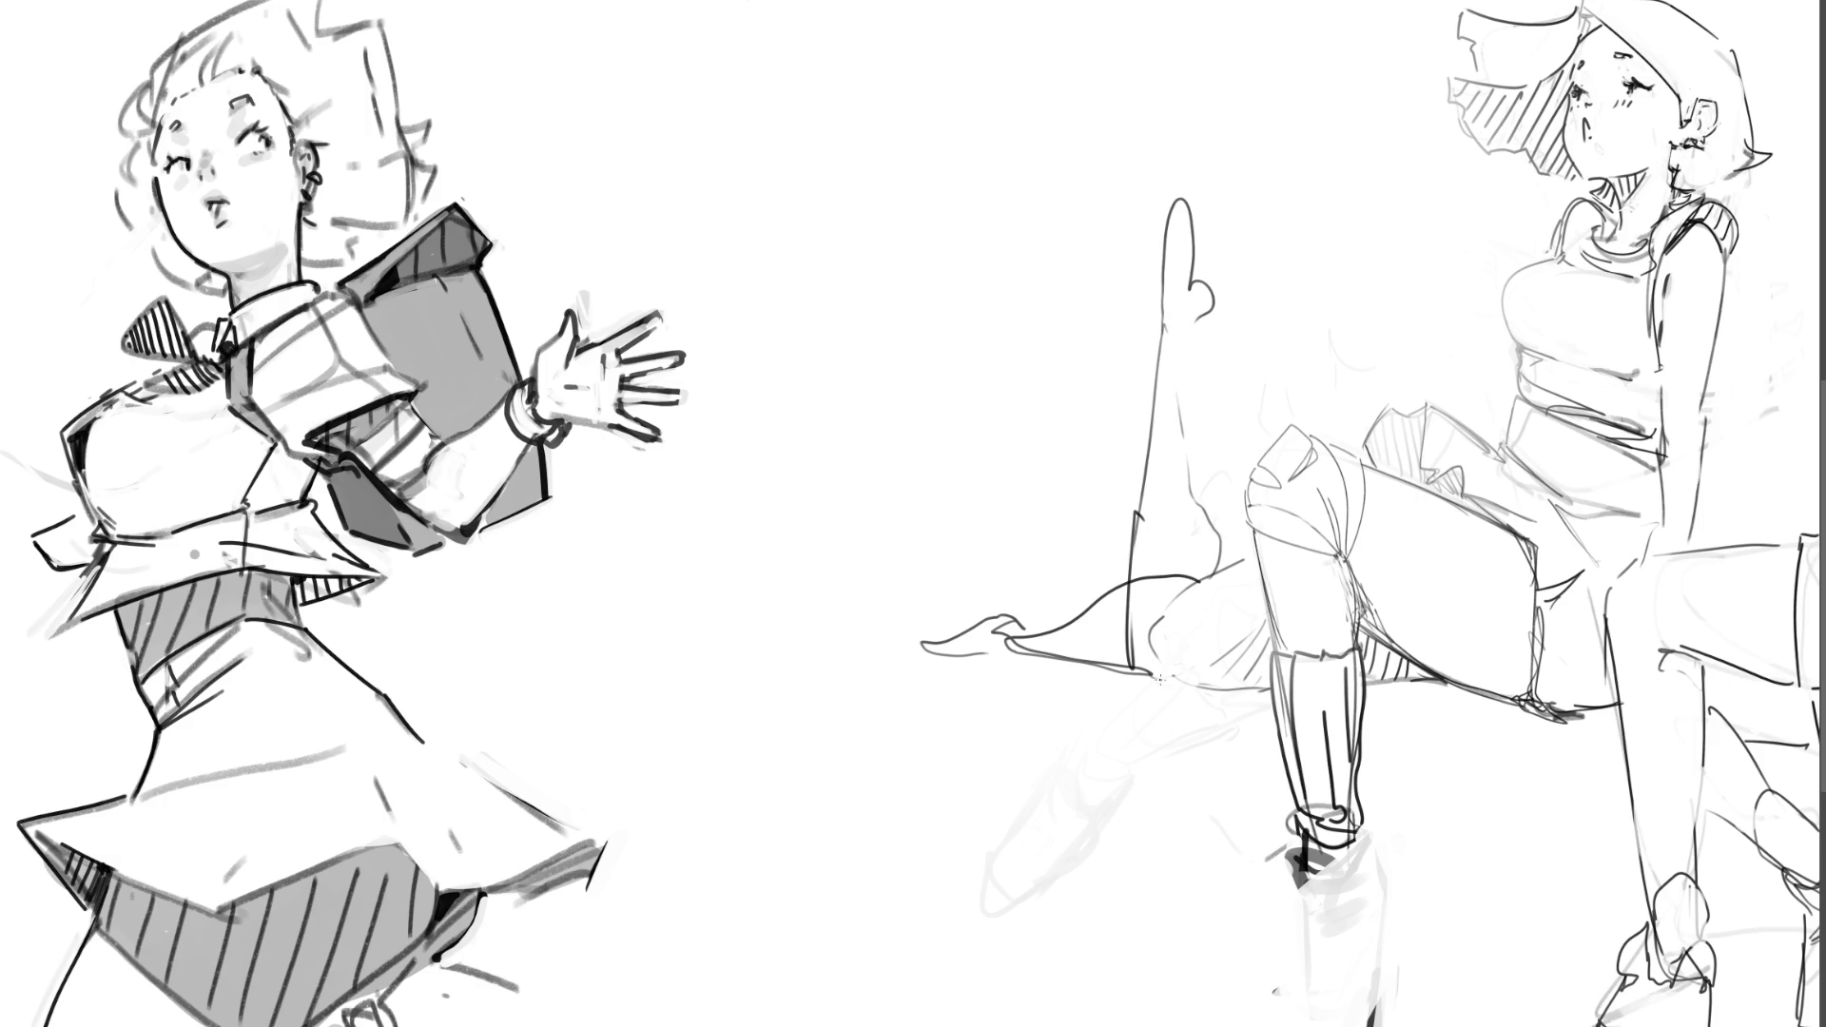
mouse_move(1227, 569)
left_mouse_down()
mouse_move(1137, 704)
mouse_move(1189, 694)
left_mouse_up()
left_click_drag(1206, 580, 1236, 1022)
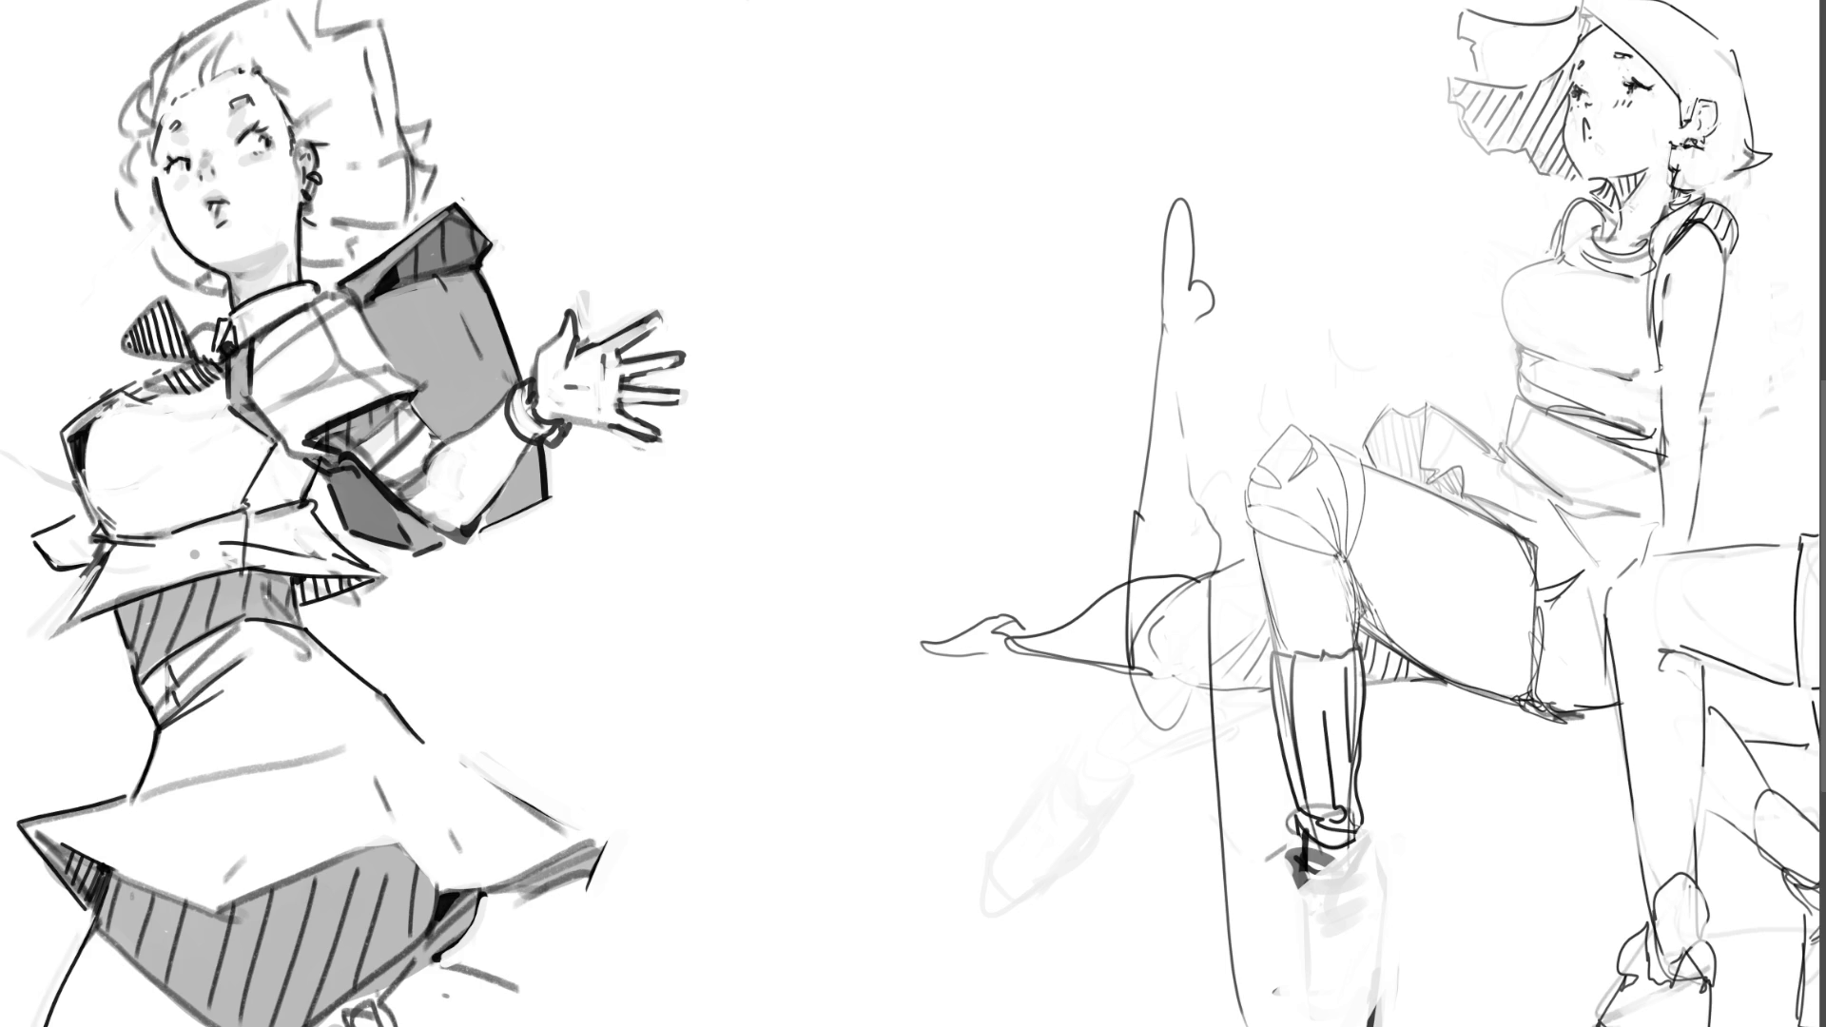
key("ctrl+z")
key("ctrl+z")
key("ctrl+z")
key("ctrl+z")
key("ctrl+z")
key("ctrl+z")
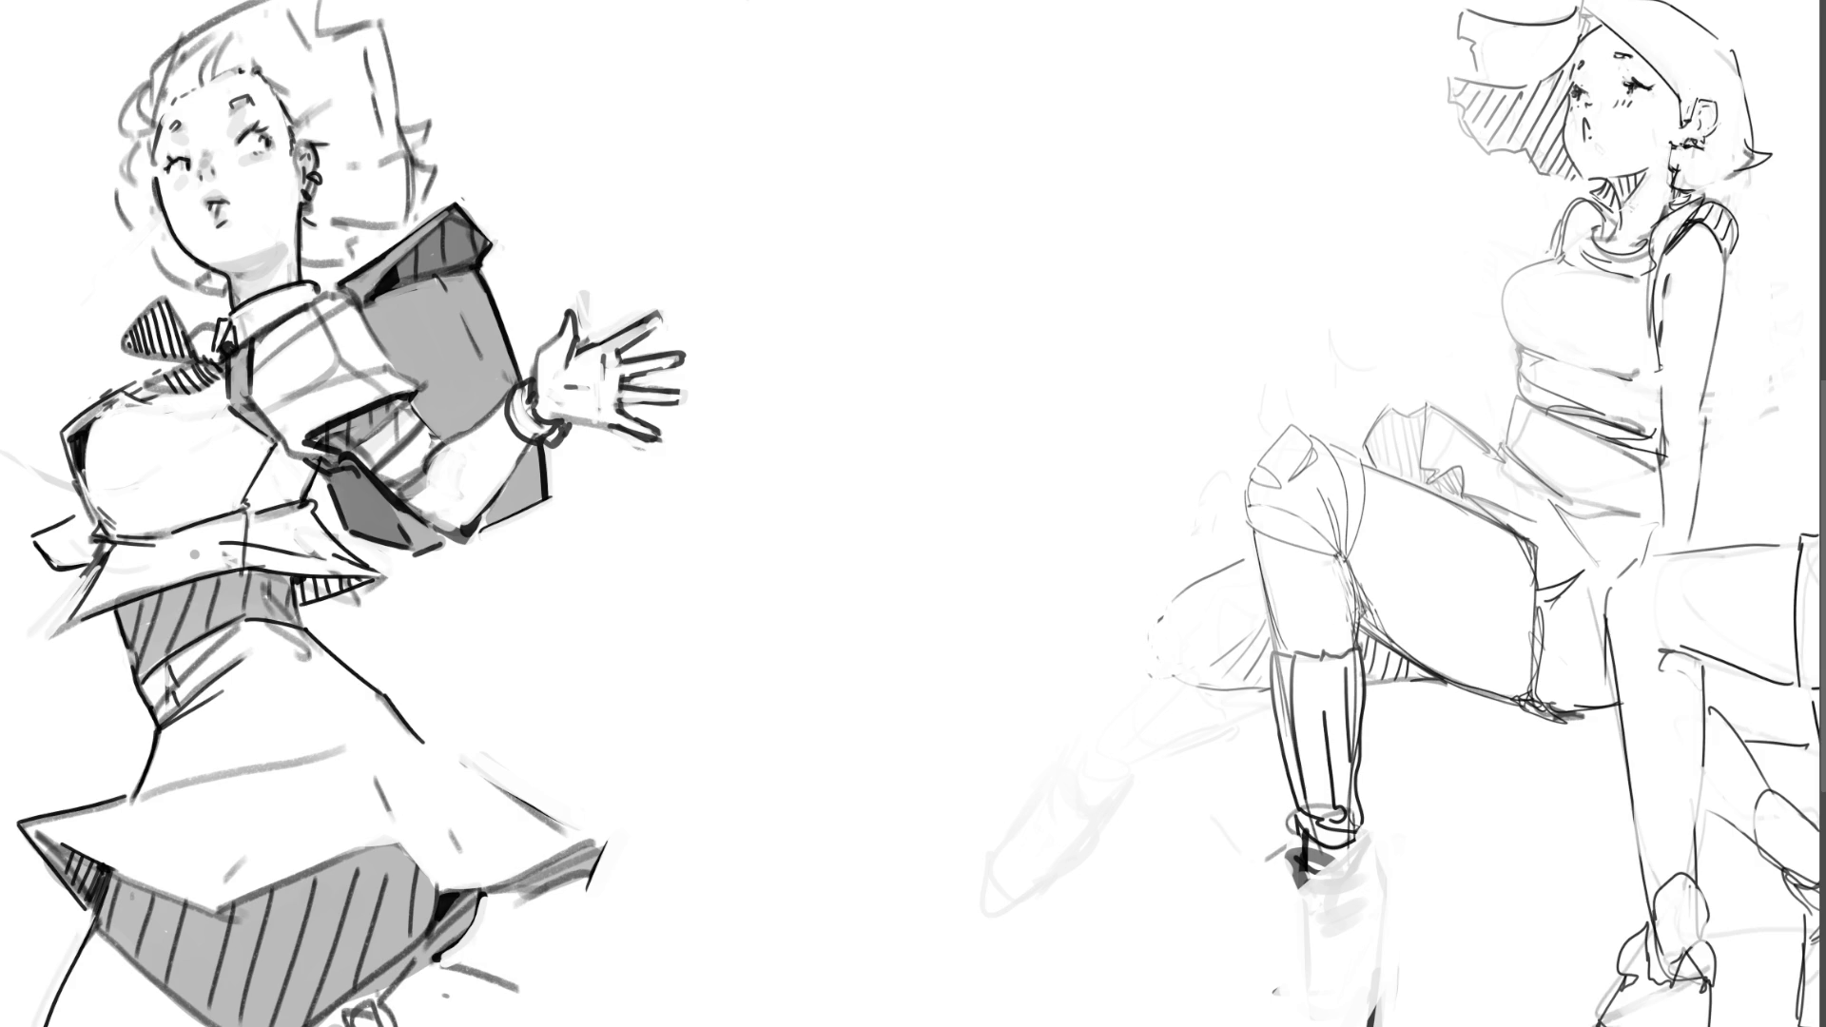
scroll(895, 580, "down", 5)
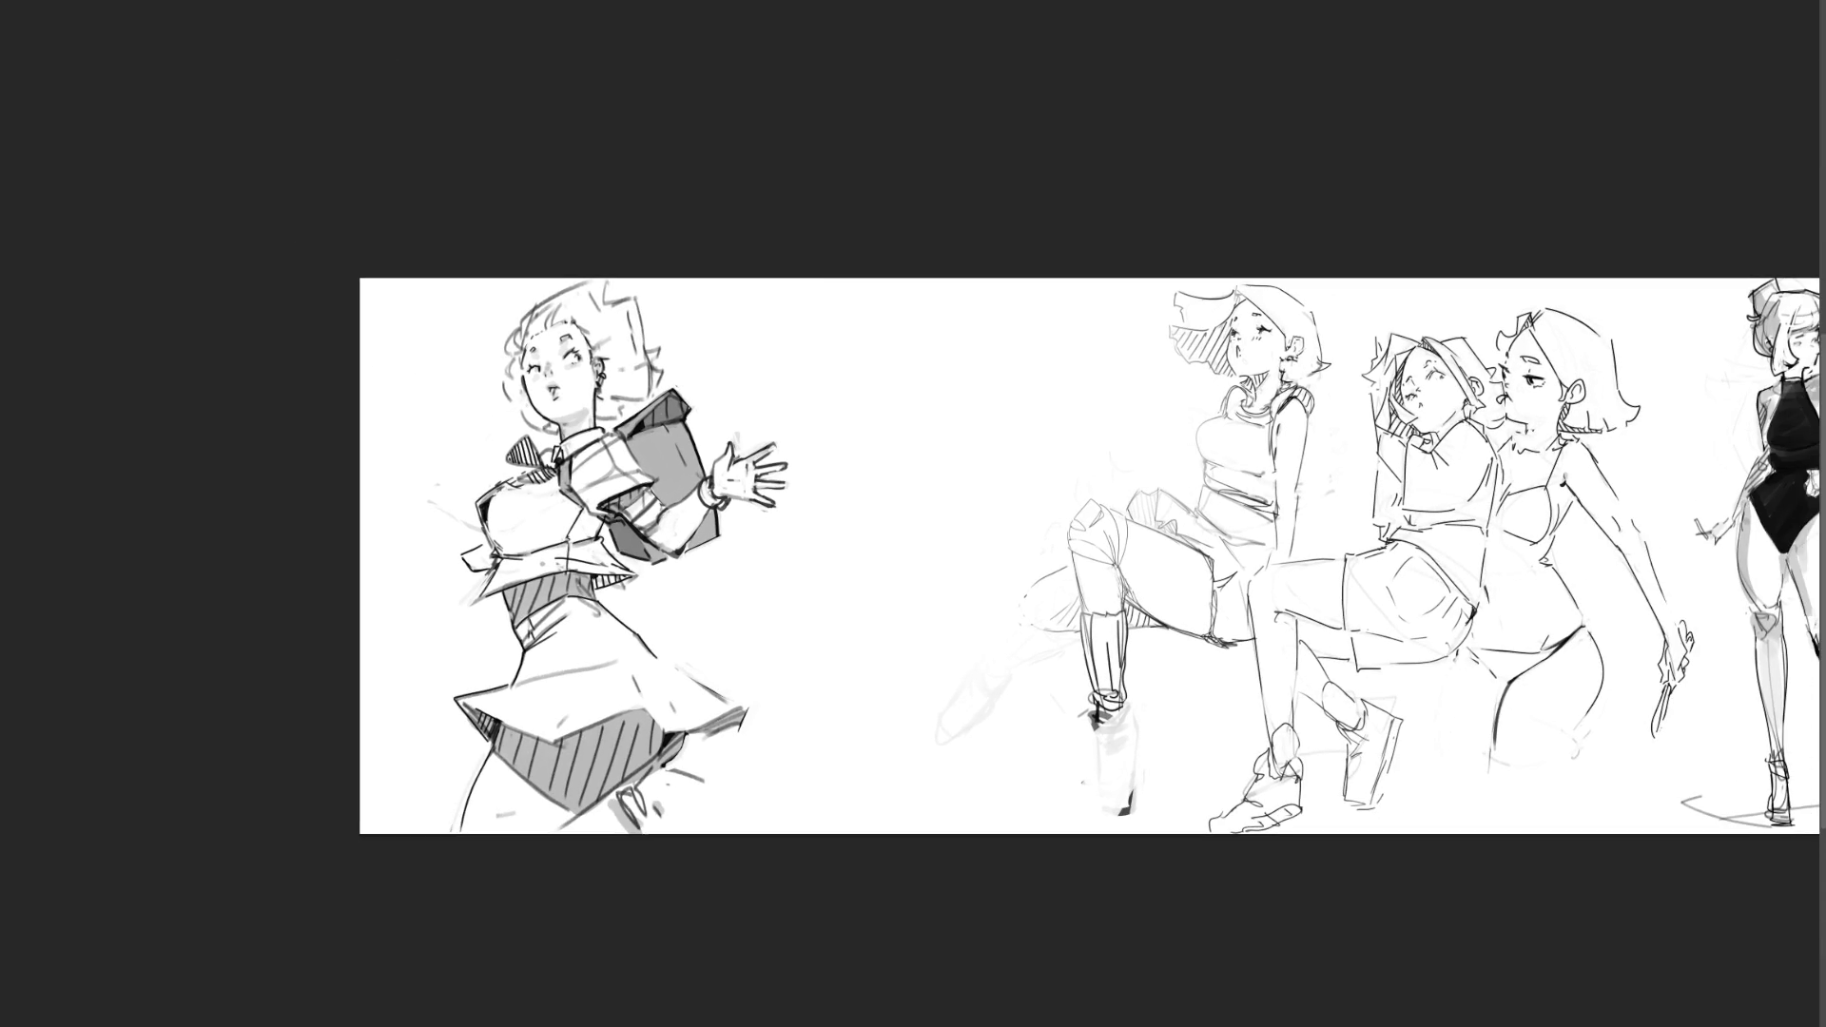
scroll(894, 581, "down", 3)
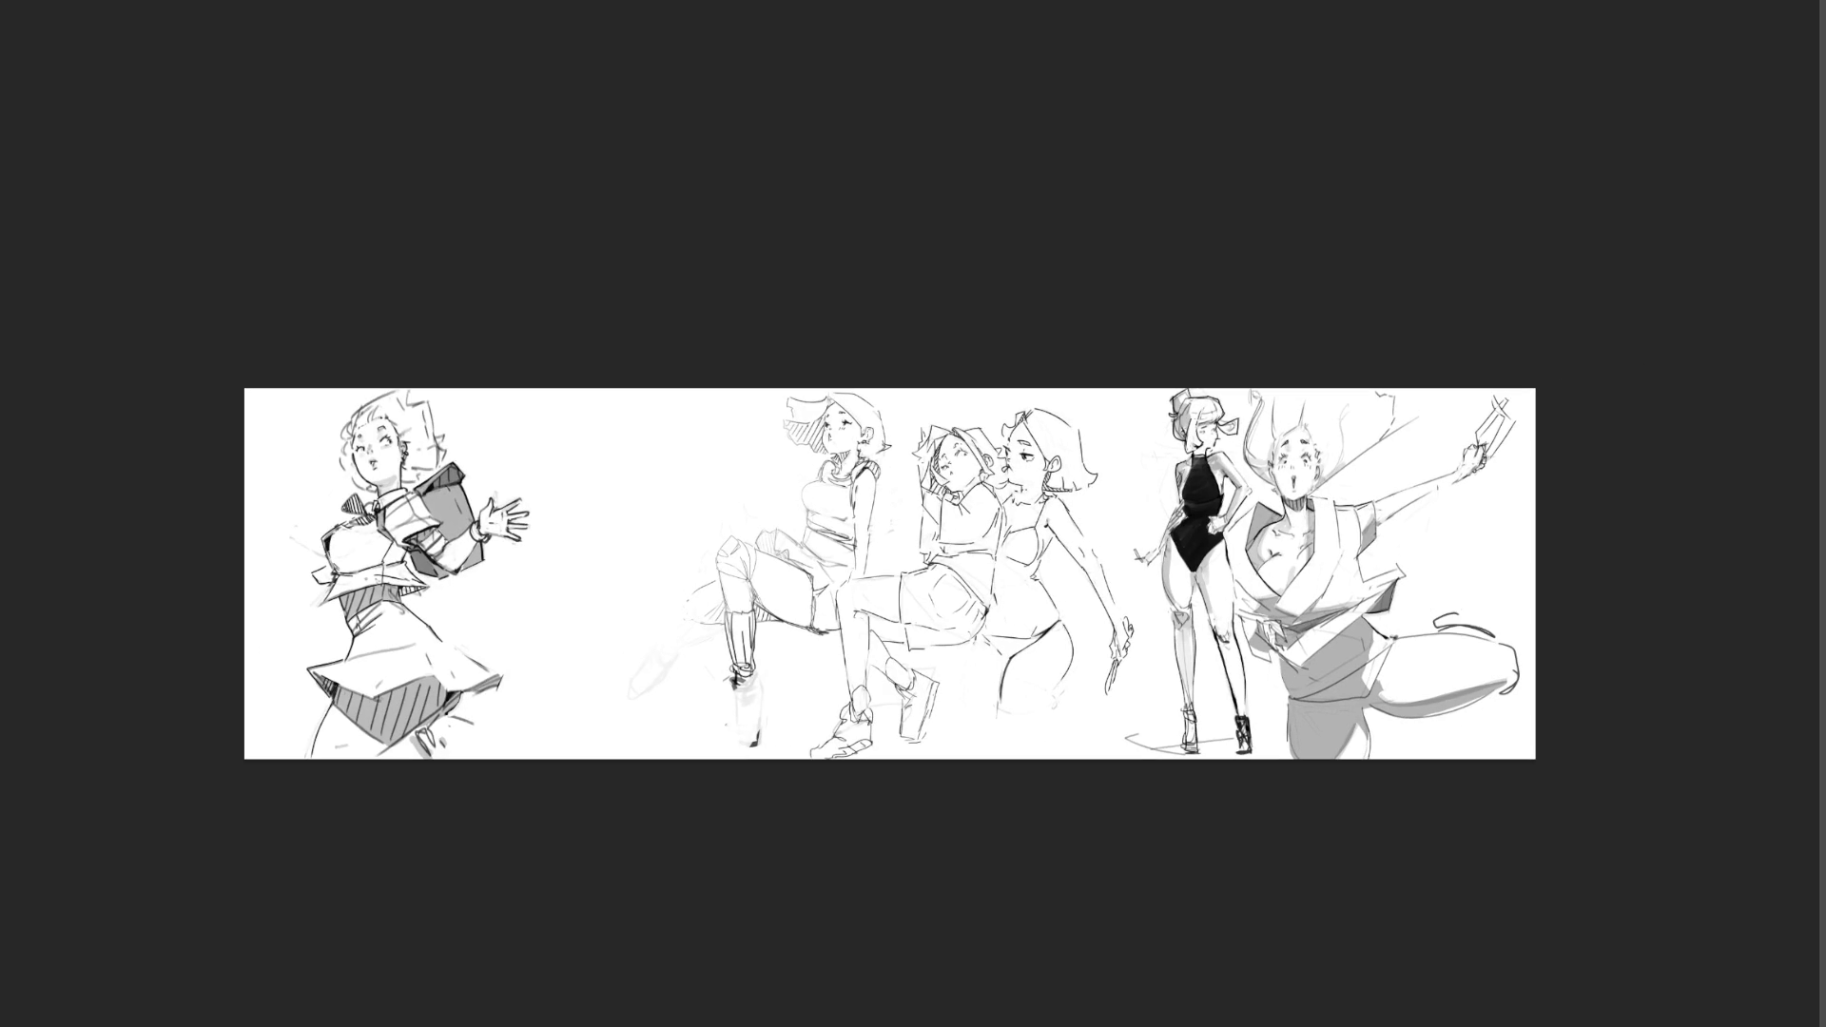